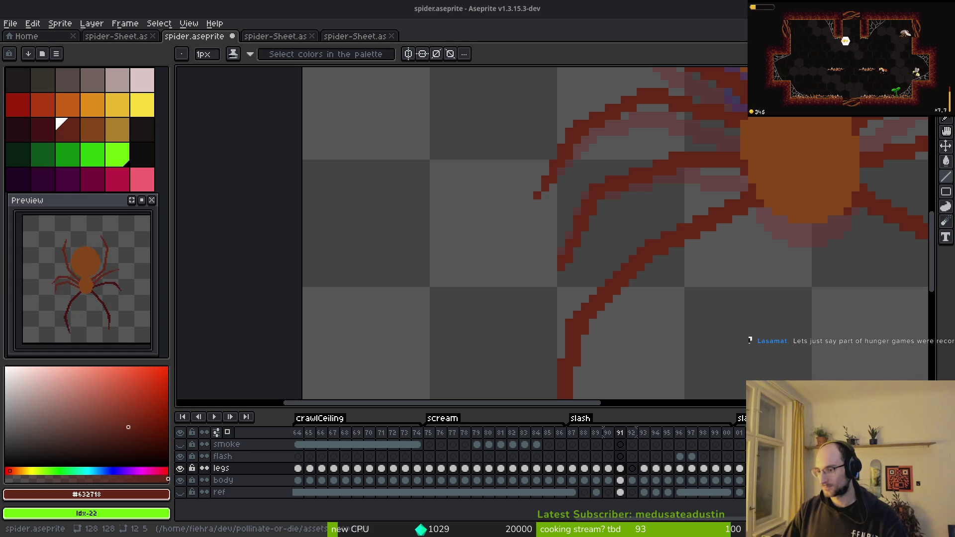
Bring the browser showing Google Maps of Berlin in front of Aseprite.
key(alt+Tab)
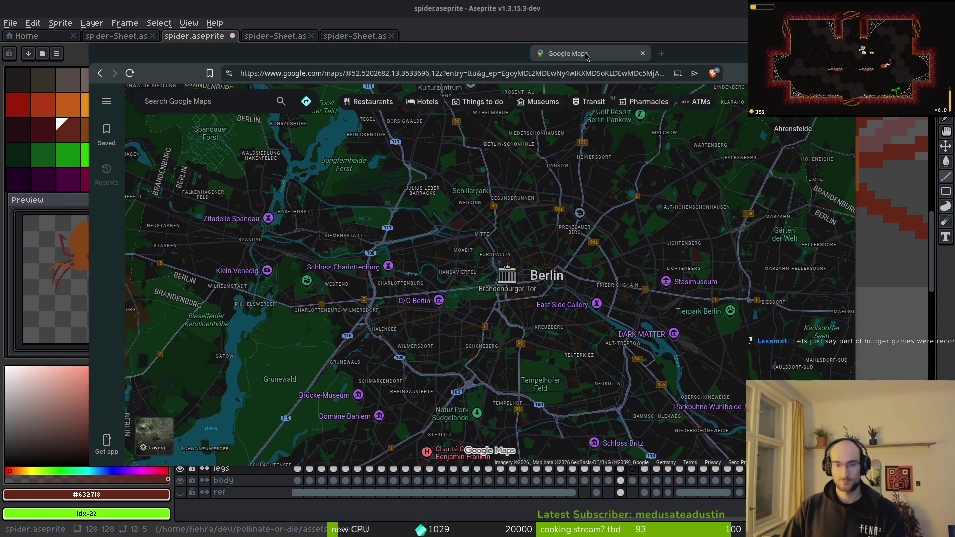
Maximize the browser and zoom in on central Berlin around Brandenburger Tor and Alexanderplatz.
drag(582, 58, 581, 58)
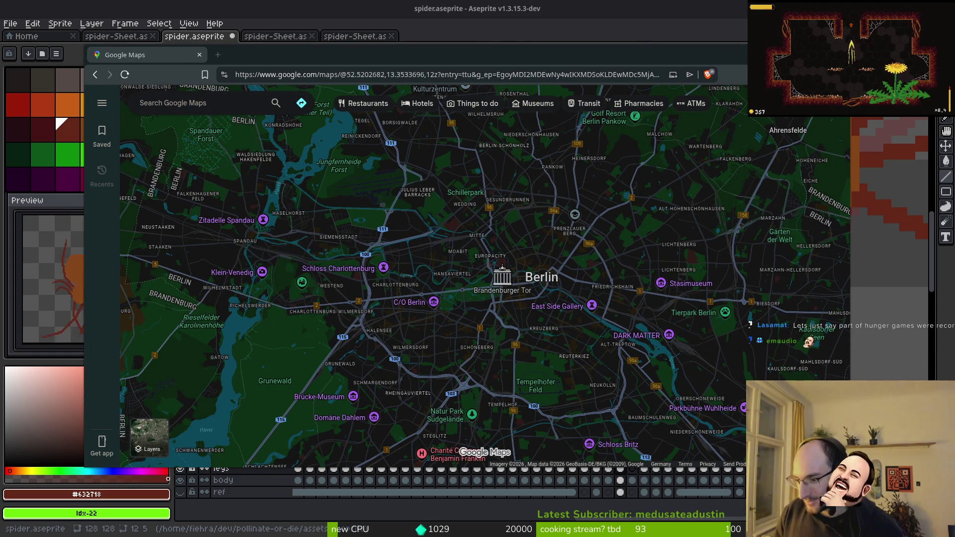
drag(486, 120, 458, 99)
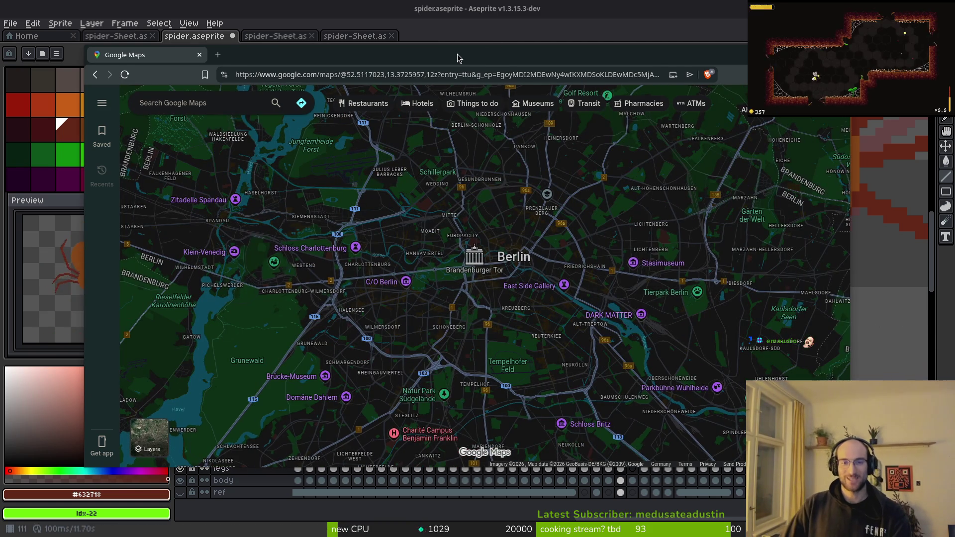
double_click(458, 59)
scroll(505, 343, down, 2)
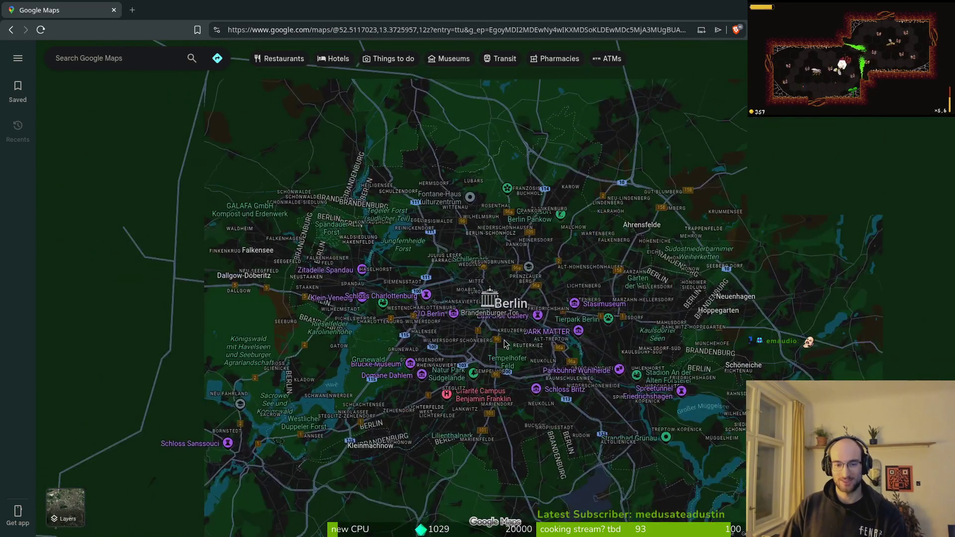
scroll(505, 343, down, 3)
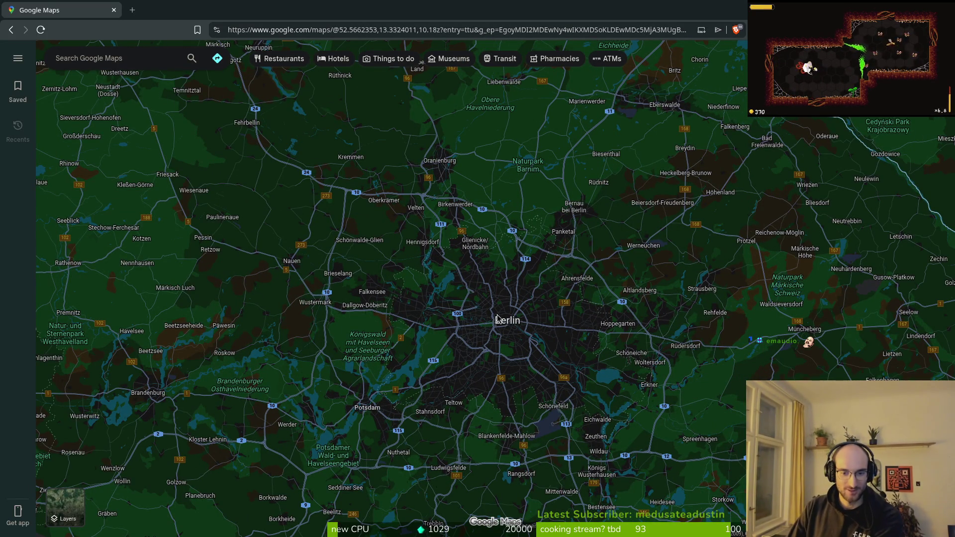
scroll(526, 320, up, 5)
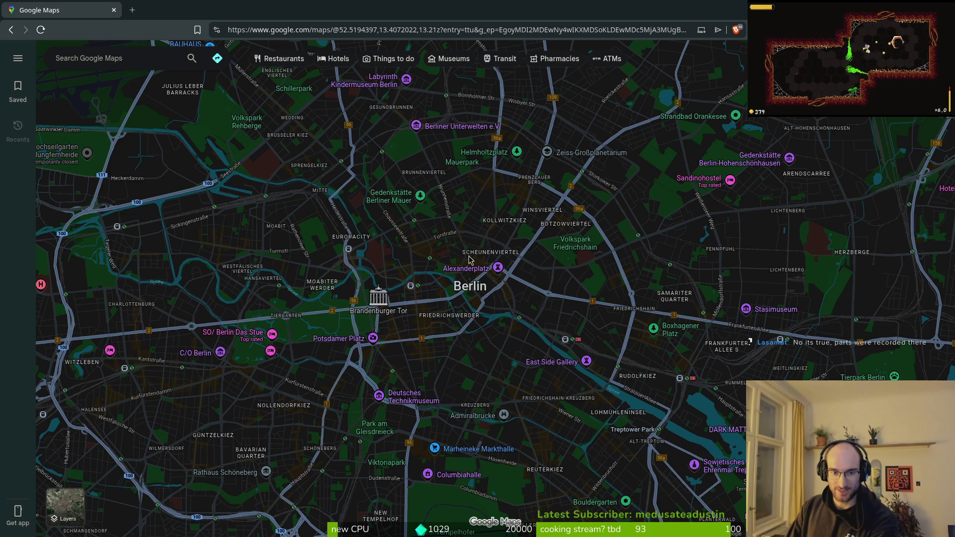
Recentre and zoom out to about 12z so greater Berlin's districts are visible.
scroll(387, 250, up, 5)
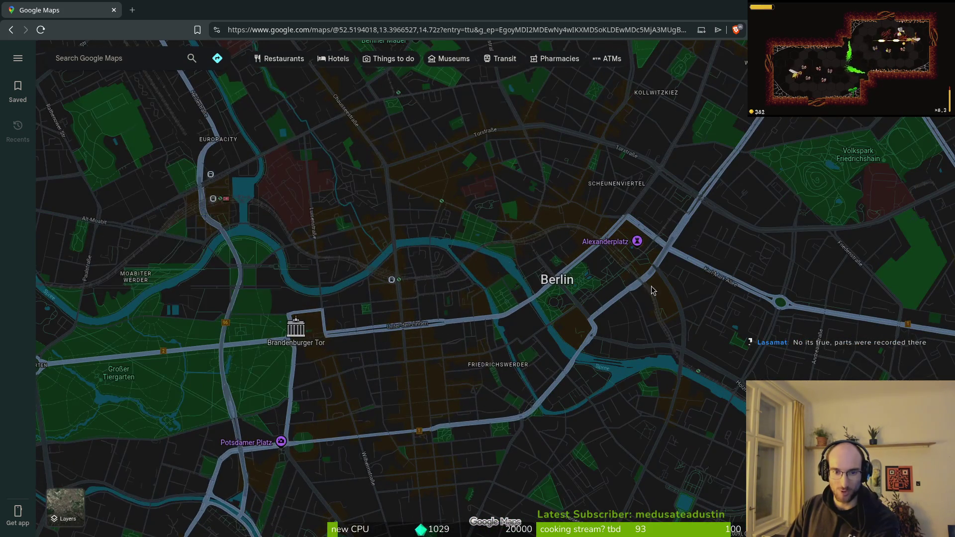
scroll(448, 229, down, 3)
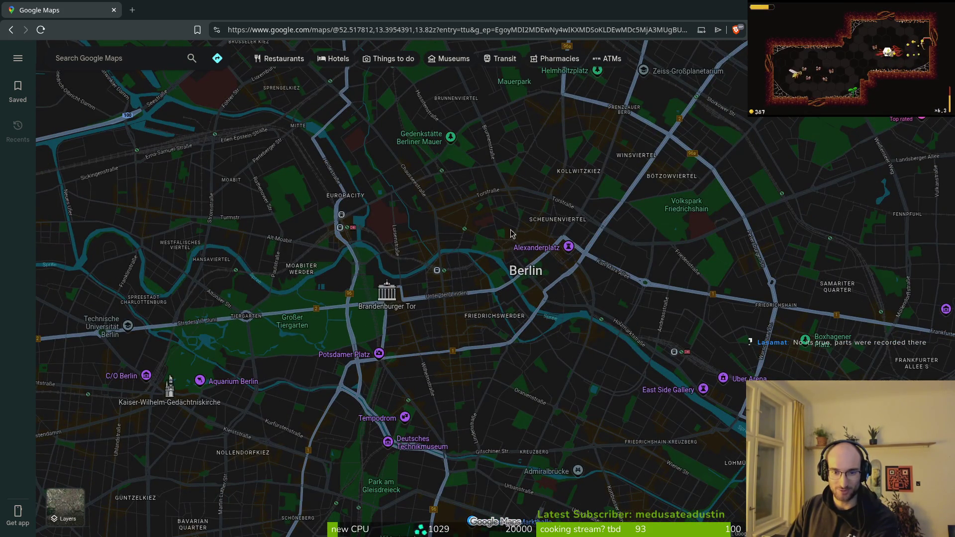
scroll(444, 231, down, 3)
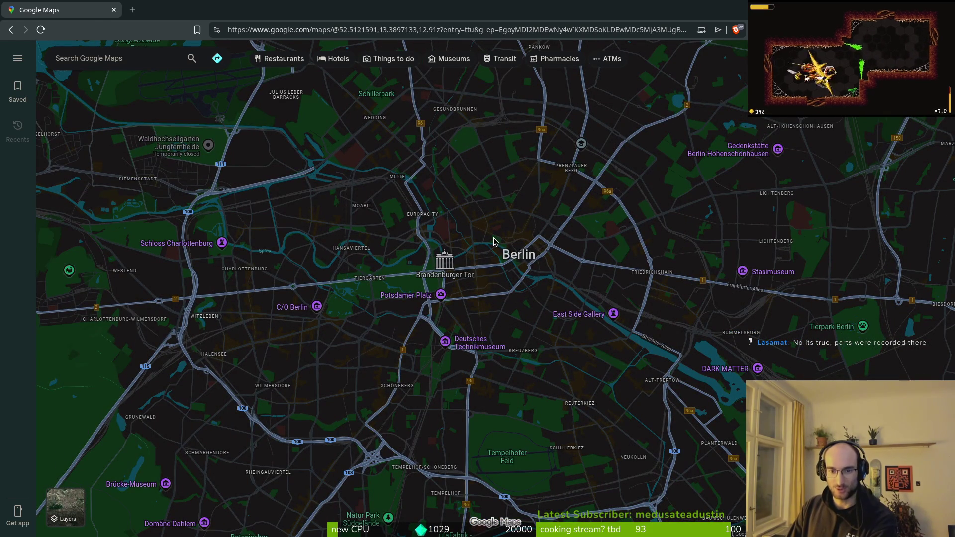
drag(520, 251, 462, 252)
scroll(461, 252, down, 3)
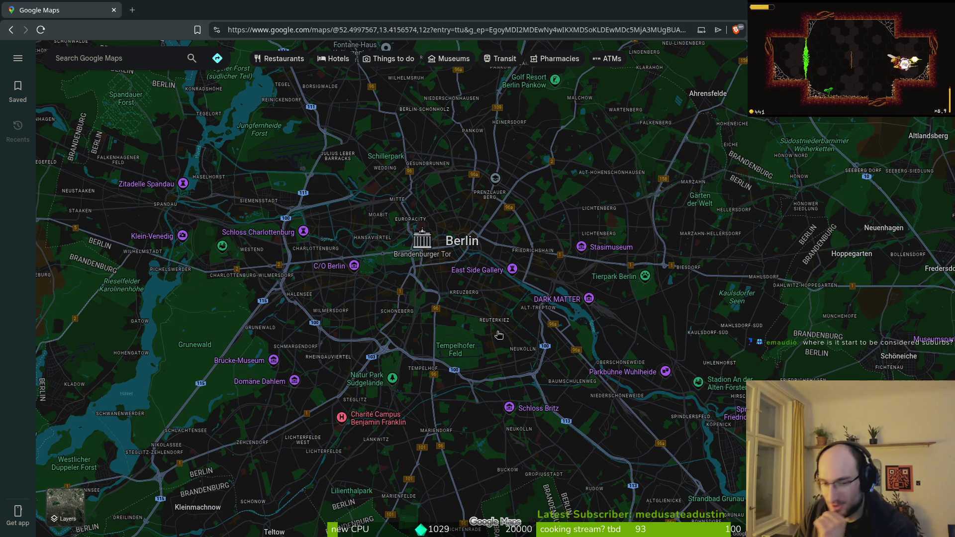
Zoom the map out from Berlin into the surrounding Brandenburg region.
scroll(485, 325, down, 2)
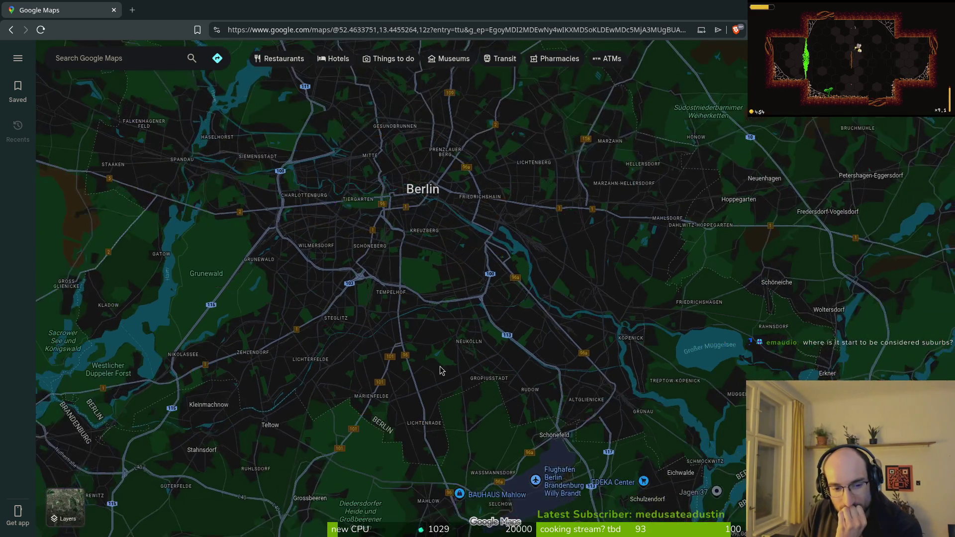
scroll(442, 354, down, 1)
scroll(497, 348, down, 1)
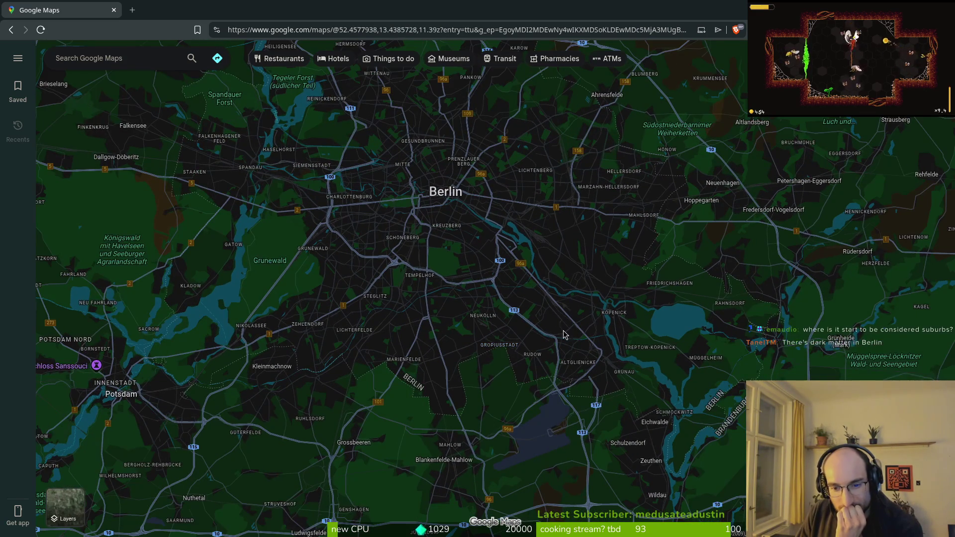
scroll(552, 328, down, 1)
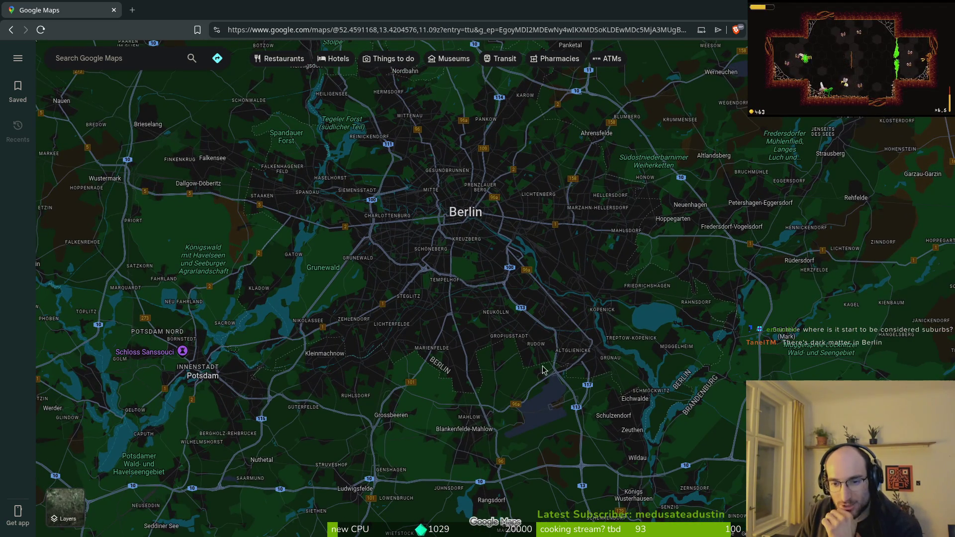
scroll(572, 278, down, 3)
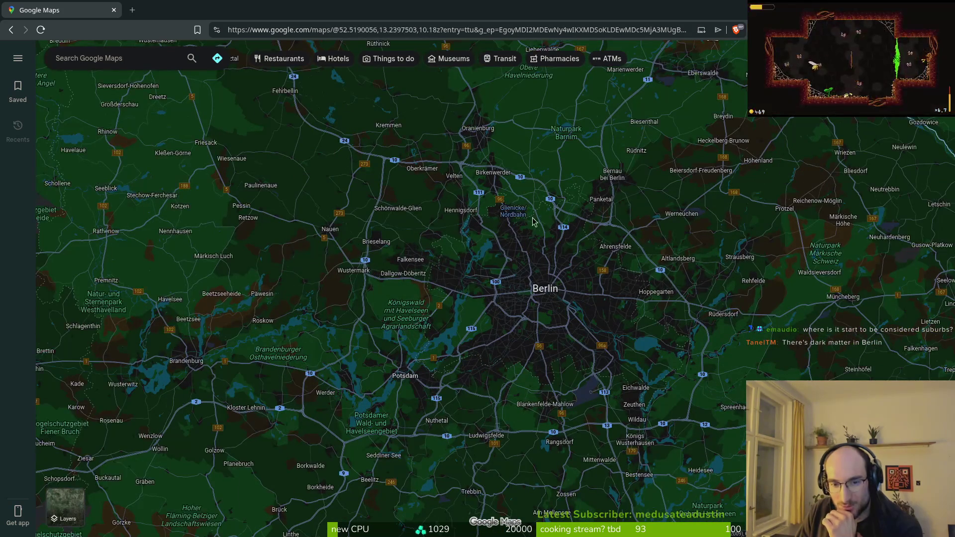
scroll(477, 278, up, 3)
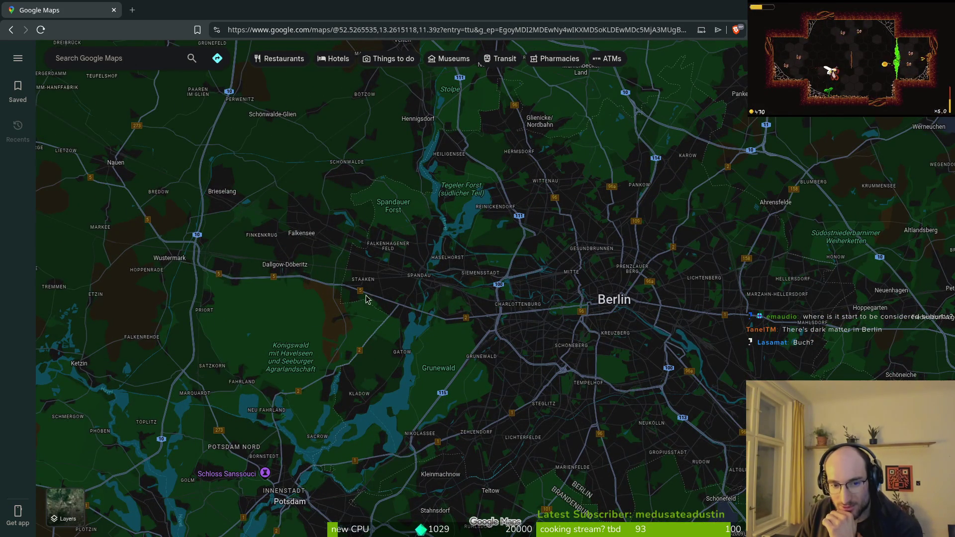
scroll(388, 312, up, 2)
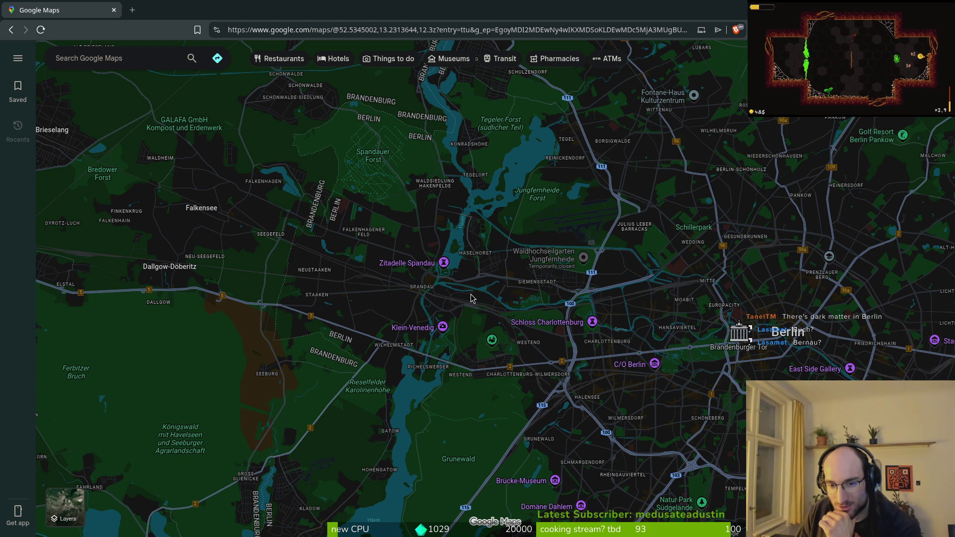
scroll(471, 298, down, 3)
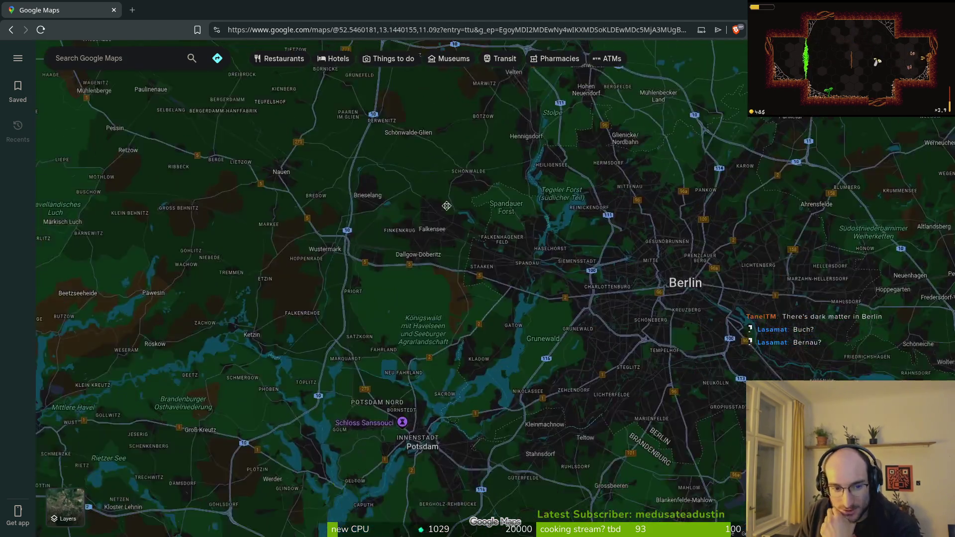
Pan past Potsdam and the east to settle north of Berlin near Oranienburg at 10.18z.
mouse_move(476, 413)
mouse_down()
mouse_move(476, 232)
mouse_move(431, 179)
mouse_up()
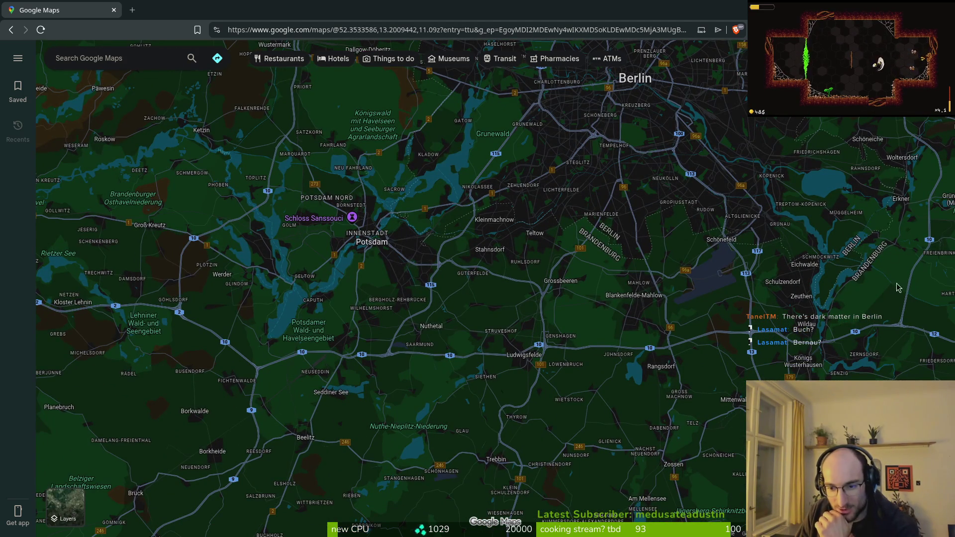
drag(607, 357, 445, 354)
mouse_move(597, 249)
mouse_down()
mouse_move(521, 340)
mouse_move(529, 400)
mouse_up()
drag(739, 196, 605, 308)
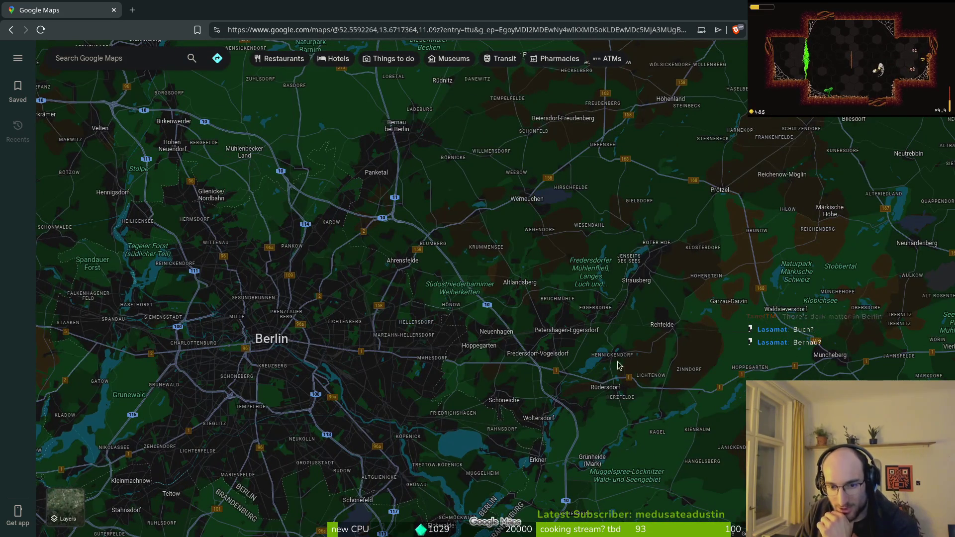
drag(526, 301, 656, 373)
drag(230, 173, 412, 265)
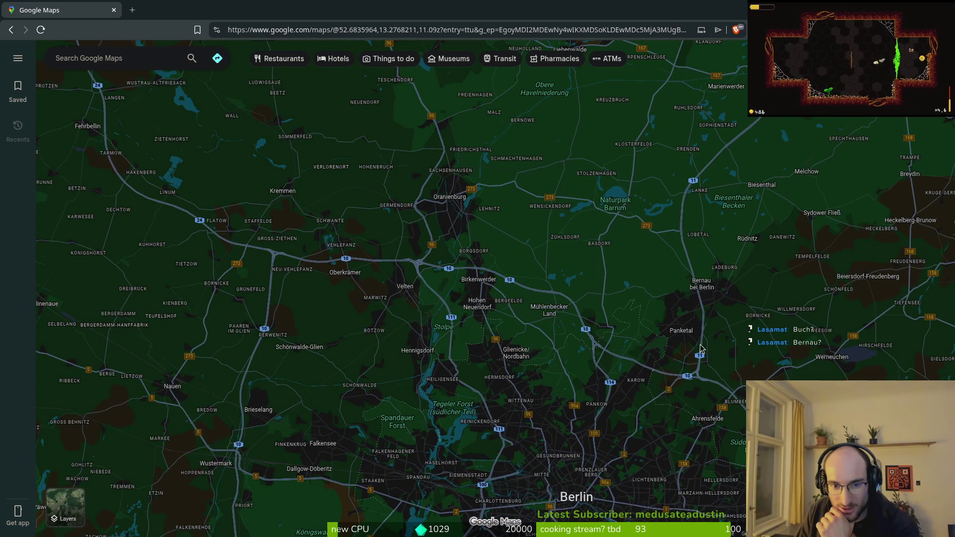
drag(714, 340, 629, 261)
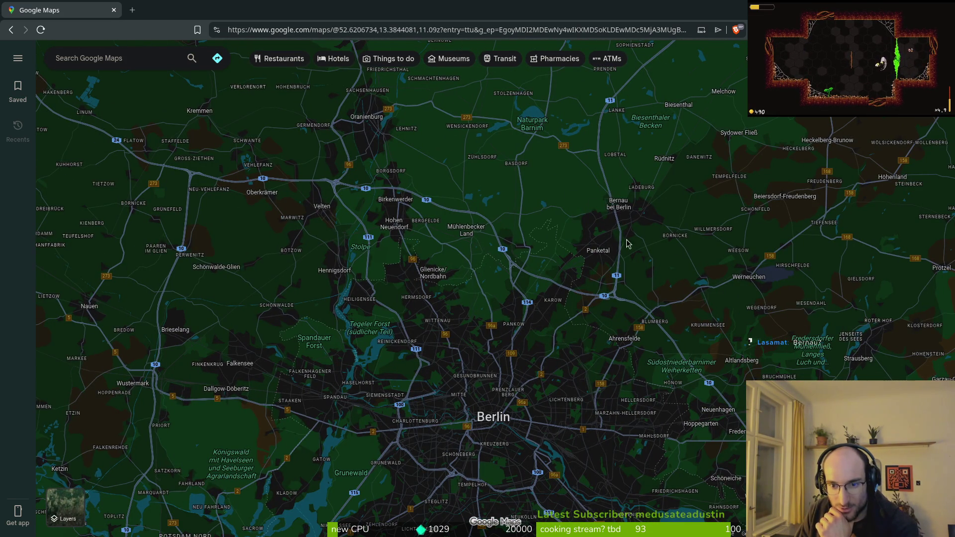
scroll(646, 315, down, 2)
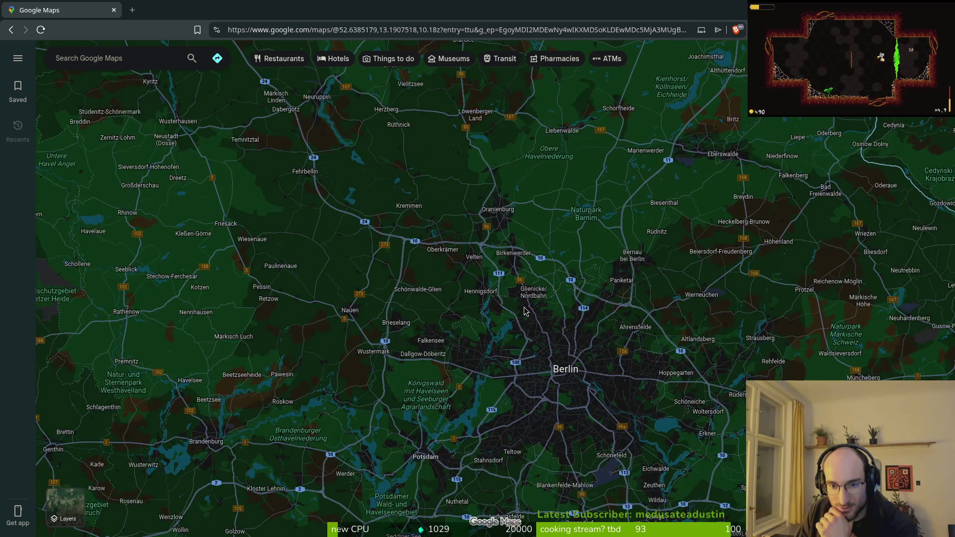
scroll(452, 343, up, 2)
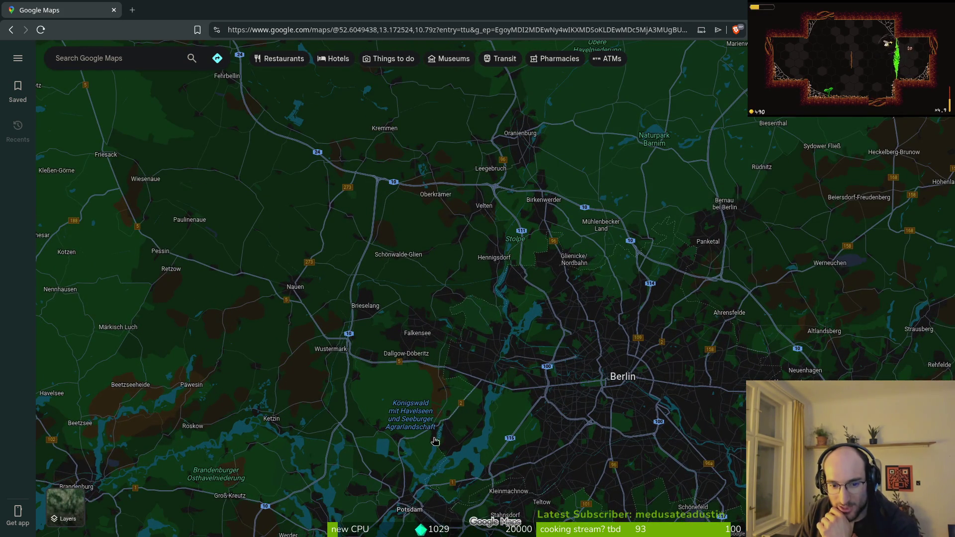
scroll(457, 479, down, 1)
scroll(457, 479, down, 1)
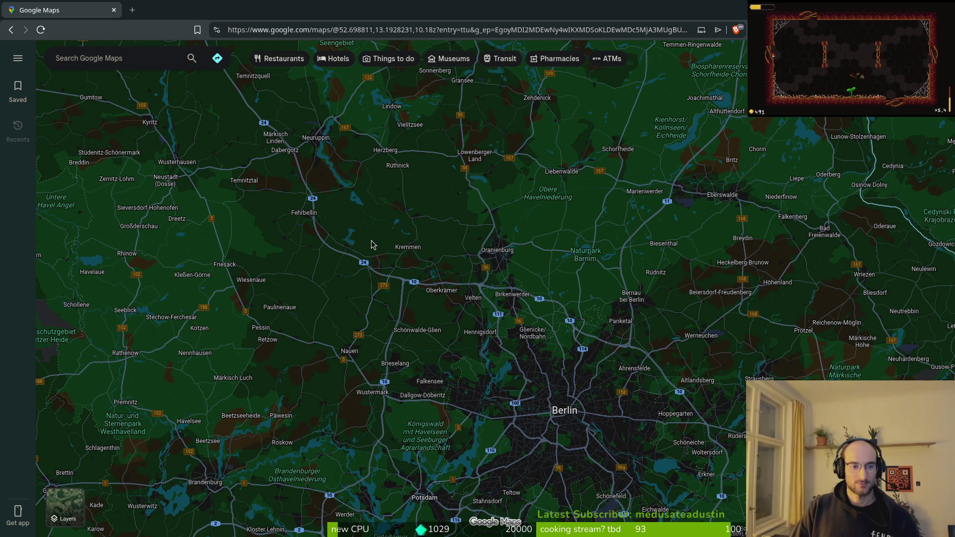
Zoom out and pan across the Atlantic to western Canada.
scroll(481, 246, down, 8)
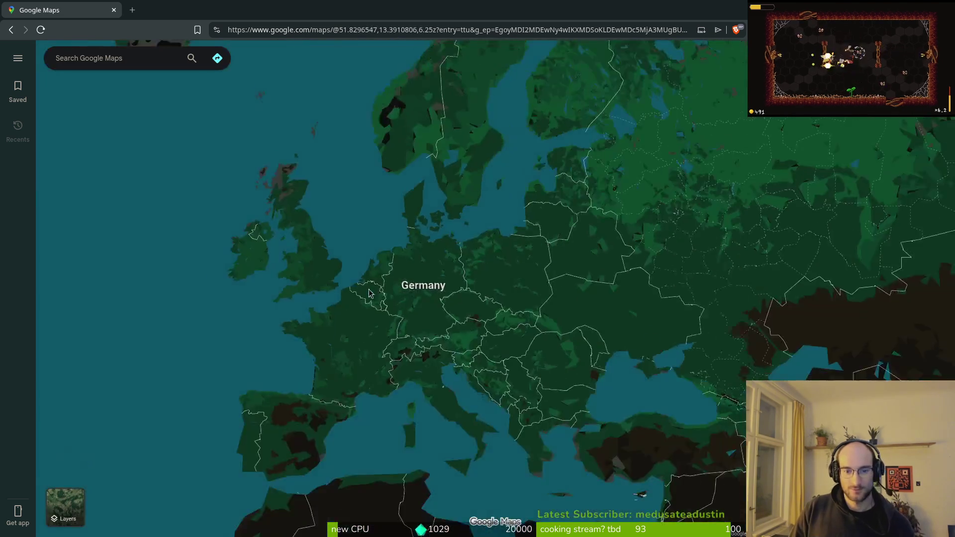
scroll(369, 293, down, 3)
mouse_move(150, 268)
mouse_down()
mouse_move(557, 249)
mouse_move(525, 152)
mouse_up()
drag(473, 277, 537, 319)
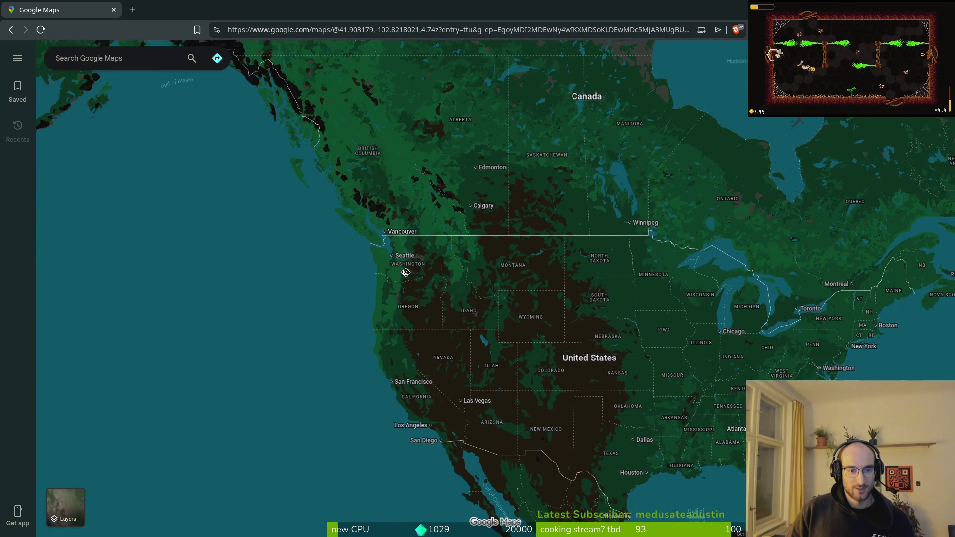
Zoom into southern British Columbia and centre on Fernie near Cranbrook and the Lizard Range.
scroll(426, 192, up, 3)
mouse_move(427, 192)
mouse_down()
mouse_move(493, 252)
mouse_move(586, 157)
mouse_up()
scroll(523, 262, up, 5)
drag(543, 222, 567, 297)
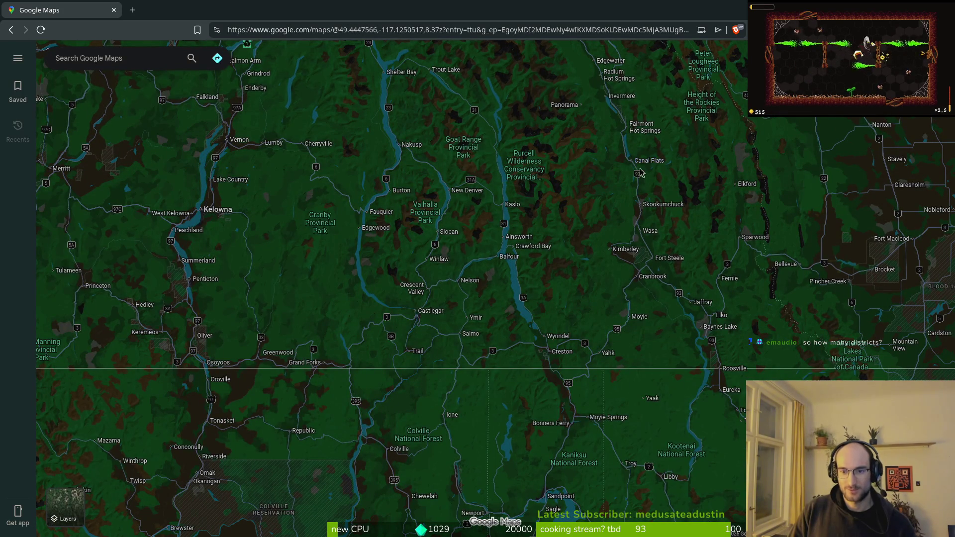
drag(632, 129, 647, 159)
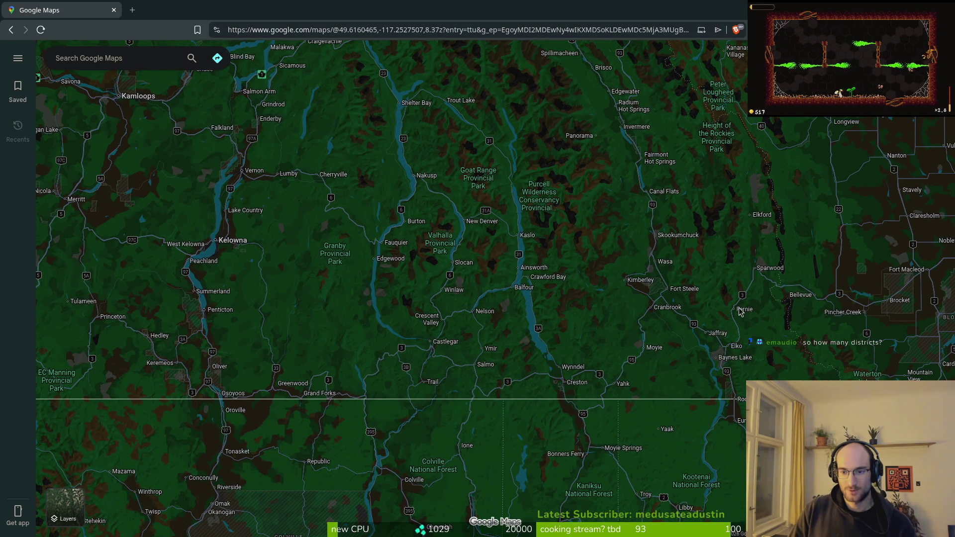
scroll(740, 312, up, 4)
drag(752, 318, 650, 308)
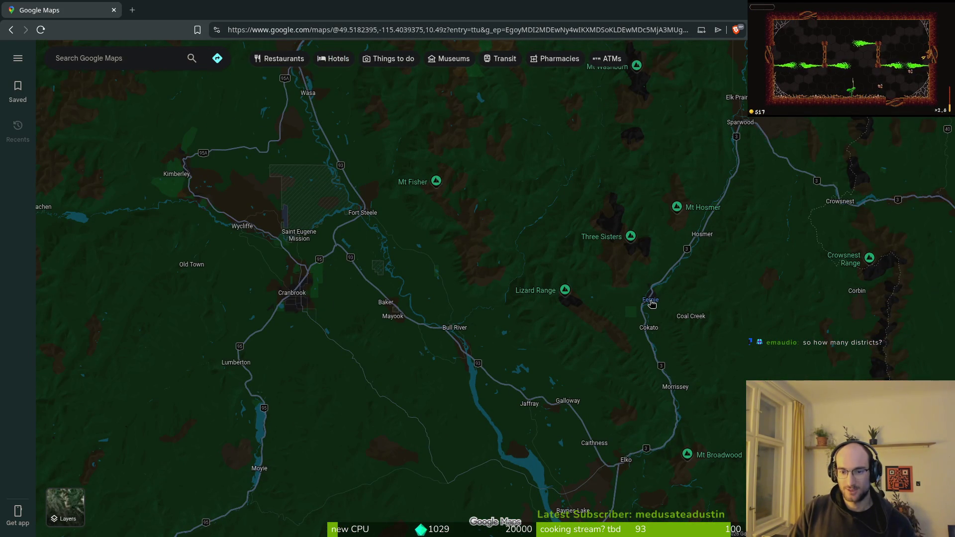
Zoom in and back out around Elkford near Fernie.
mouse_move(651, 304)
scroll(642, 305, down, 5)
scroll(614, 285, down, 5)
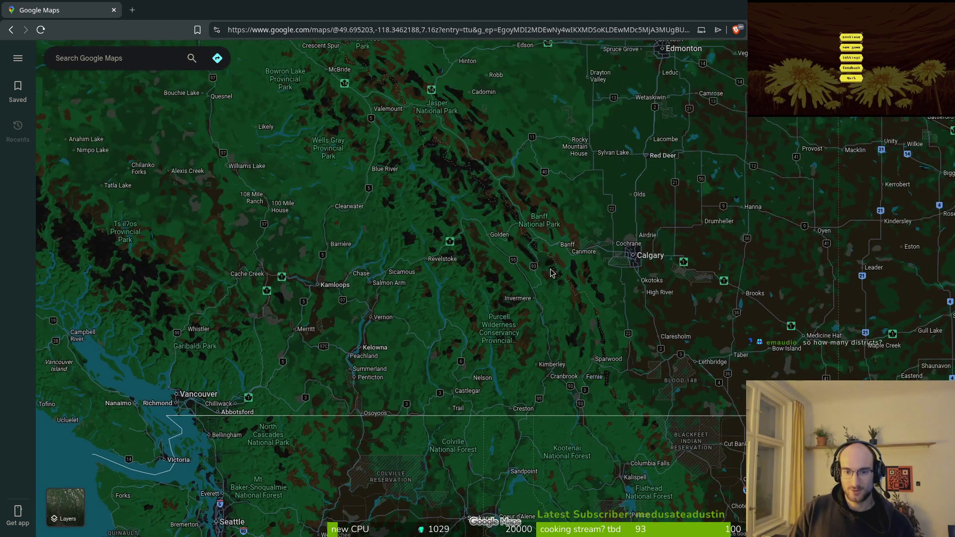
scroll(540, 238, up, 2)
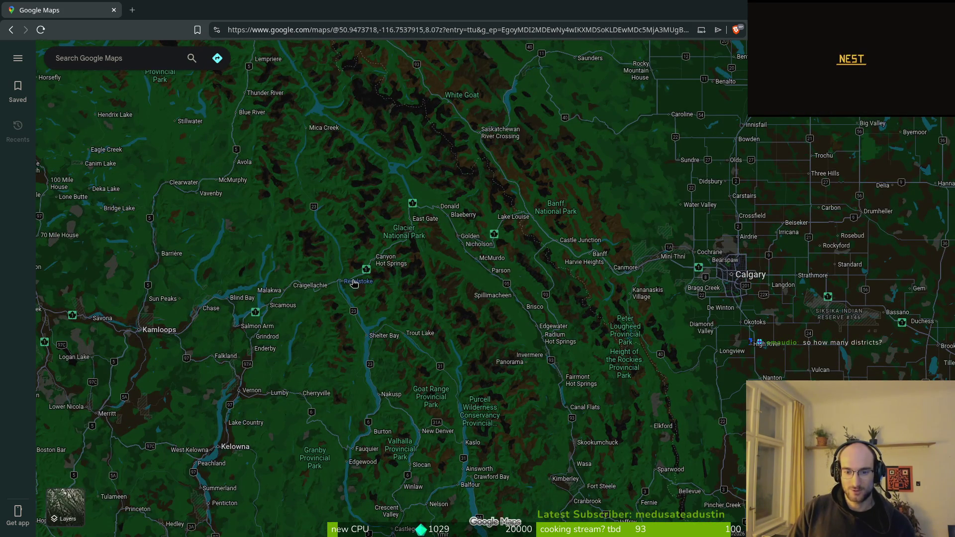
scroll(730, 380, up, 2)
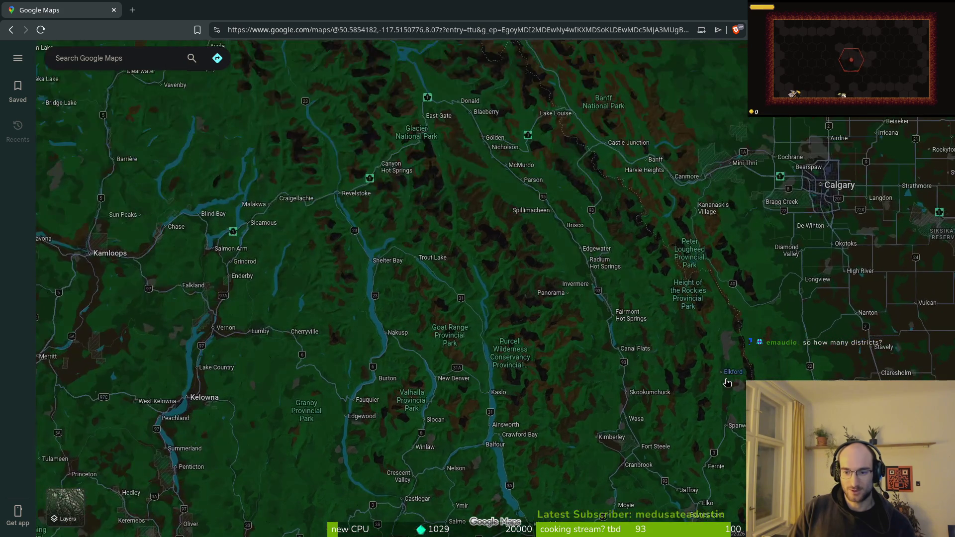
scroll(730, 393, up, 2)
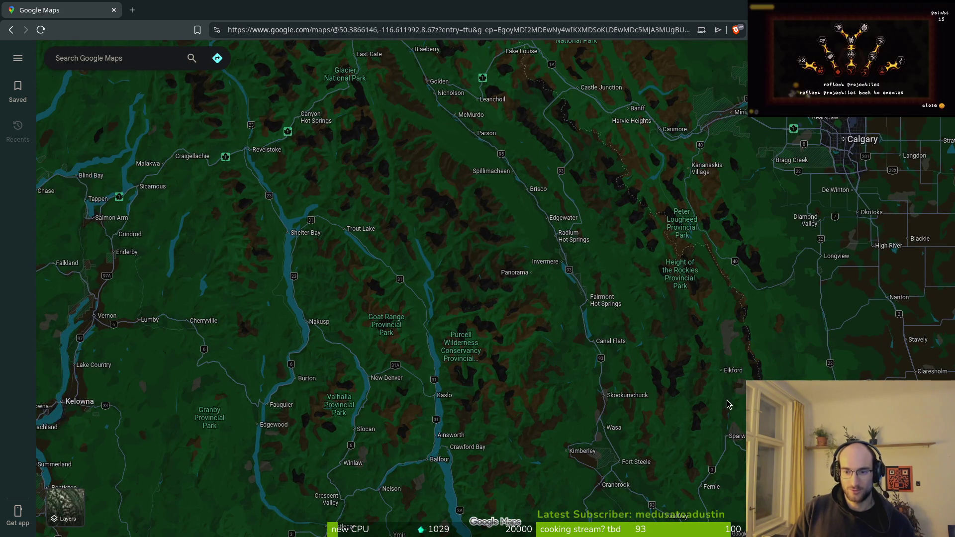
scroll(726, 402, up, 1)
scroll(719, 408, up, 2)
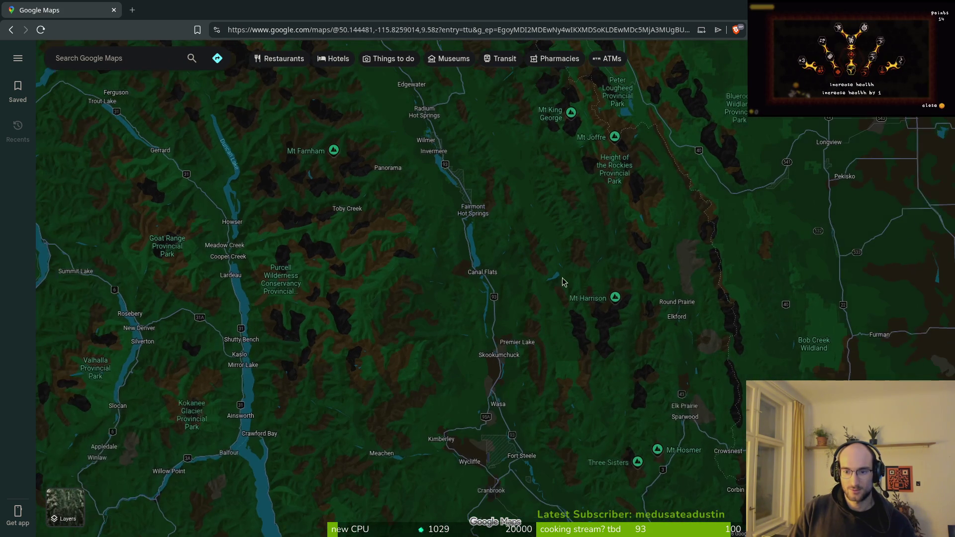
Zoom out around Revelstoke until Vancouver, Calgary, Seattle and Spokane are all visible.
scroll(642, 411, down, 1)
scroll(642, 412, down, 3)
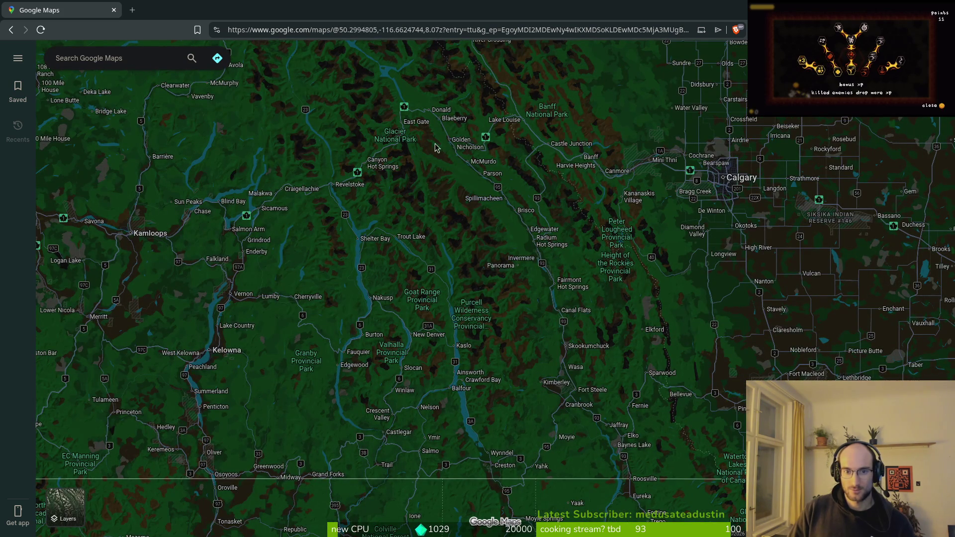
scroll(335, 199, down, 1)
scroll(334, 198, down, 1)
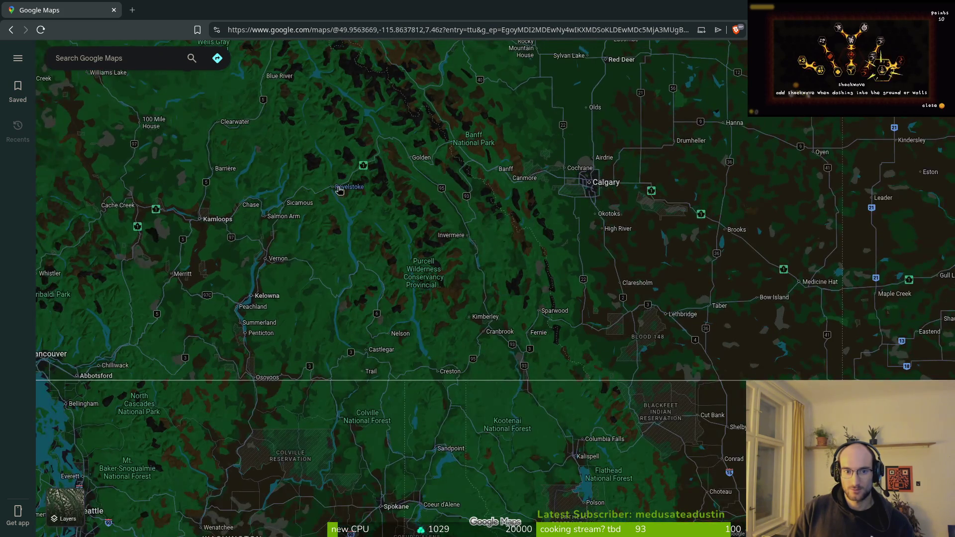
mouse_move(339, 189)
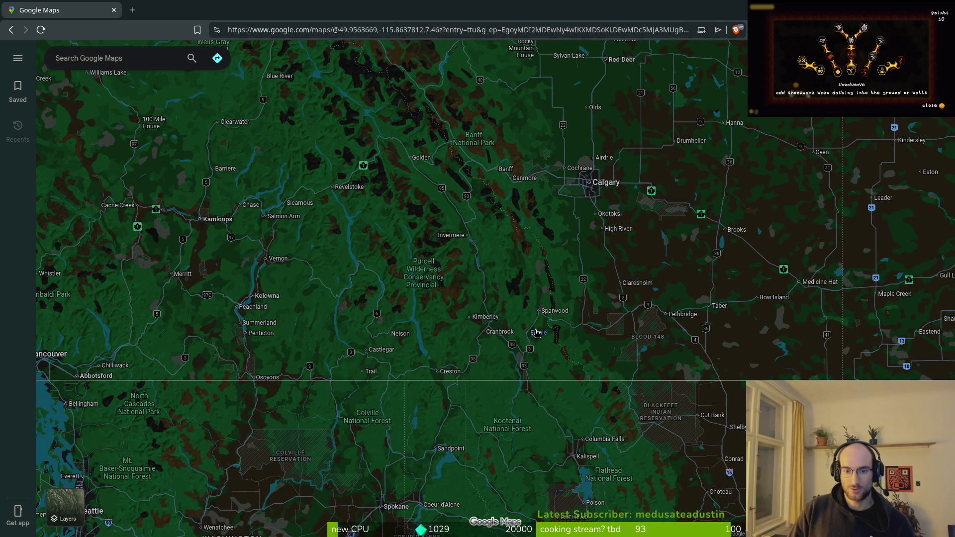
scroll(368, 191, down, 3)
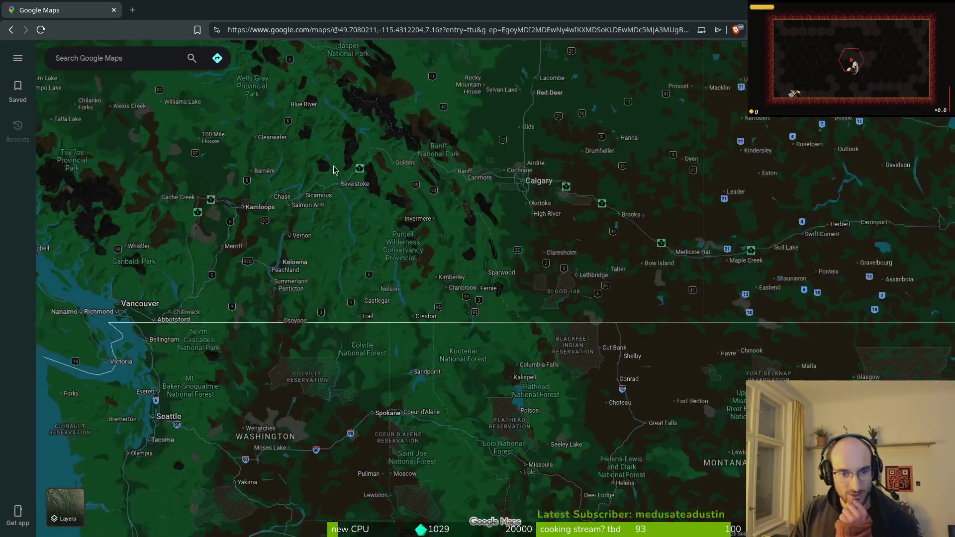
Shift the map west with the arrow keys and zoom along the border near Colville.
scroll(338, 194, down, 3)
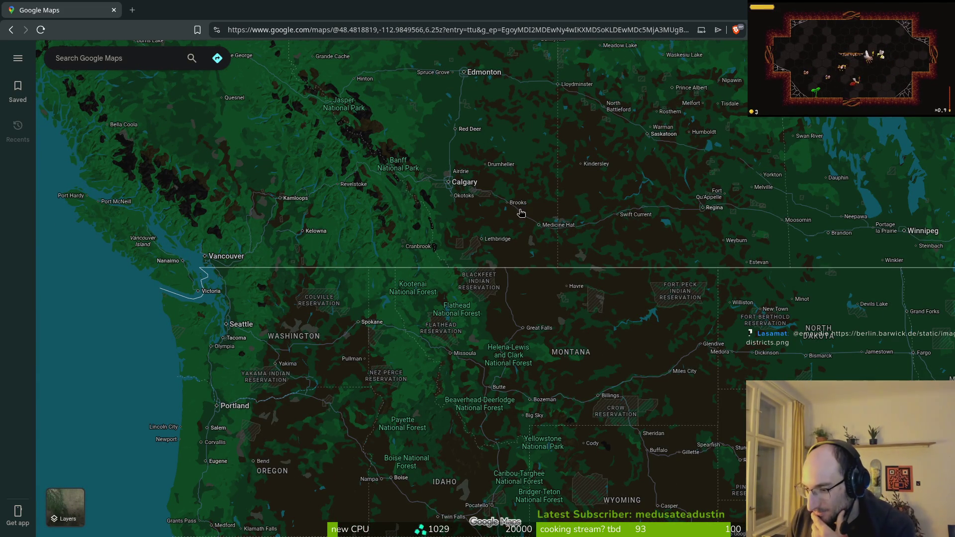
key(Left)
key(Left)
key(Left)
key(Up)
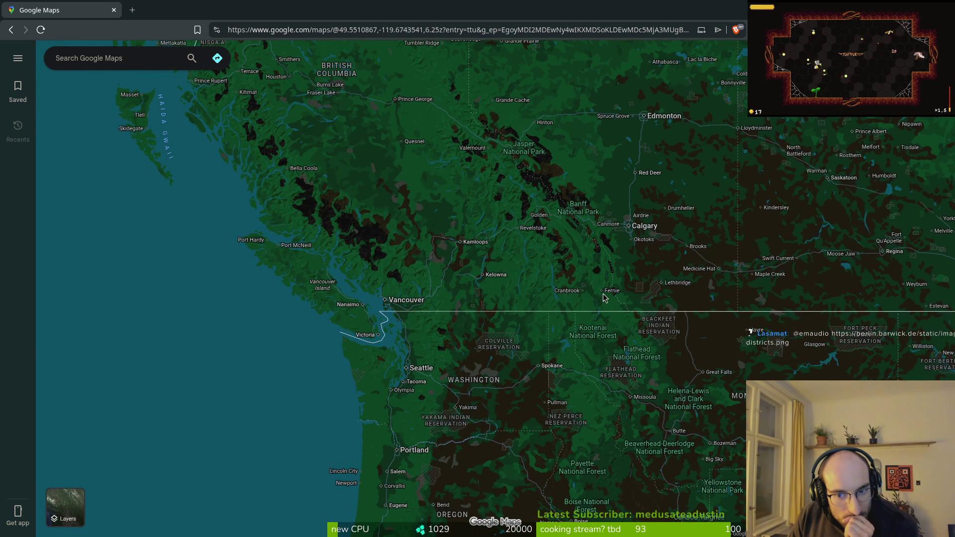
scroll(625, 286, up, 3)
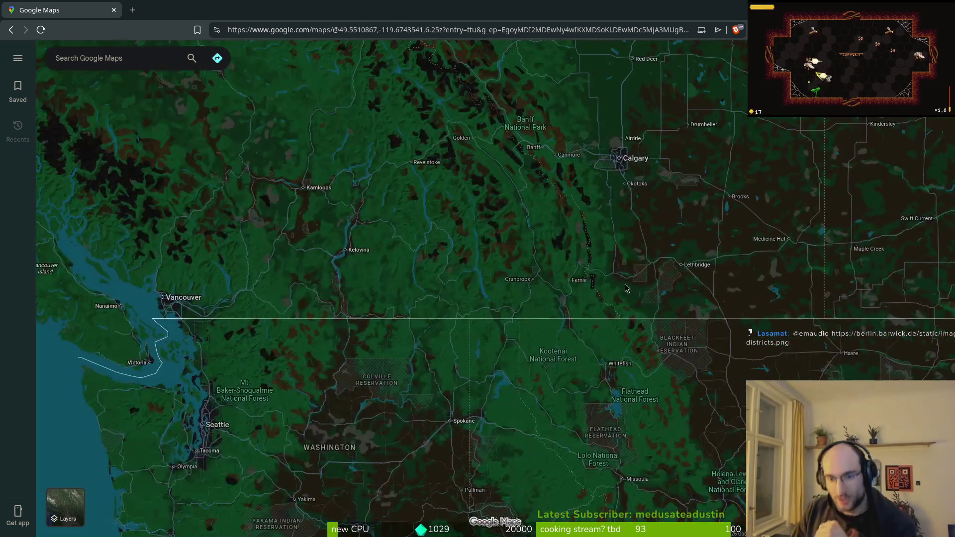
scroll(625, 290, up, 2)
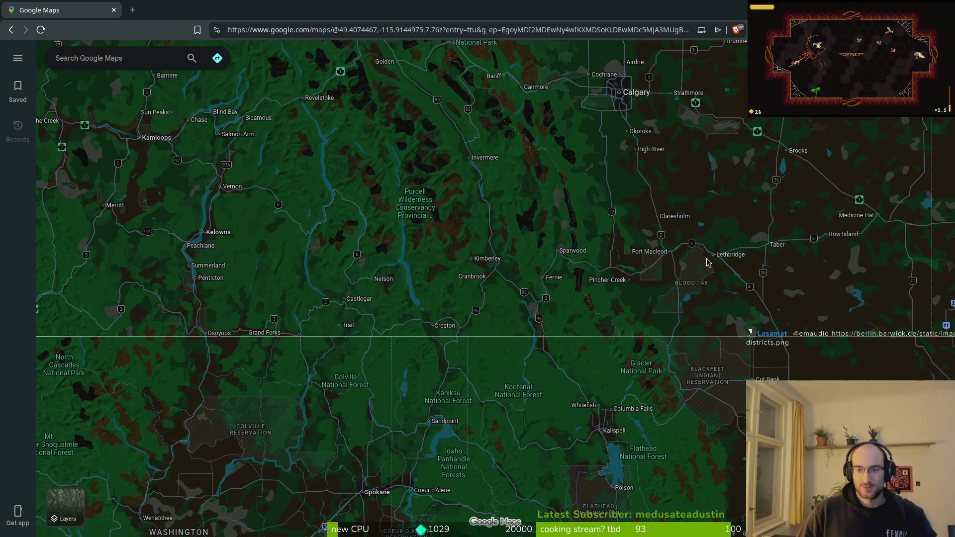
scroll(741, 257, down, 3)
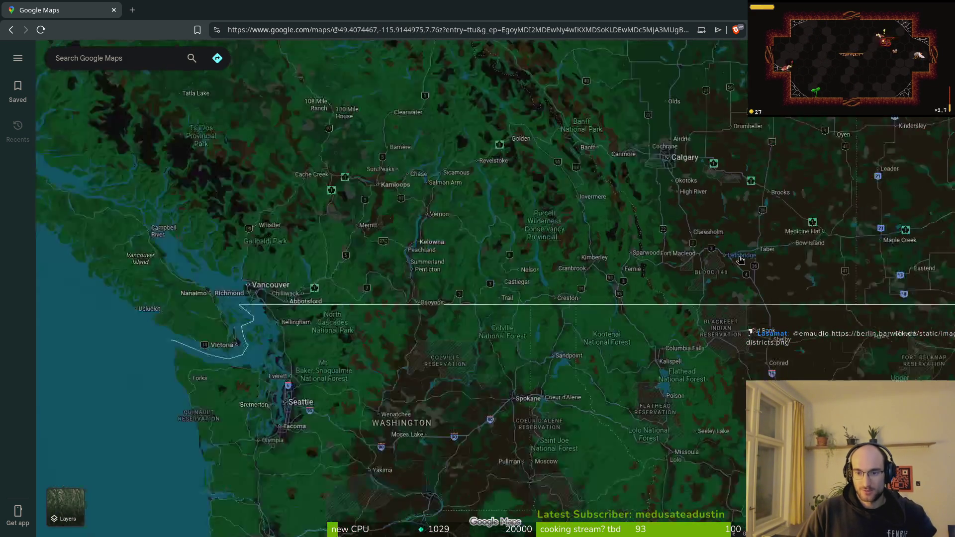
Pan north through Alberta toward Edmonton and Jasper, then back south to Calgary.
mouse_move(749, 257)
drag(749, 258, 645, 286)
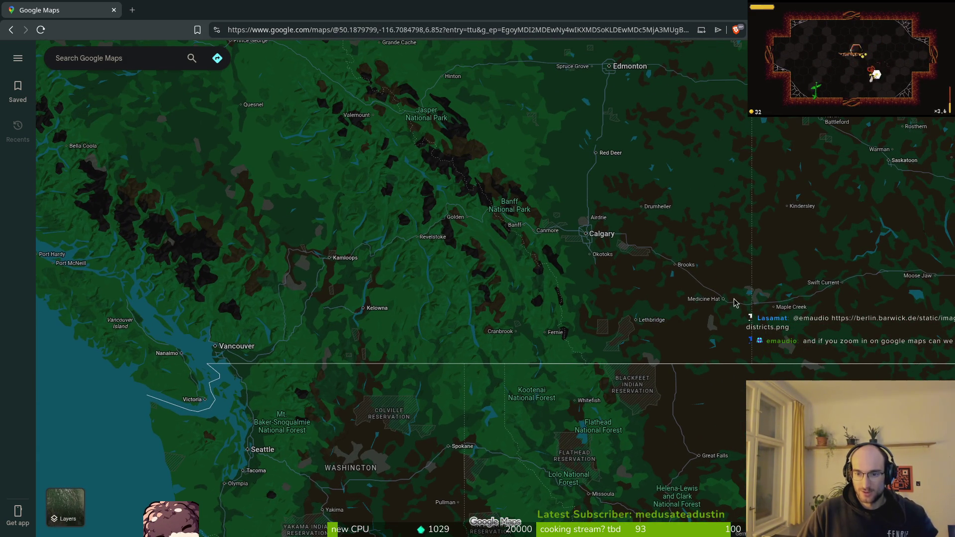
drag(633, 213, 638, 250)
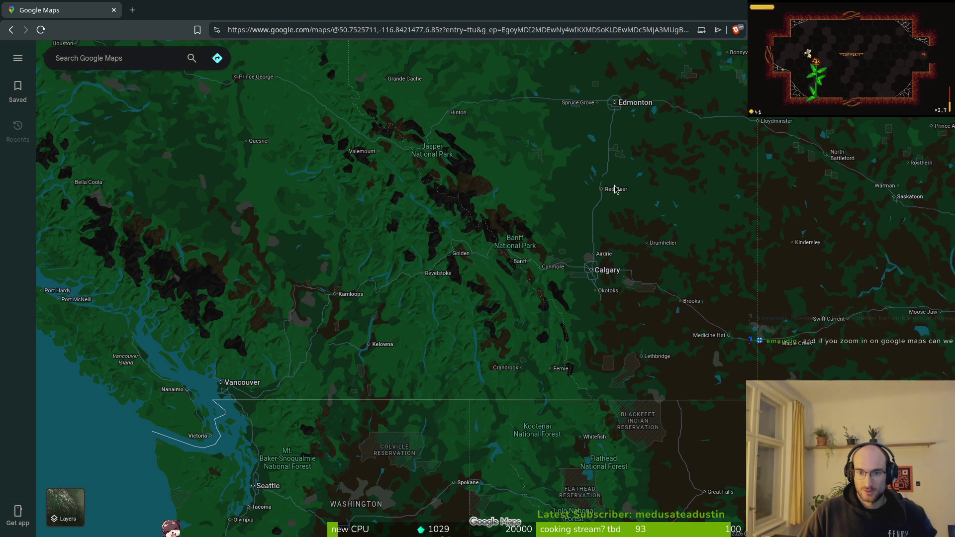
drag(550, 150, 577, 190)
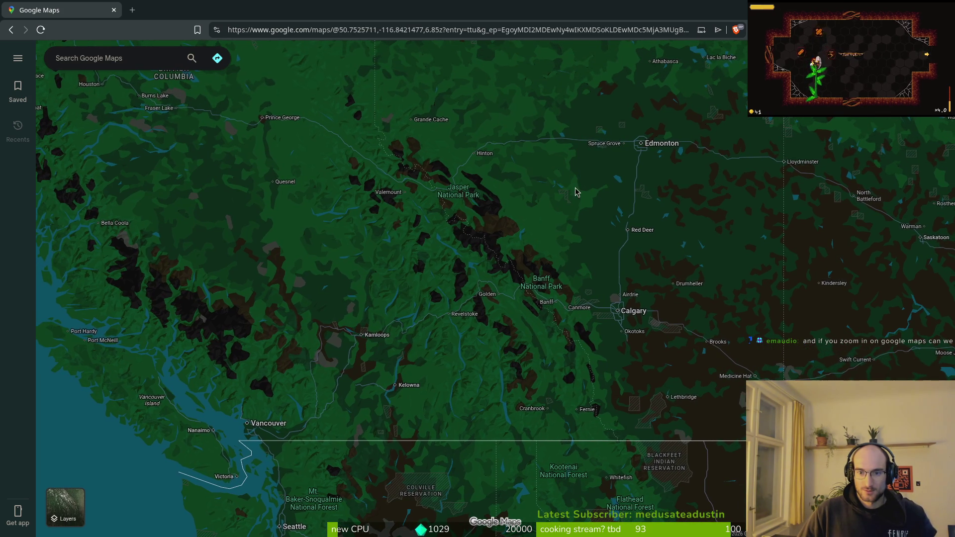
scroll(542, 217, up, 2)
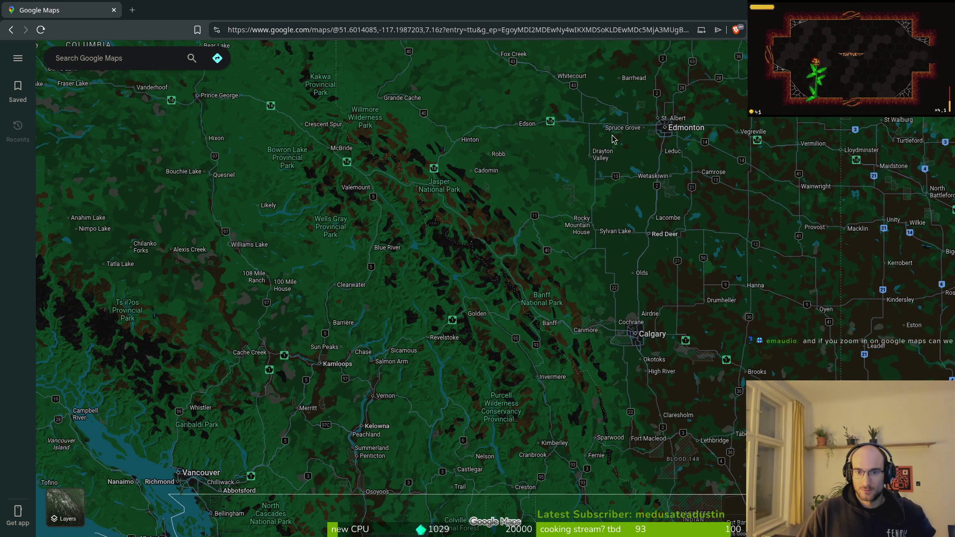
drag(584, 111, 561, 192)
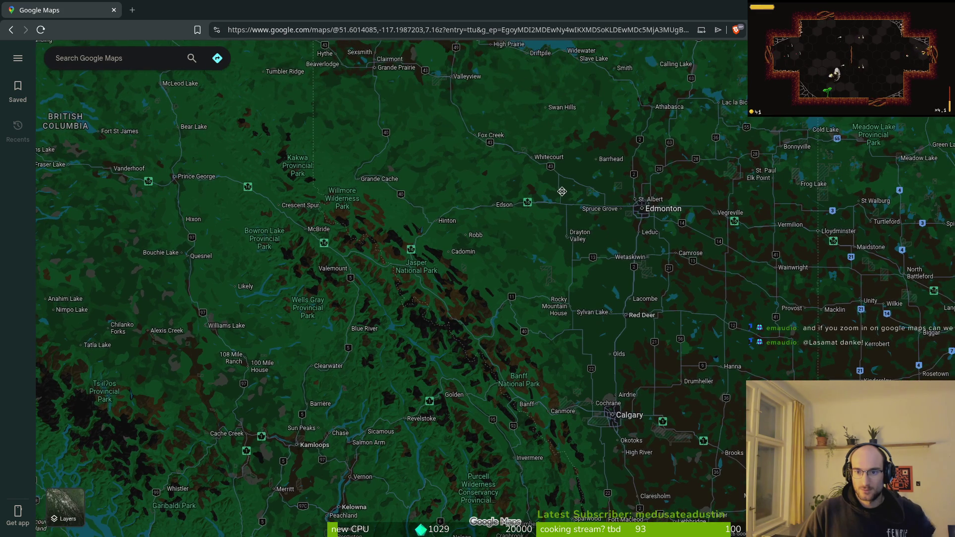
drag(564, 233, 557, 168)
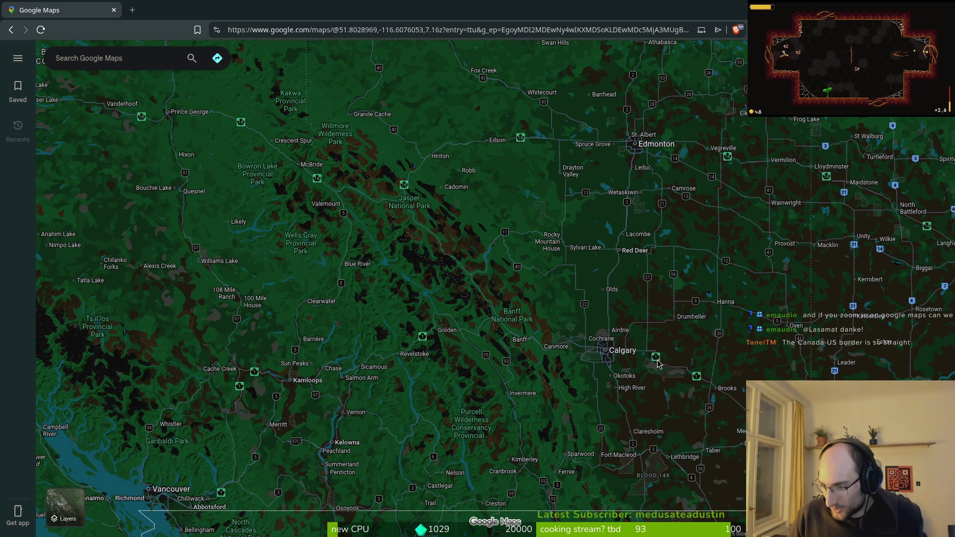
Follow the border east past Northport and zoom out from Vancouver to Winnipeg and Wyoming.
drag(520, 405, 435, 331)
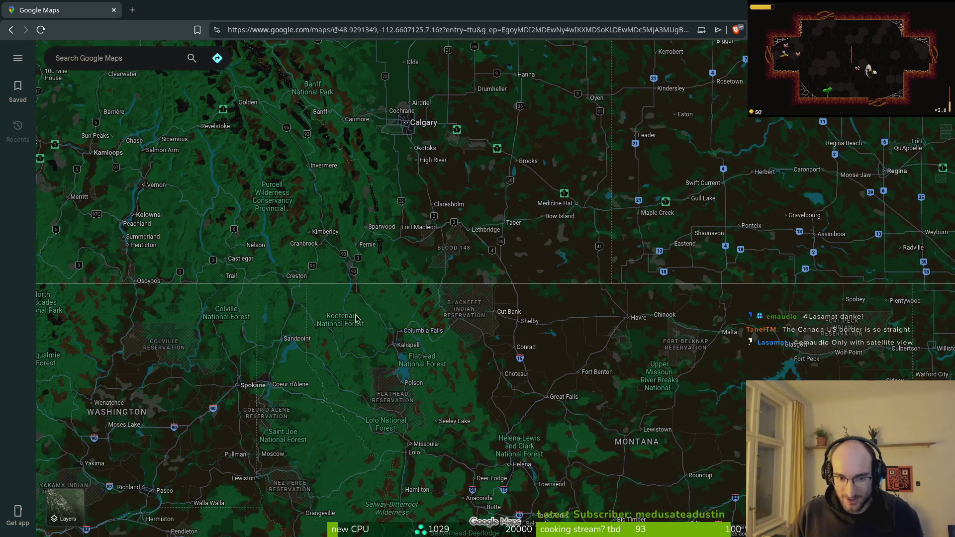
scroll(357, 317, down, 3)
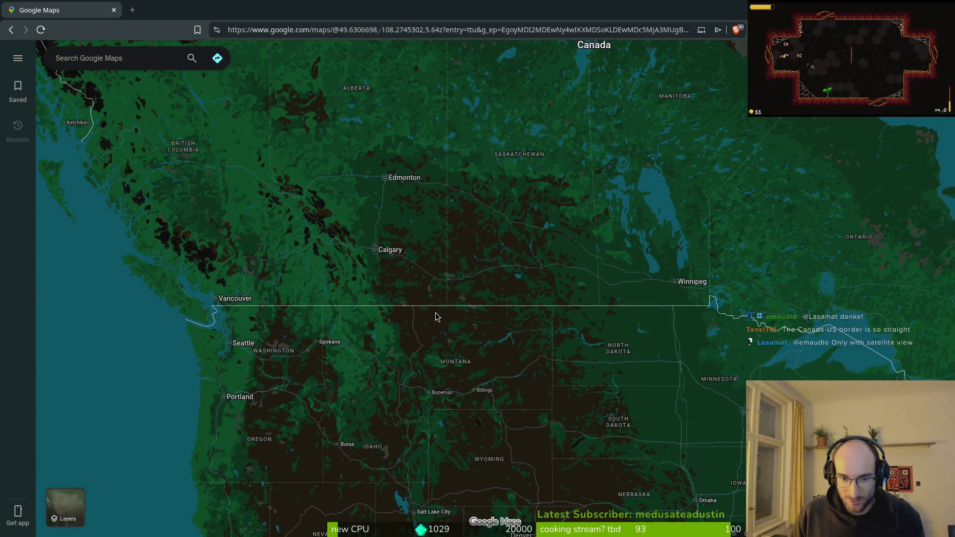
scroll(319, 334, up, 5)
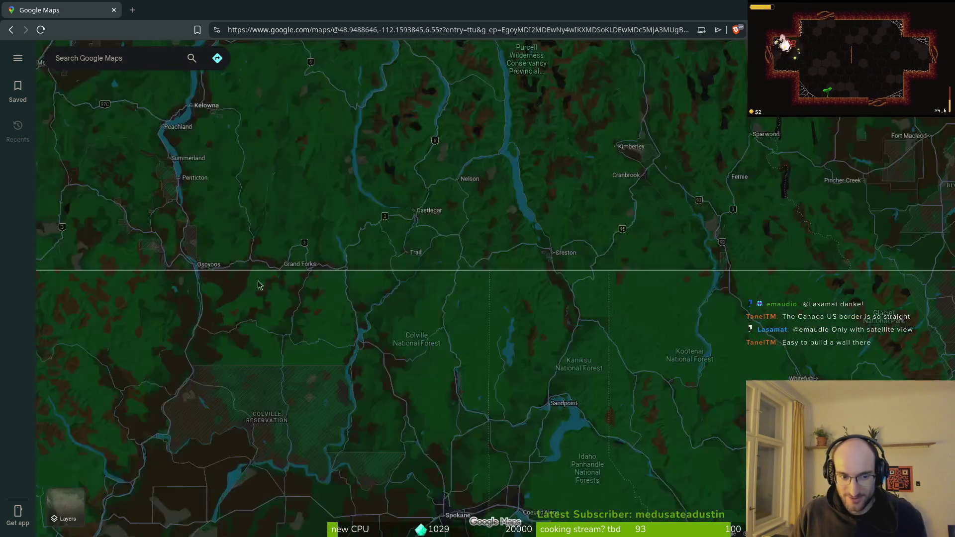
scroll(386, 280, up, 3)
drag(442, 222, 346, 224)
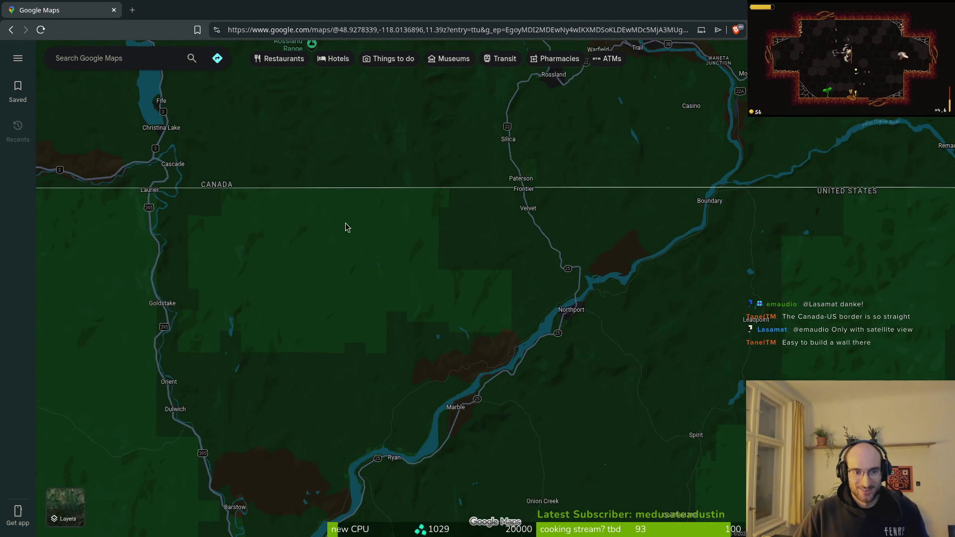
scroll(345, 224, down, 2)
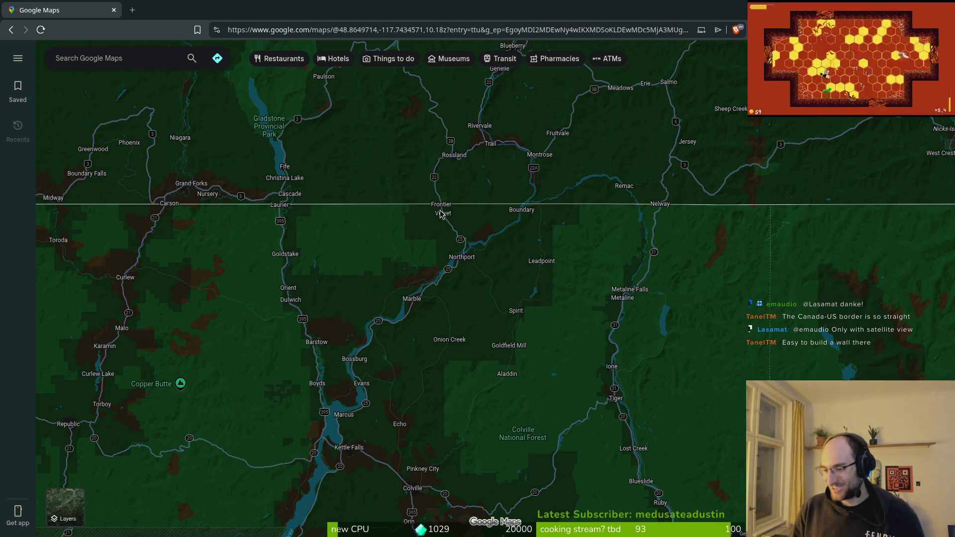
scroll(441, 214, down, 2)
scroll(423, 214, down, 6)
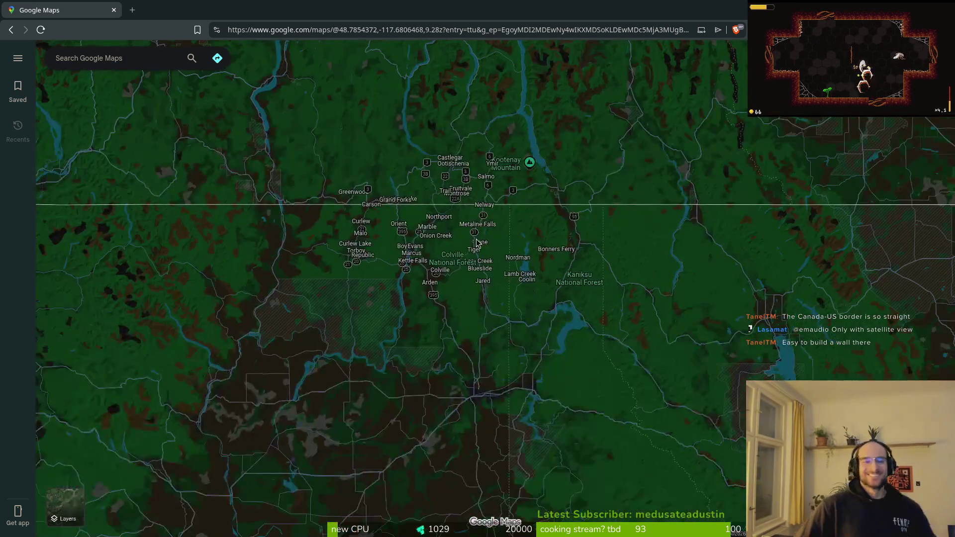
scroll(527, 209, down, 6)
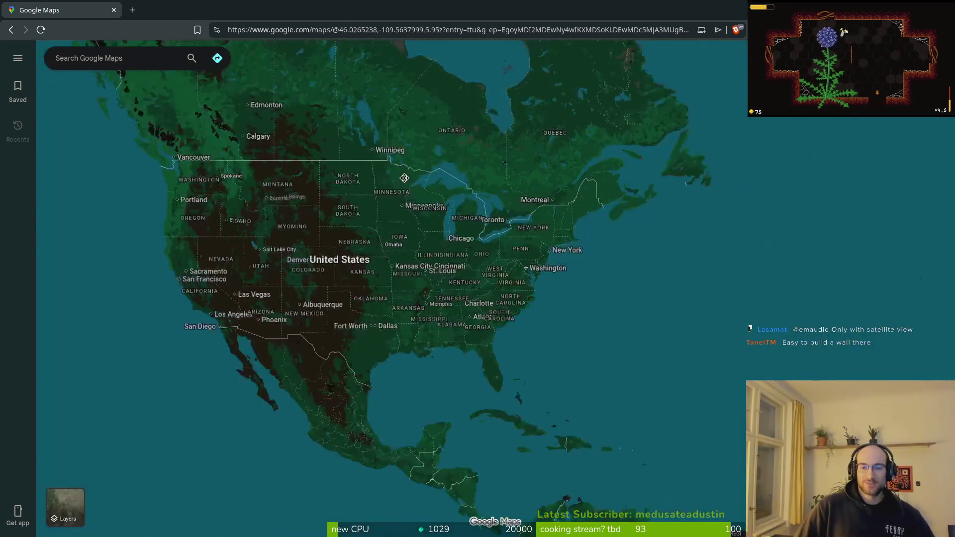
Pan from the Atlantic back to North America and down to Arizona, New Mexico and northern Mexico.
drag(836, 254, 685, 271)
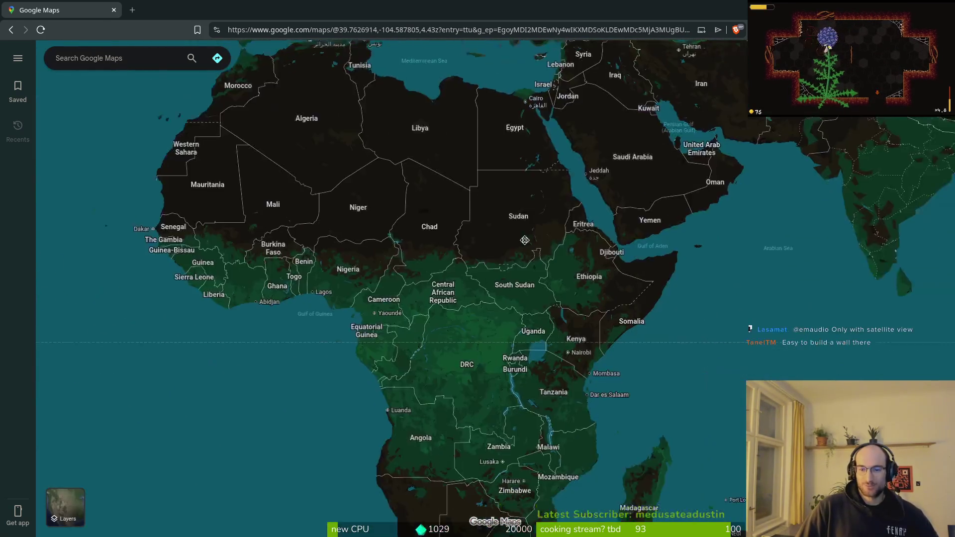
scroll(738, 240, up, 2)
scroll(448, 299, down, 2)
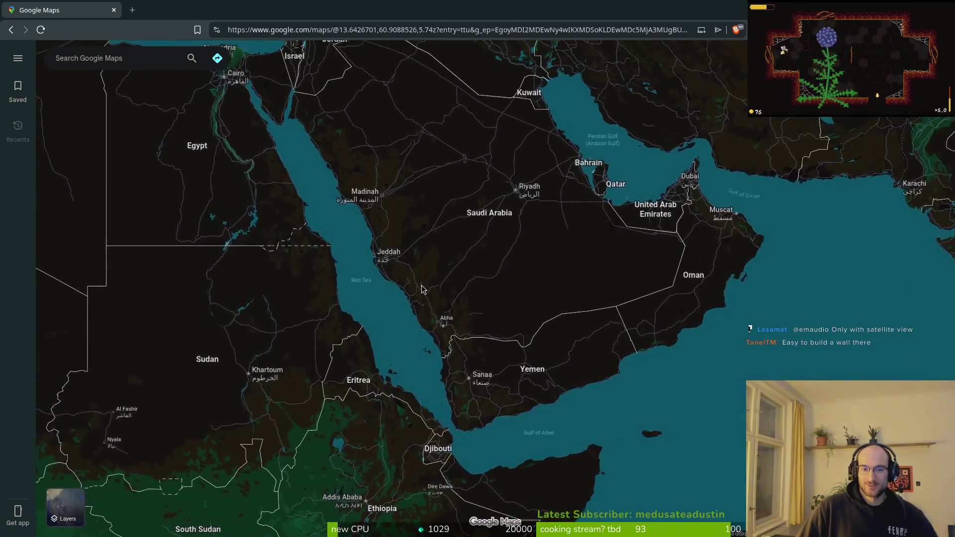
drag(149, 246, 429, 235)
scroll(565, 227, up, 2)
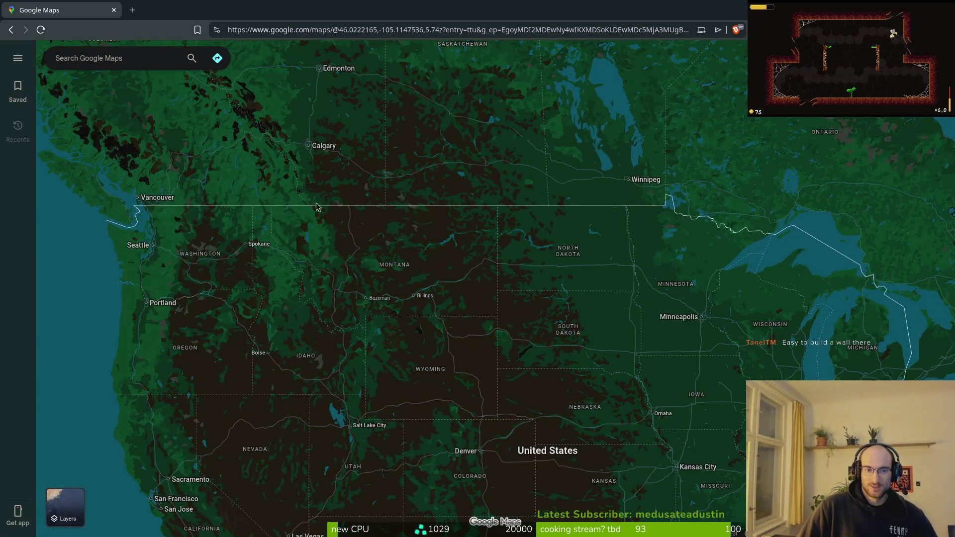
drag(317, 207, 416, 251)
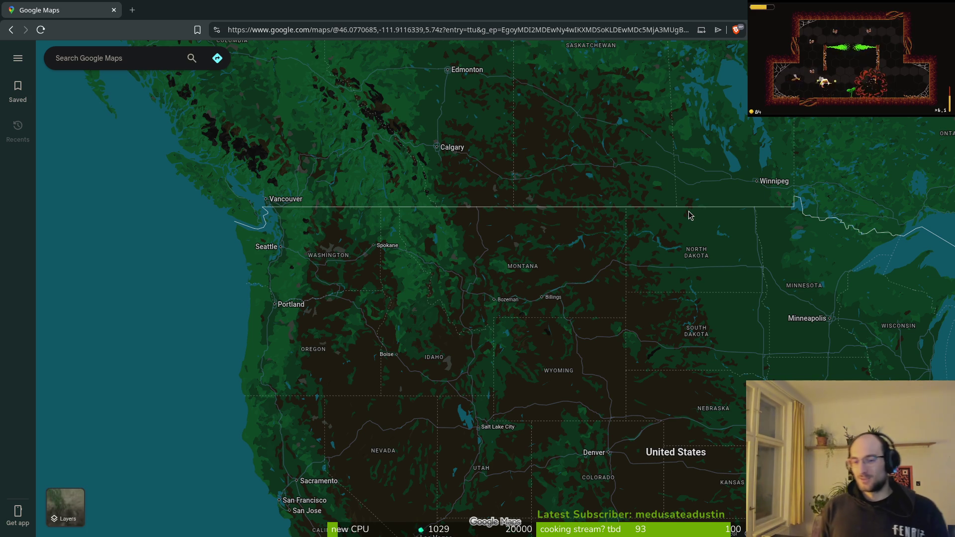
mouse_move(537, 418)
mouse_down()
mouse_move(479, 234)
mouse_move(374, 95)
mouse_up()
scroll(329, 319, up, 3)
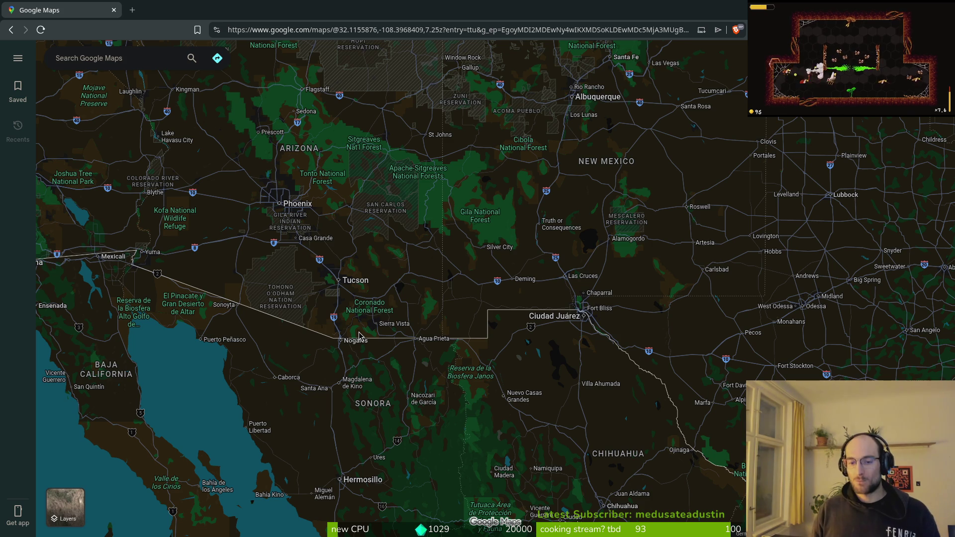
drag(561, 472, 283, 327)
Move toward Laredo and zoom in on the north end of Falcon Lake.
drag(776, 488, 552, 388)
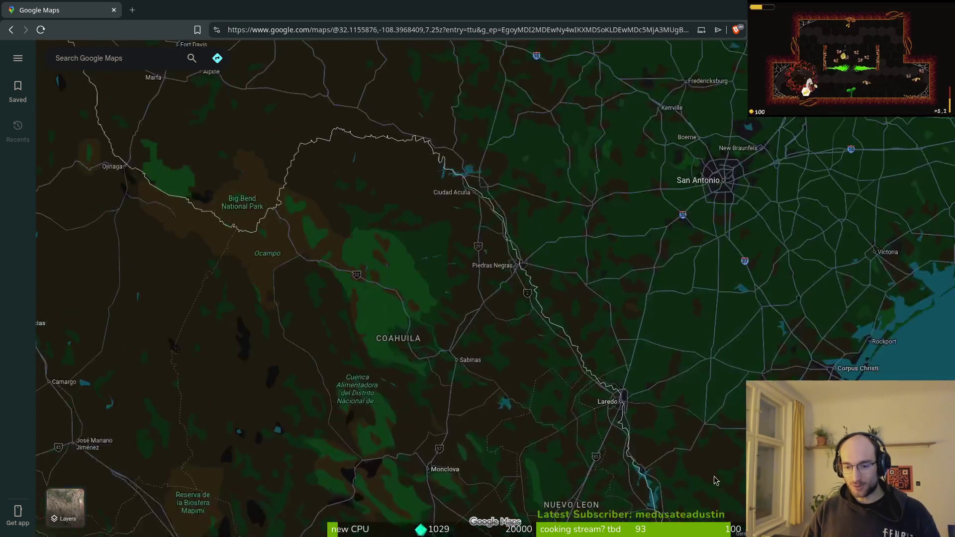
scroll(553, 388, up, 2)
scroll(482, 255, up, 6)
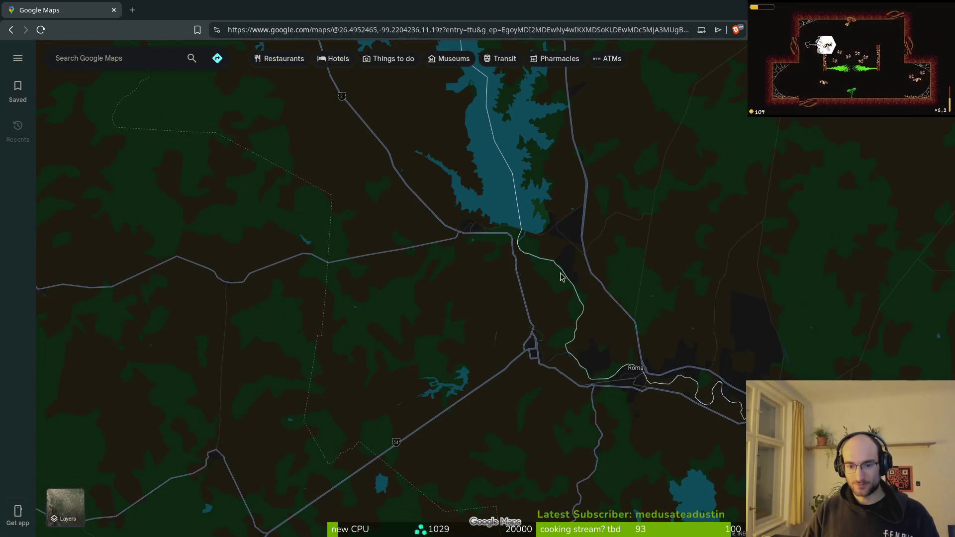
scroll(554, 260, up, 3)
drag(469, 124, 565, 325)
scroll(635, 401, up, 2)
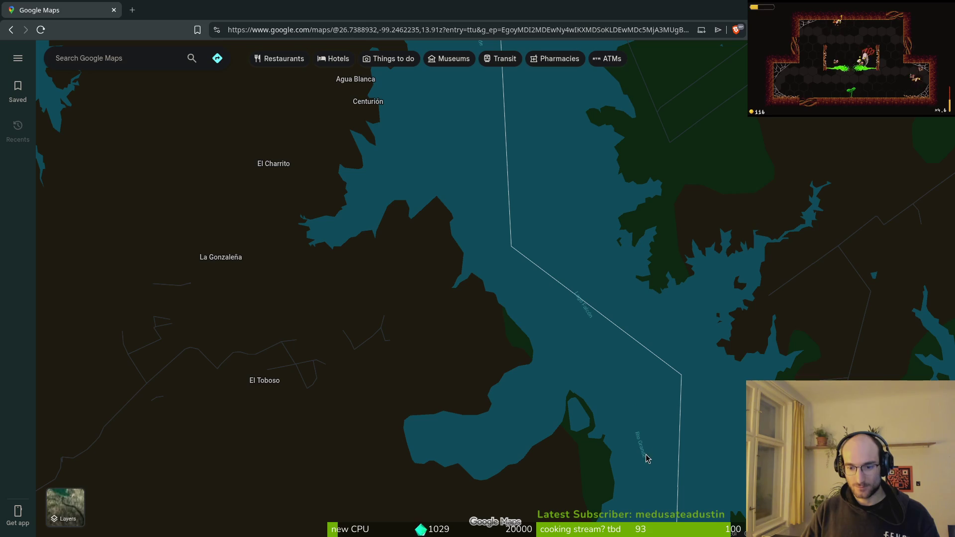
Zoom back out, then in on the Rio Grande beside Fort Quitman Cemetery.
scroll(613, 391, down, 10)
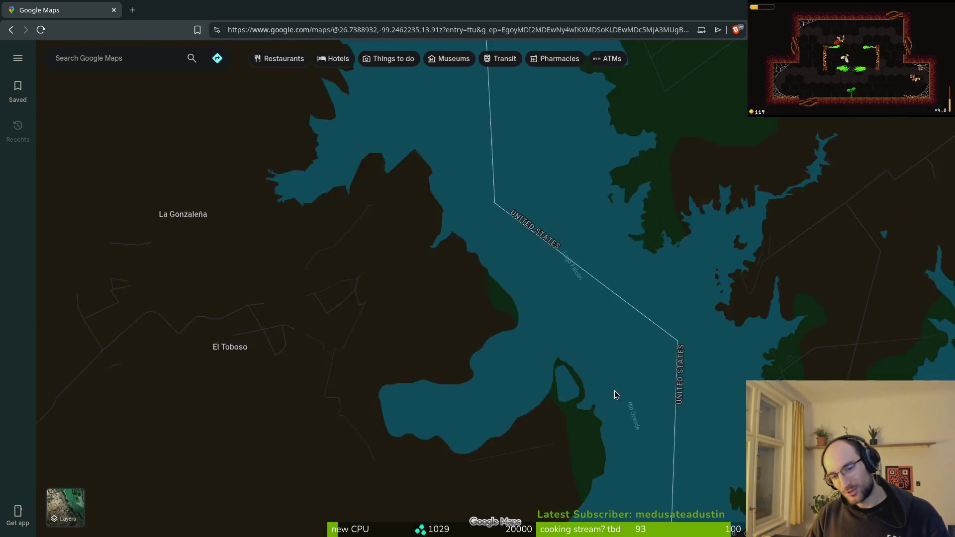
scroll(570, 357, up, 10)
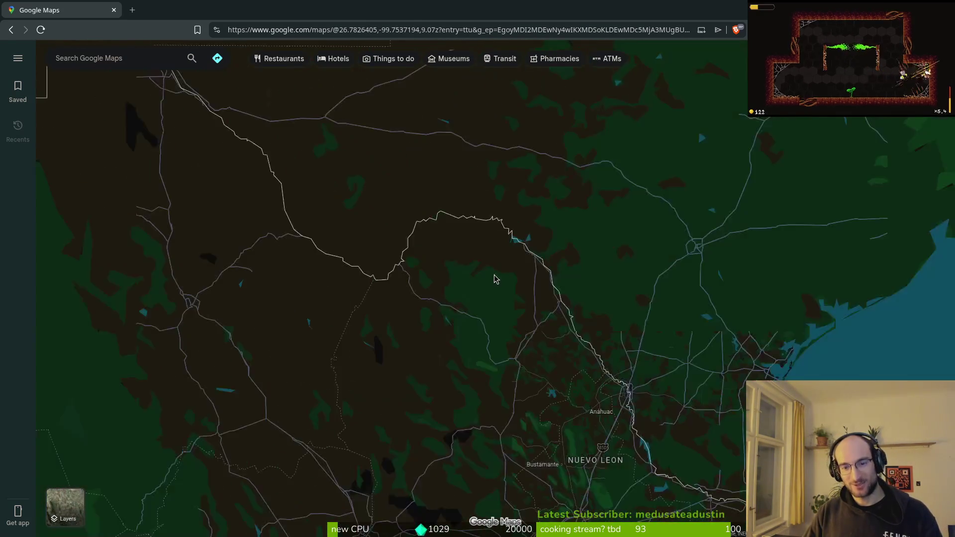
scroll(328, 324, up, 8)
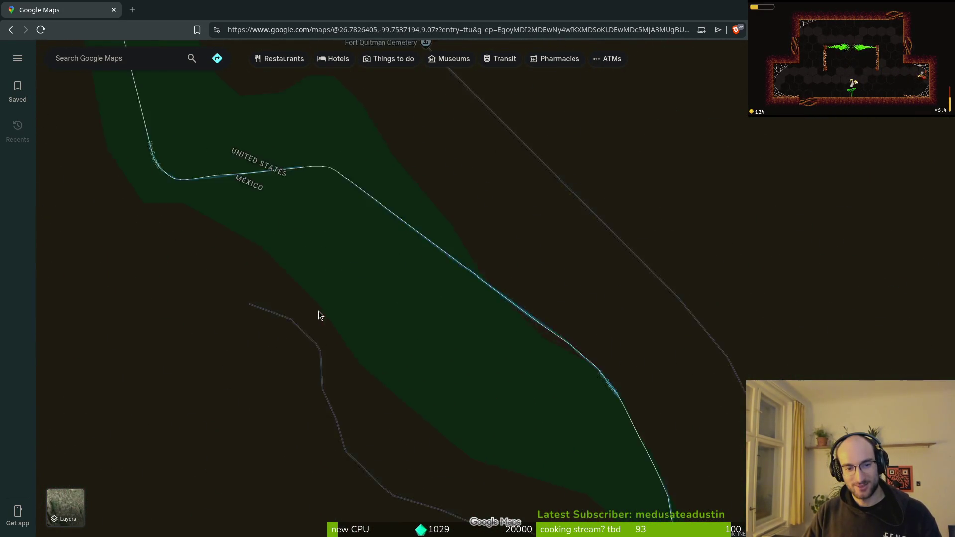
scroll(382, 303, up, 5)
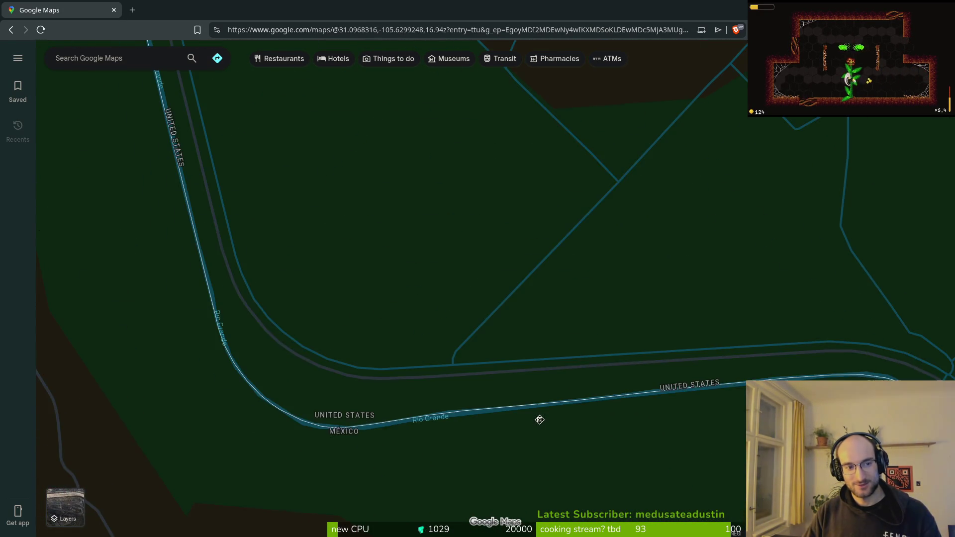
scroll(228, 359, down, 2)
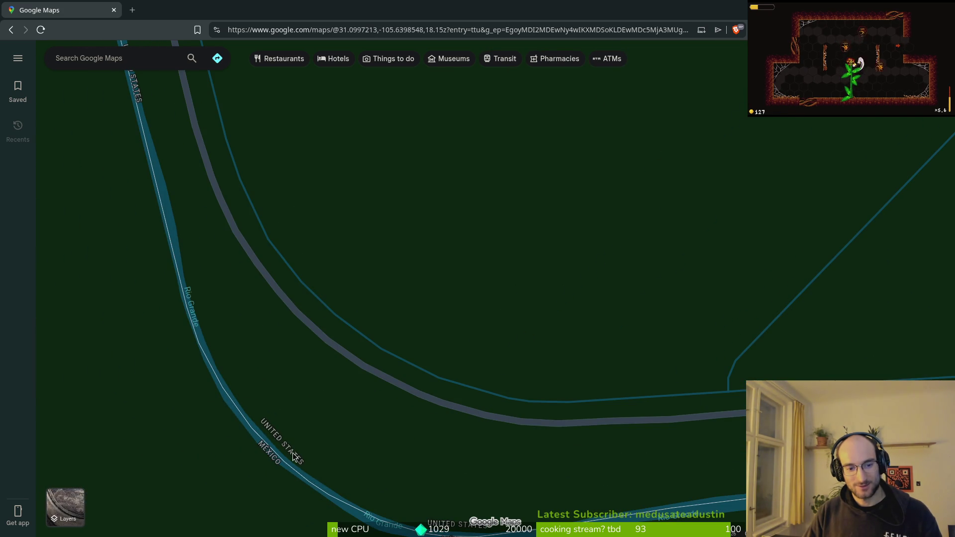
scroll(357, 475, down, 1)
scroll(357, 474, down, 2)
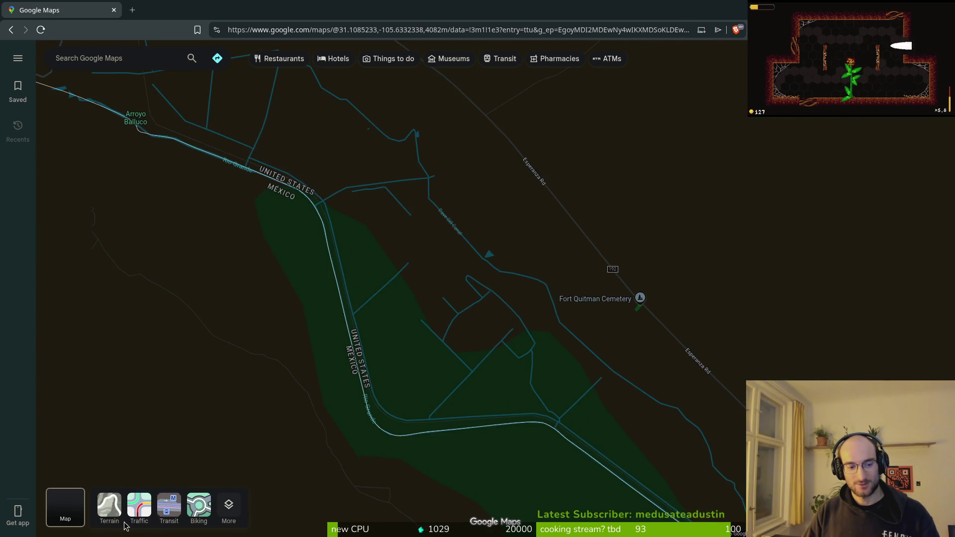
Switch the map to Satellite and follow the Rio Grande east from Arroyo Balluco.
click(65, 507)
drag(294, 294, 475, 374)
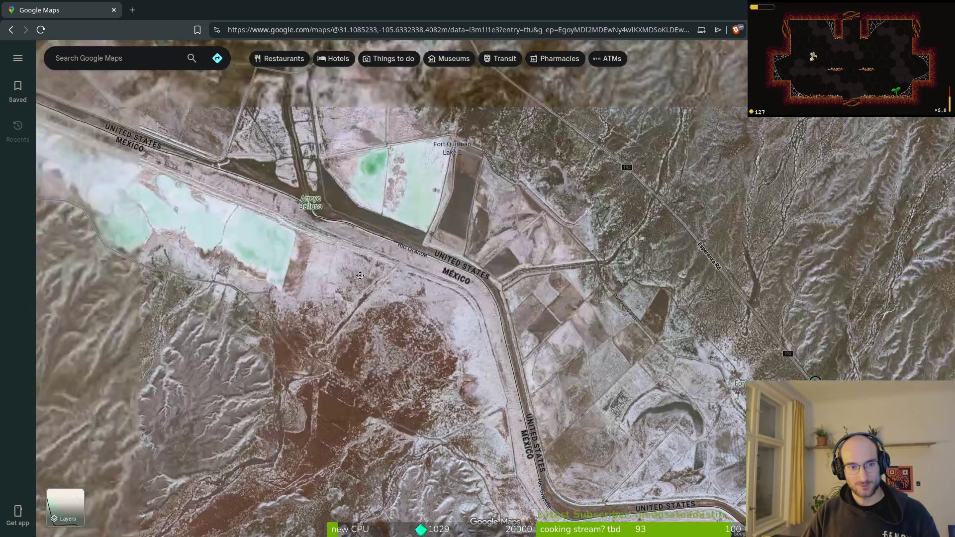
scroll(338, 219, up, 5)
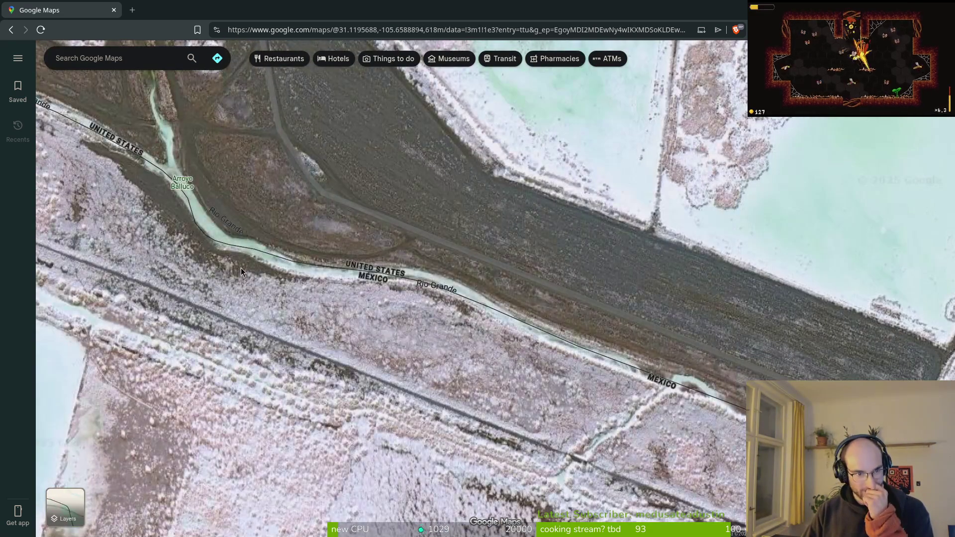
scroll(204, 241, up, 5)
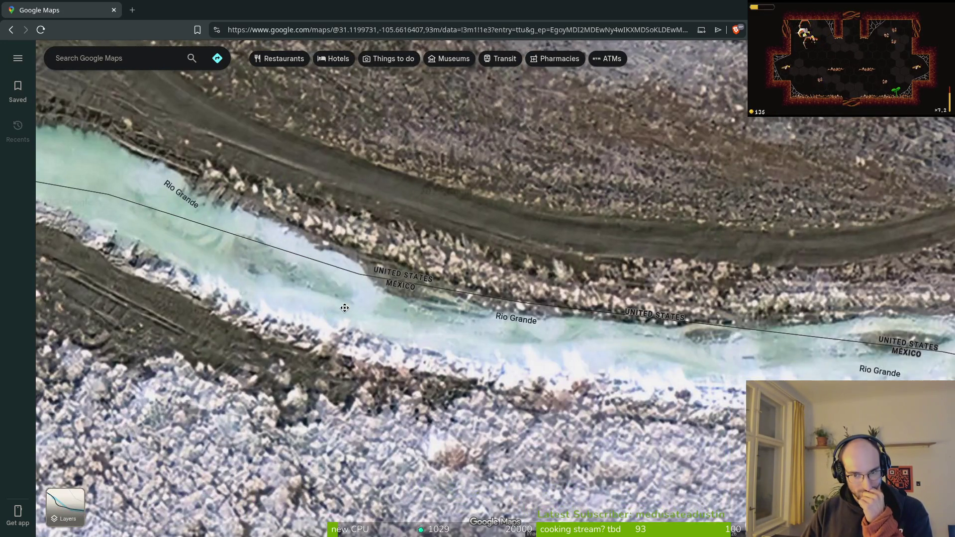
drag(345, 308, 125, 318)
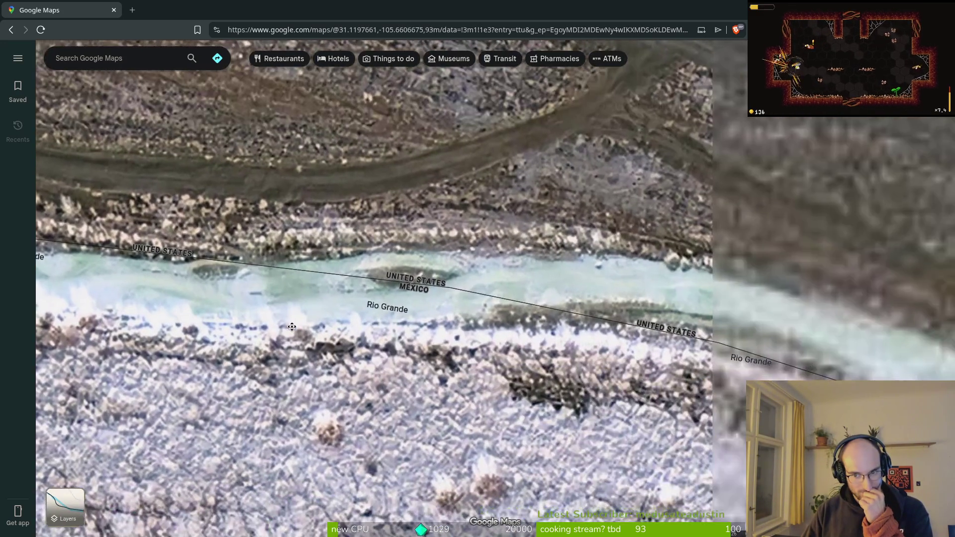
Follow the Rio Grande northwest to bring El mezquite and the salt flats into view.
scroll(459, 293, down, 3)
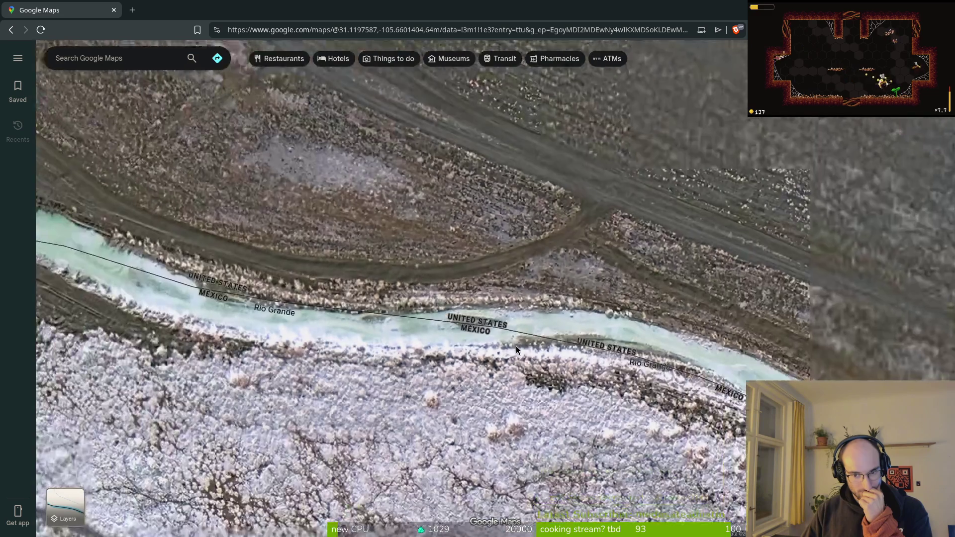
scroll(393, 296, down, 3)
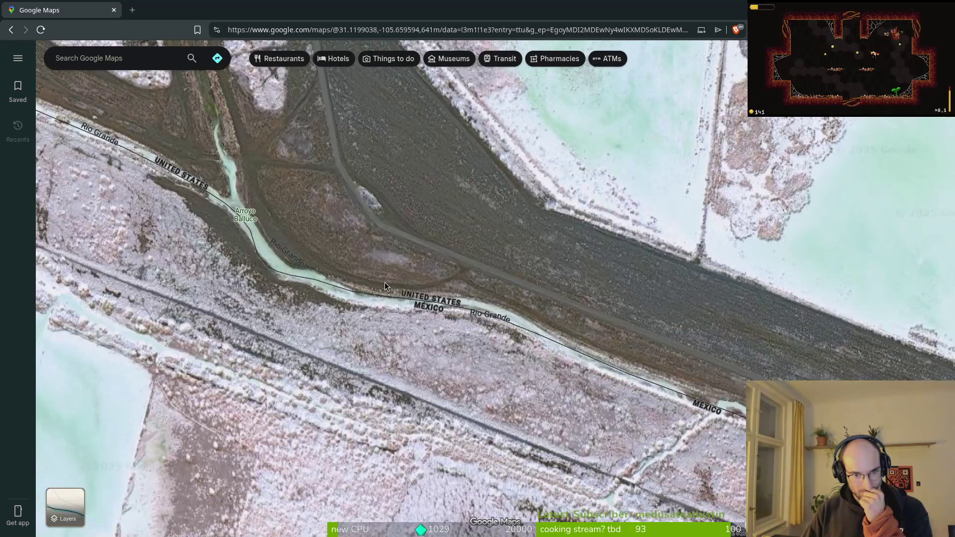
scroll(240, 255, up, 5)
scroll(240, 257, up, 5)
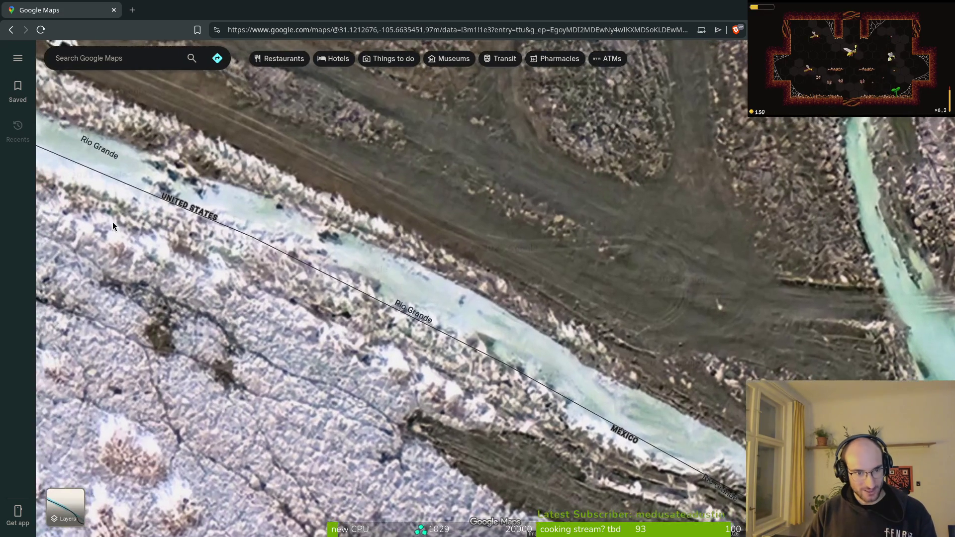
drag(113, 222, 285, 281)
scroll(406, 306, down, 3)
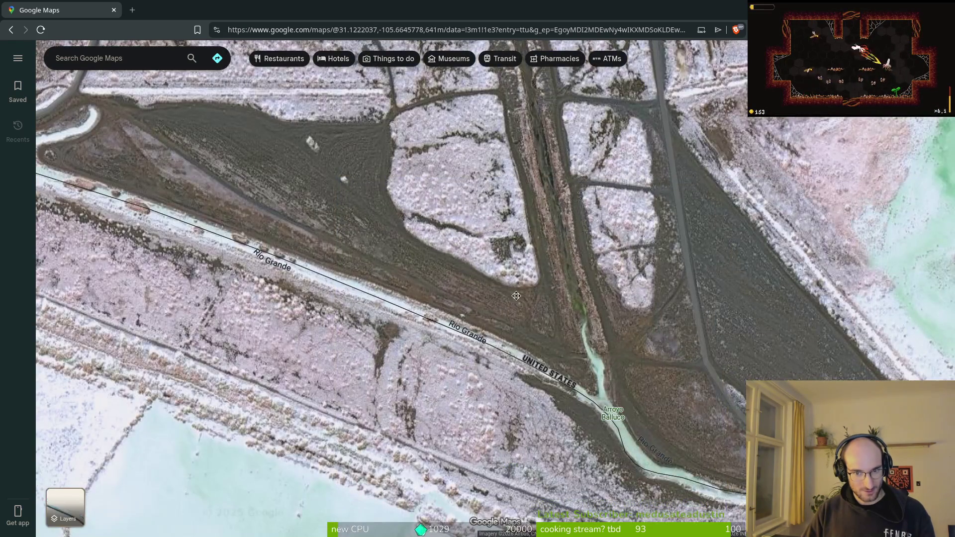
scroll(494, 235, down, 2)
scroll(265, 374, down, 3)
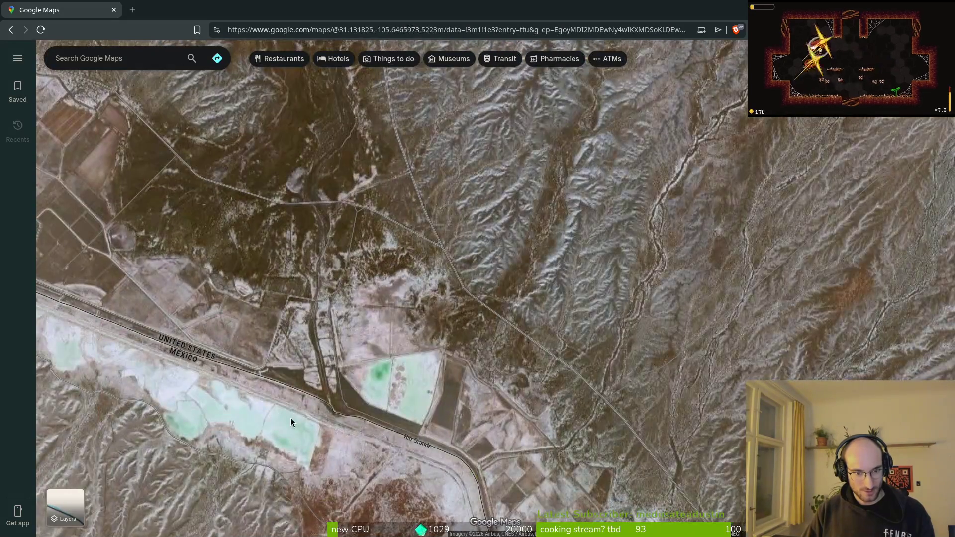
mouse_move(291, 418)
mouse_down()
mouse_move(451, 375)
mouse_move(484, 345)
mouse_up()
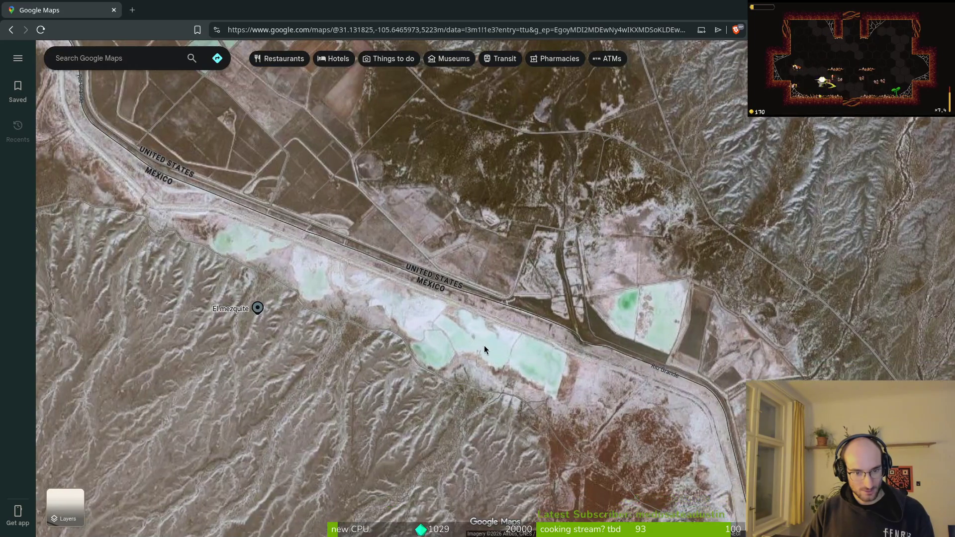
Zoom the satellite view out to the whole world.
scroll(484, 345, down, 5)
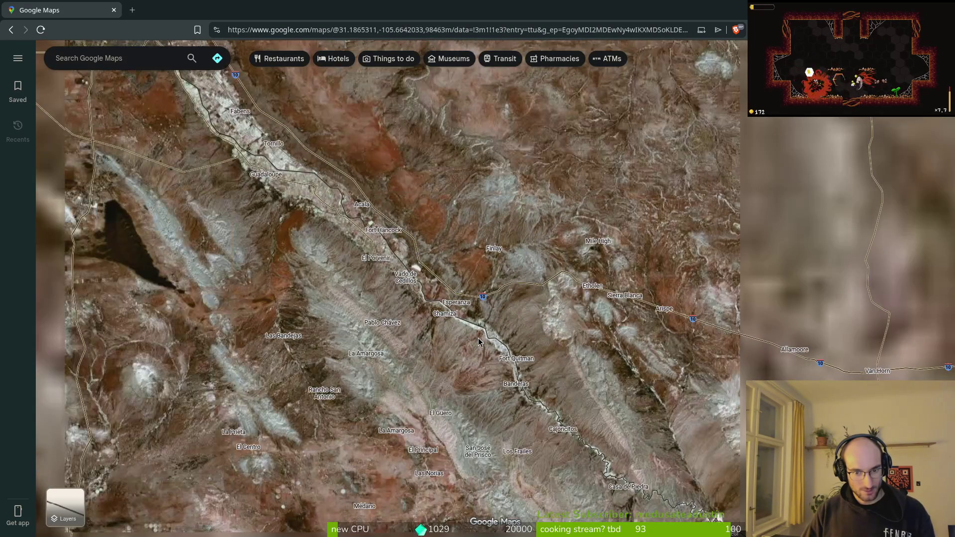
scroll(478, 338, down, 5)
scroll(351, 298, down, 3)
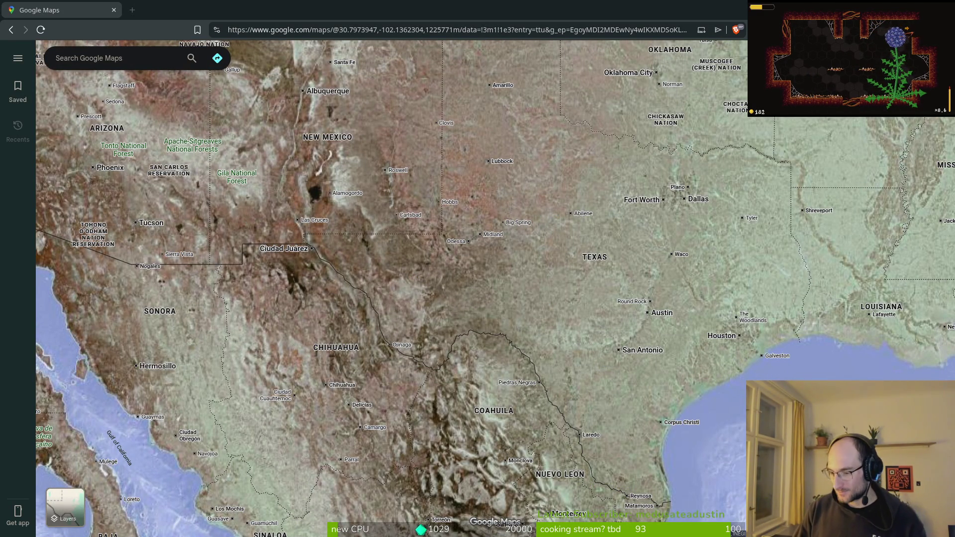
scroll(378, 340, down, 3)
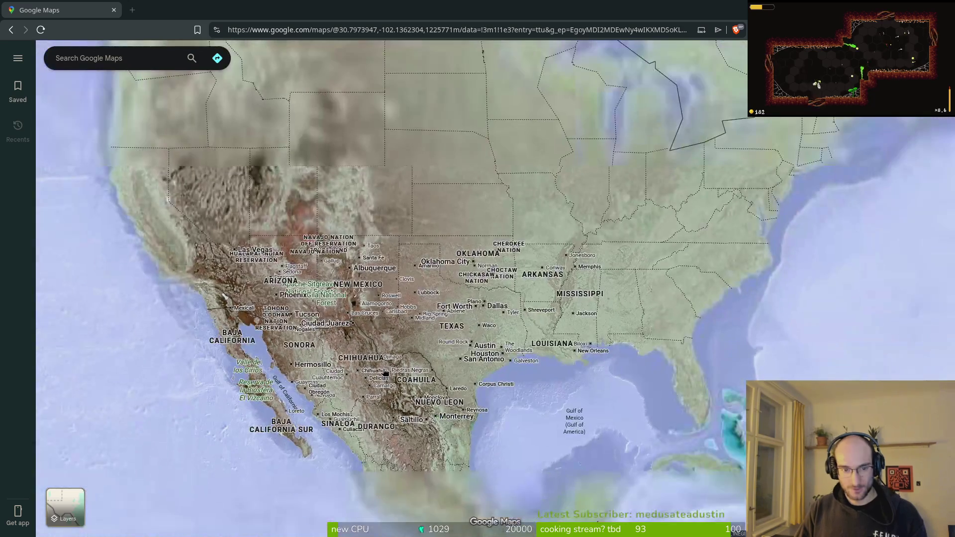
scroll(425, 348, down, 3)
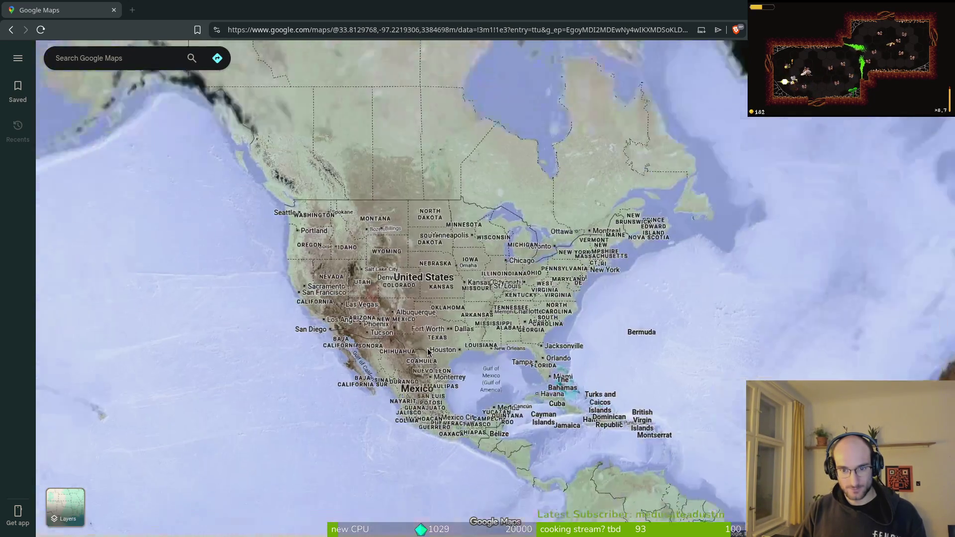
scroll(427, 356, down, 2)
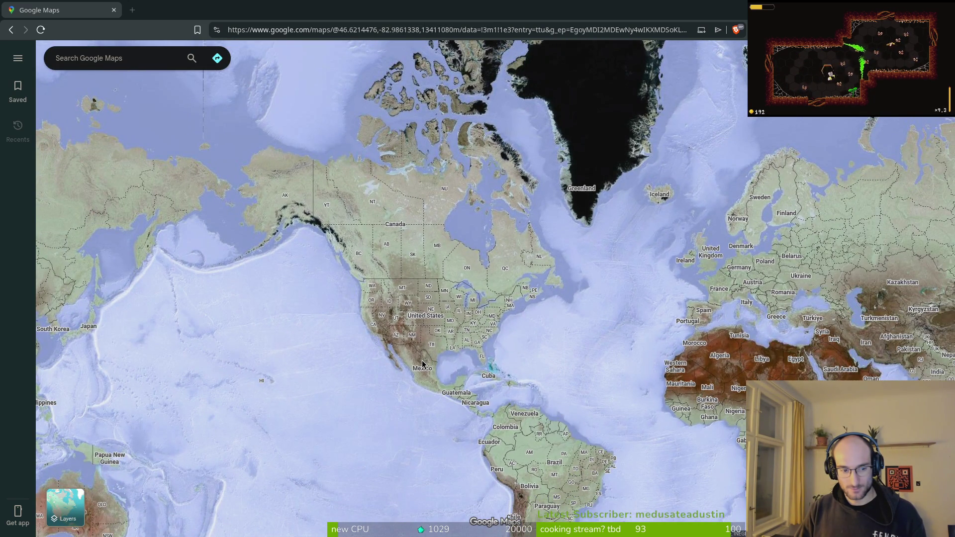
scroll(424, 364, up, 5)
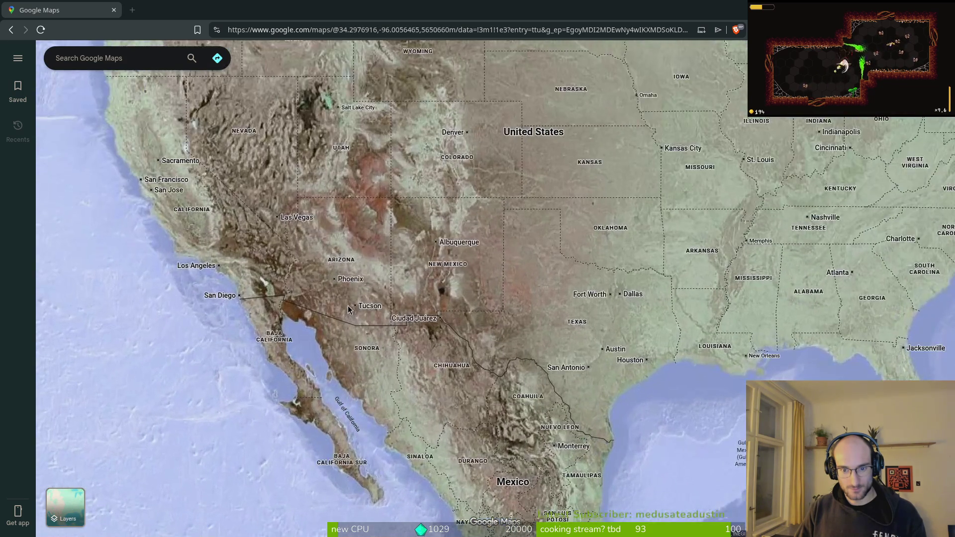
scroll(442, 380, up, 3)
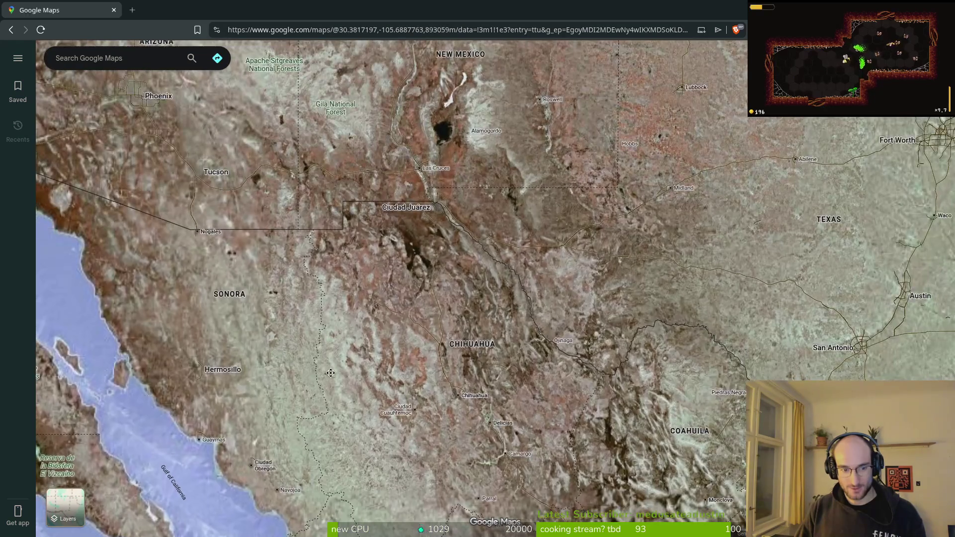
Pan north over New Mexico and Colorado and zoom into farmland near Howard and Elk Falls, Kansas.
drag(275, 388, 432, 355)
drag(327, 211, 456, 475)
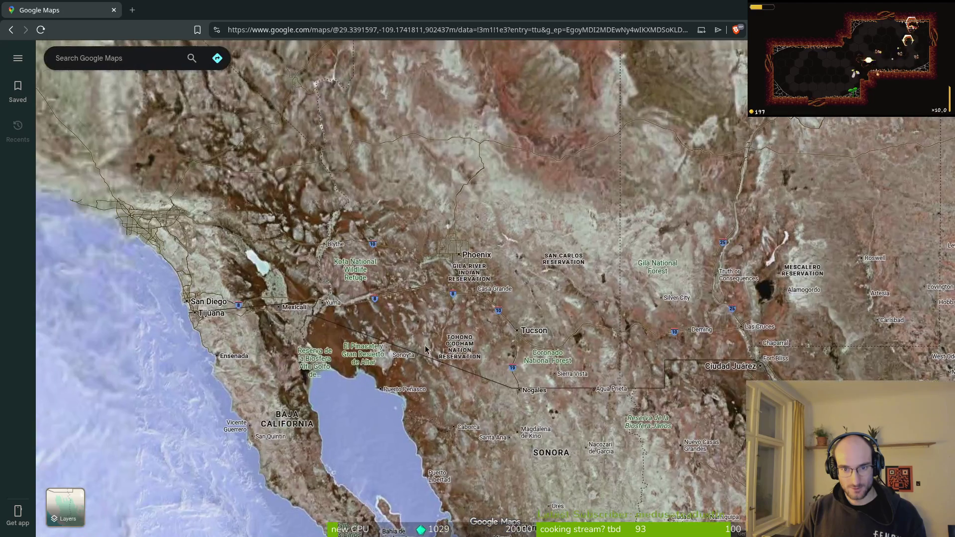
mouse_move(846, 299)
mouse_down()
mouse_move(693, 255)
mouse_move(370, 380)
mouse_move(290, 230)
mouse_up()
scroll(667, 342, up, 5)
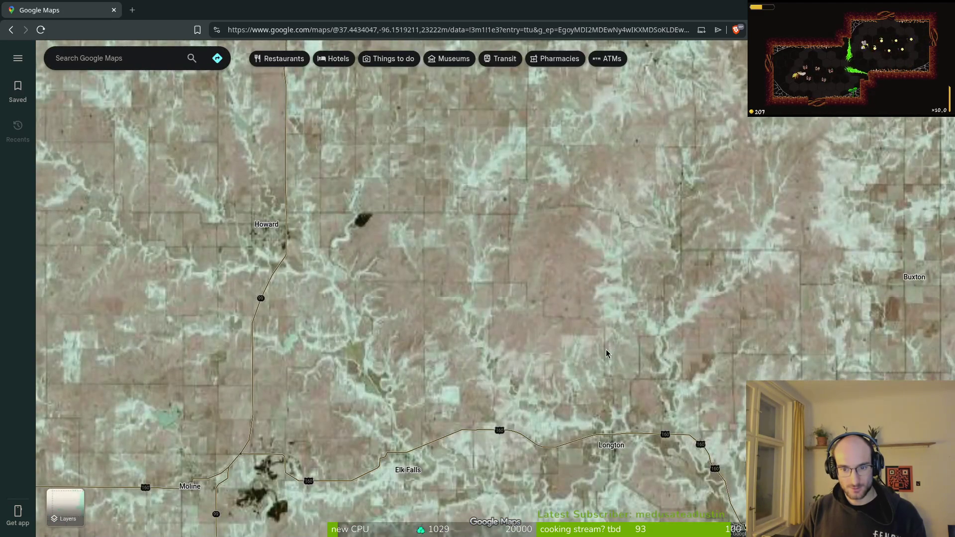
scroll(520, 343, up, 3)
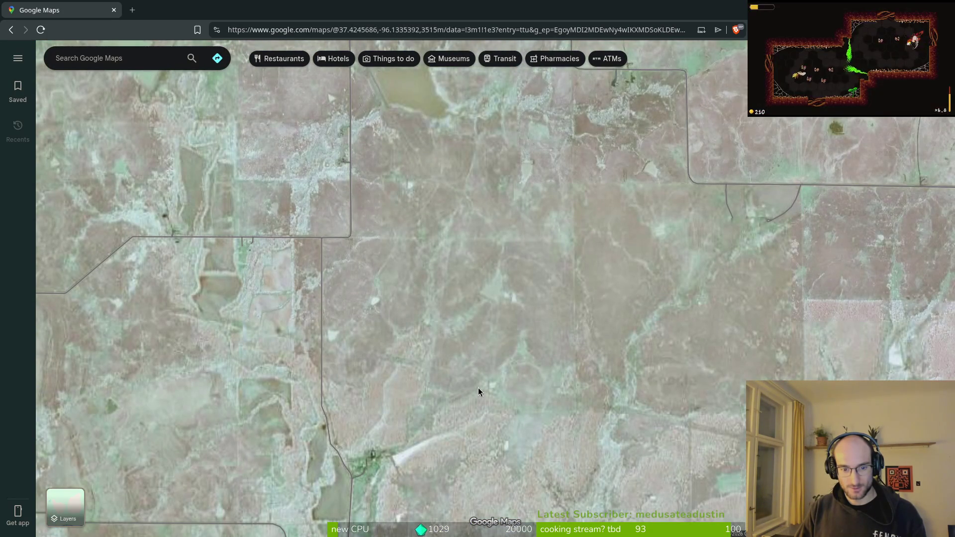
mouse_move(59, 499)
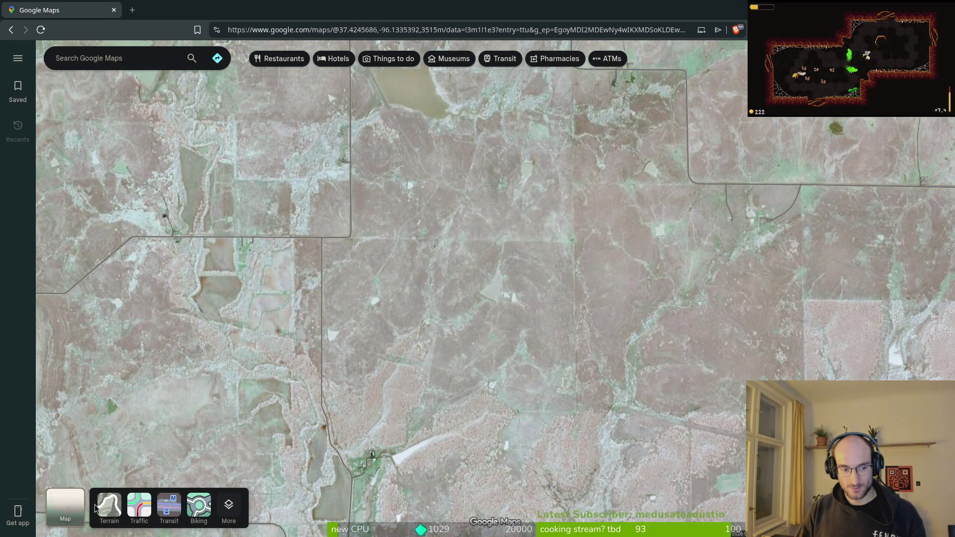
Show the map details and layer options, then zoom out and pan to bring Africa into view.
click(224, 510)
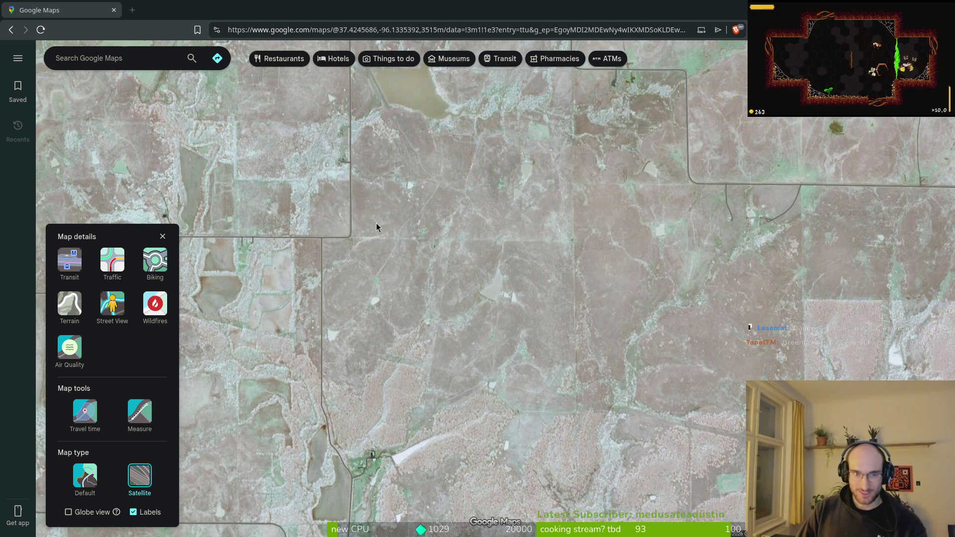
scroll(369, 216, down, 10)
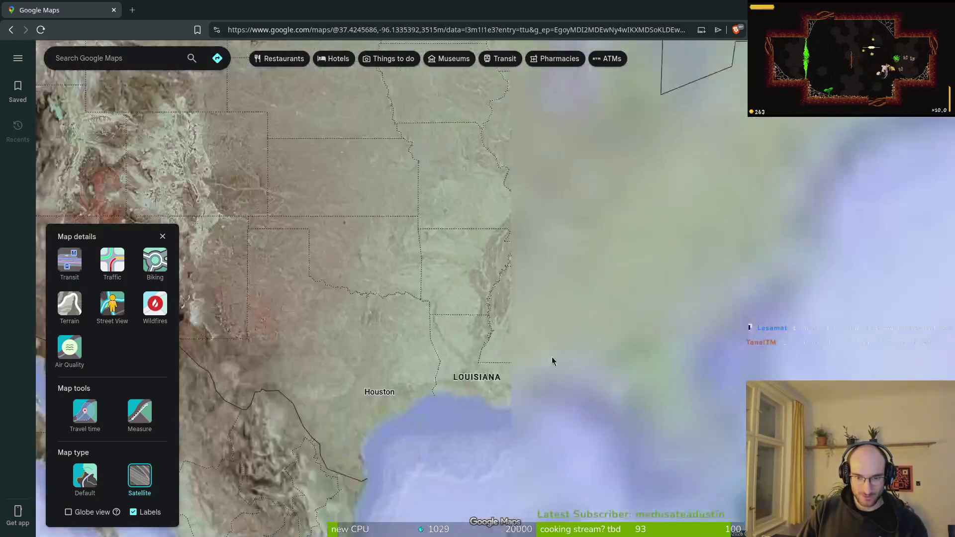
scroll(559, 350, down, 10)
drag(572, 305, 627, 356)
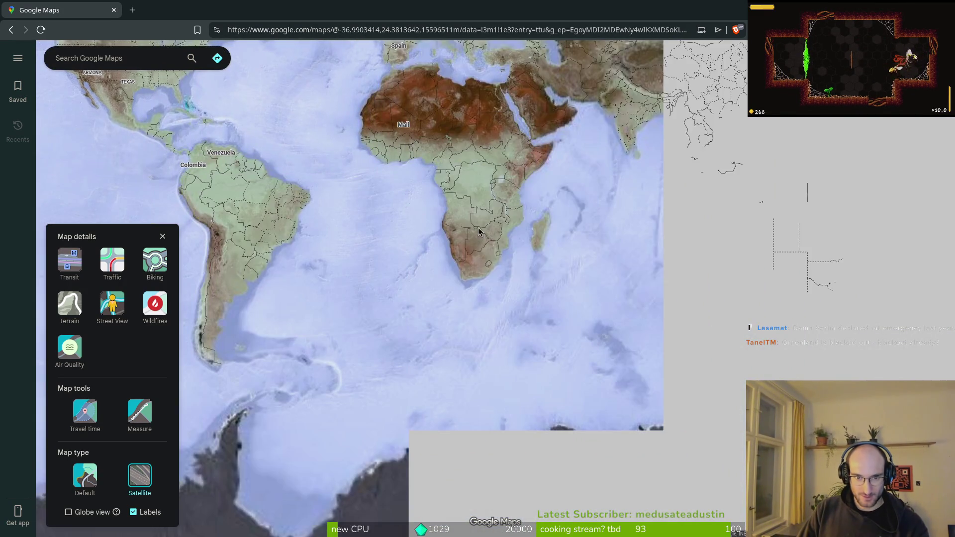
Zoom into a close-up of the white object on the Congo grassland near Ilebo.
scroll(476, 228, up, 10)
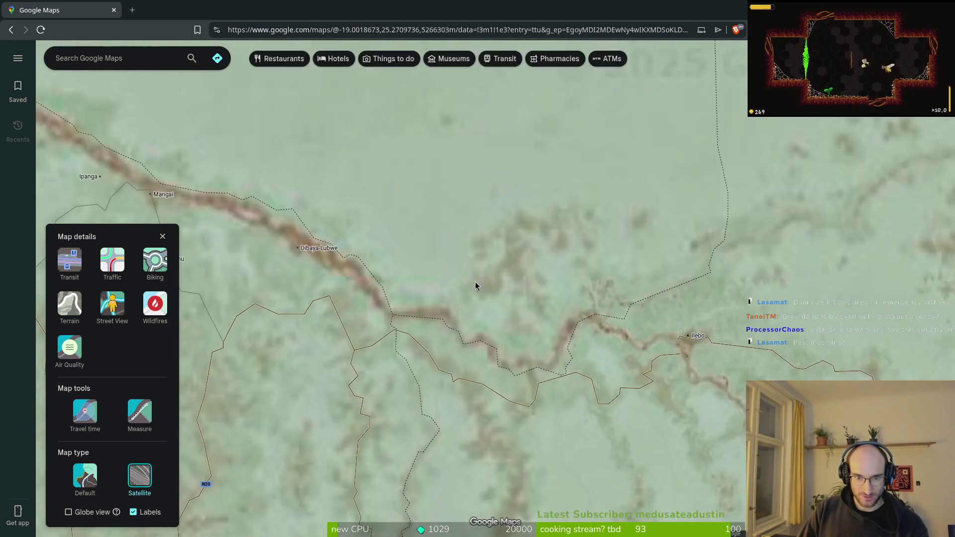
scroll(476, 286, up, 10)
scroll(471, 351, up, 10)
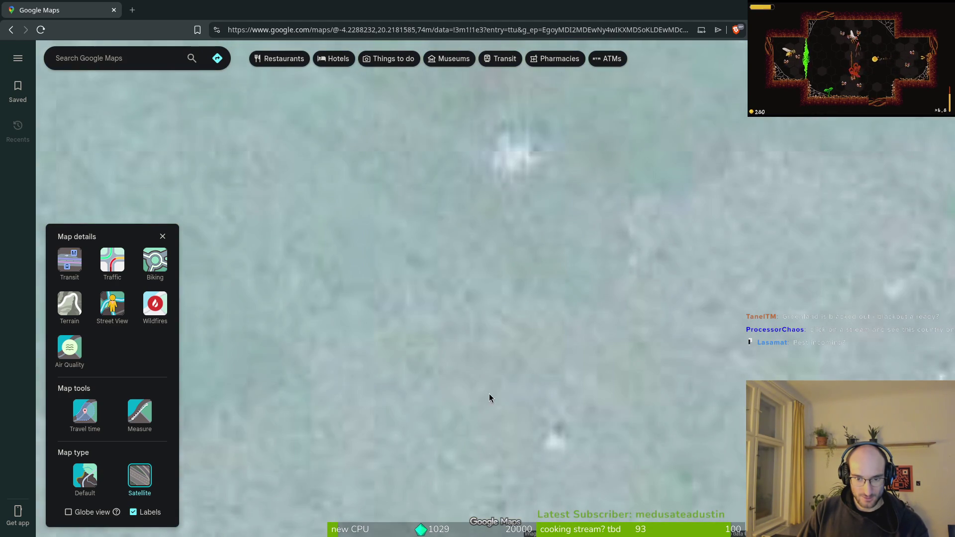
drag(467, 238, 471, 431)
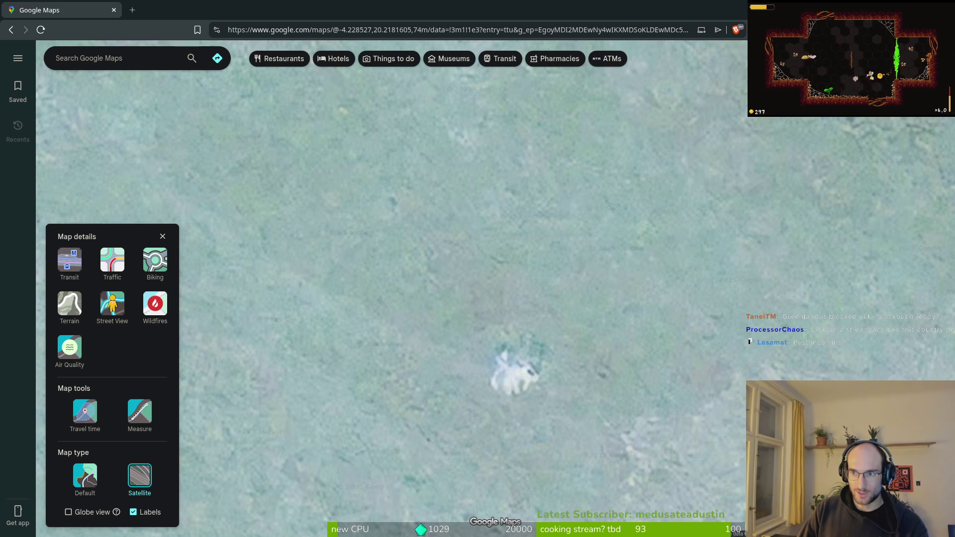
click(753, 29)
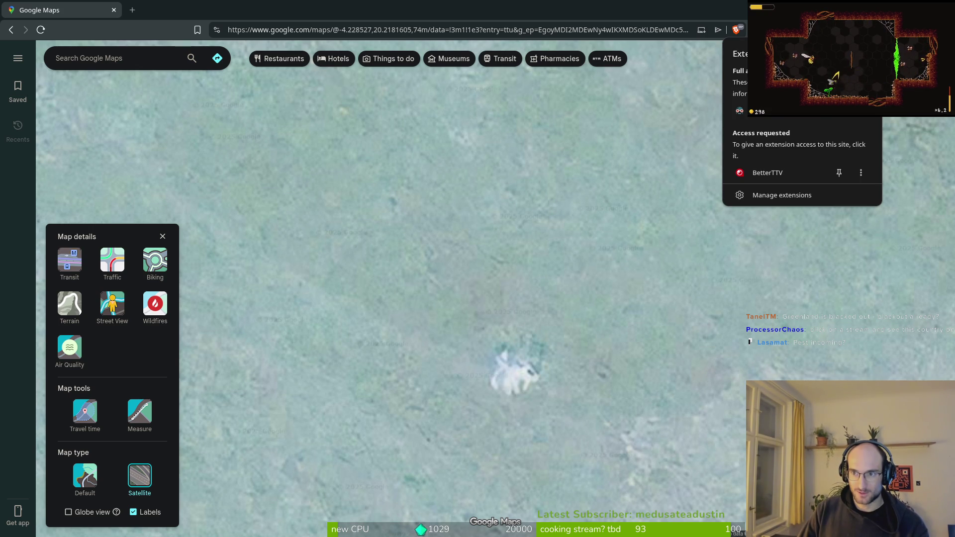
Turn off the Dark Reader filter from its extension options with Alt+Shift+D.
click(859, 117)
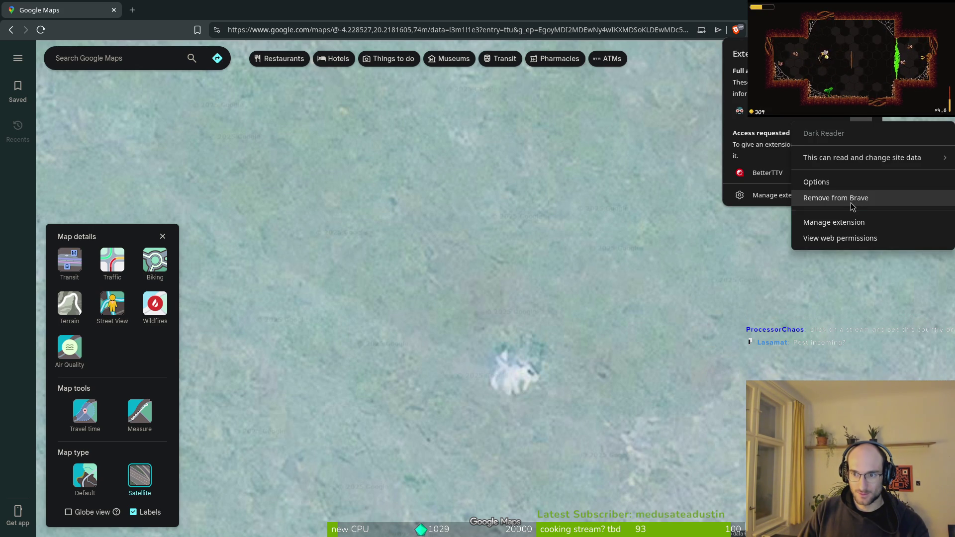
mouse_move(845, 165)
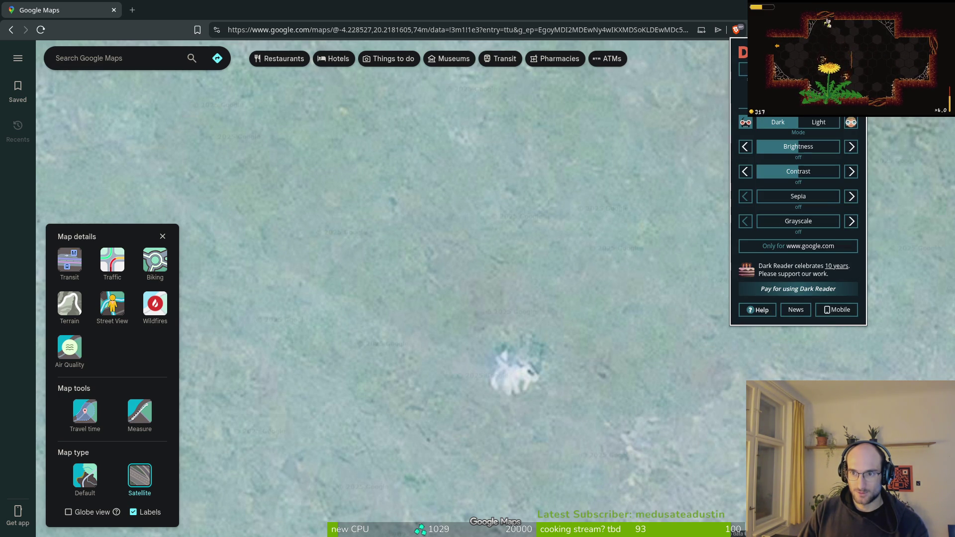
key(alt+shift+d)
Zoom the satellite map back out to the Atlantic, showing the Americas, Africa and Europe.
scroll(587, 337, down, 5)
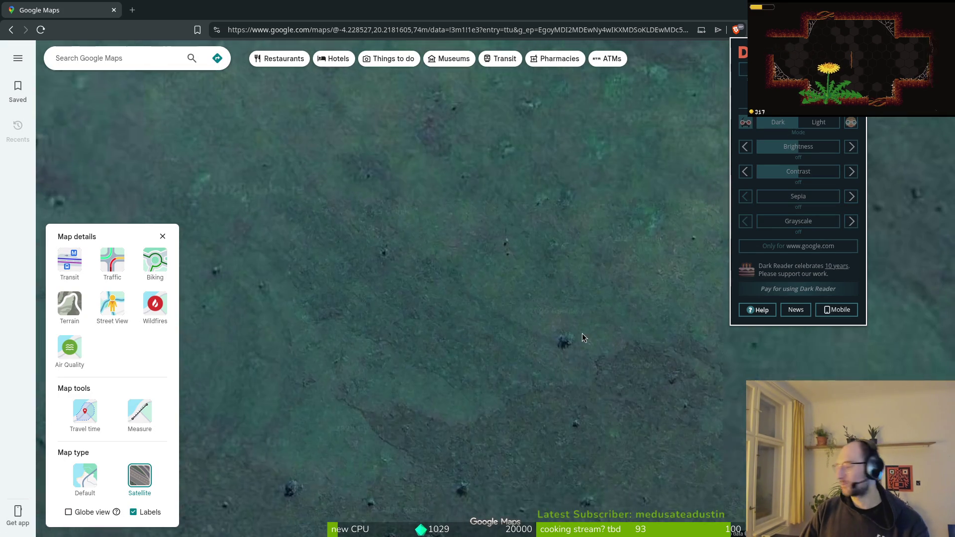
scroll(369, 327, down, 15)
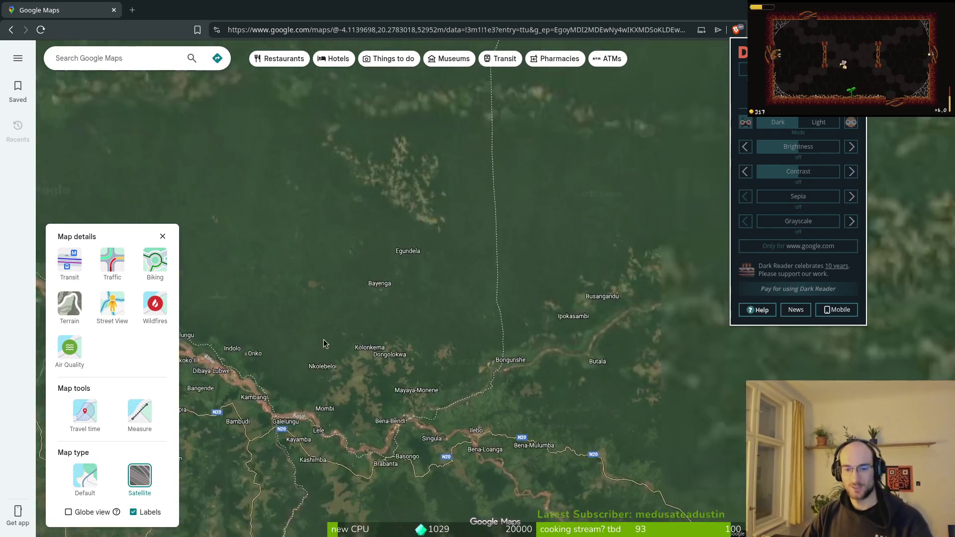
scroll(562, 296, down, 3)
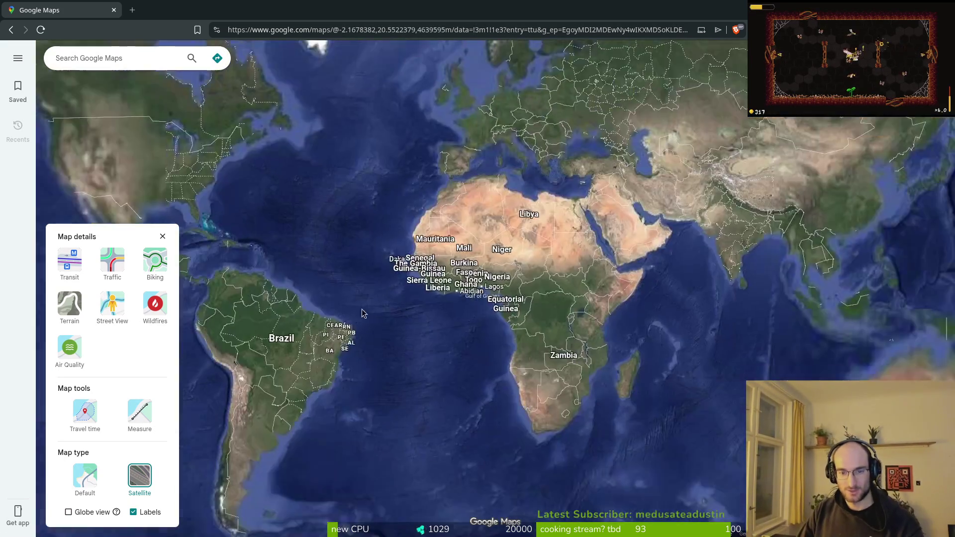
Pan west and zoom into the Rio Grande near Piedras Negras on the US–Mexico border.
drag(366, 433, 565, 439)
scroll(566, 439, up, 6)
scroll(565, 439, up, 8)
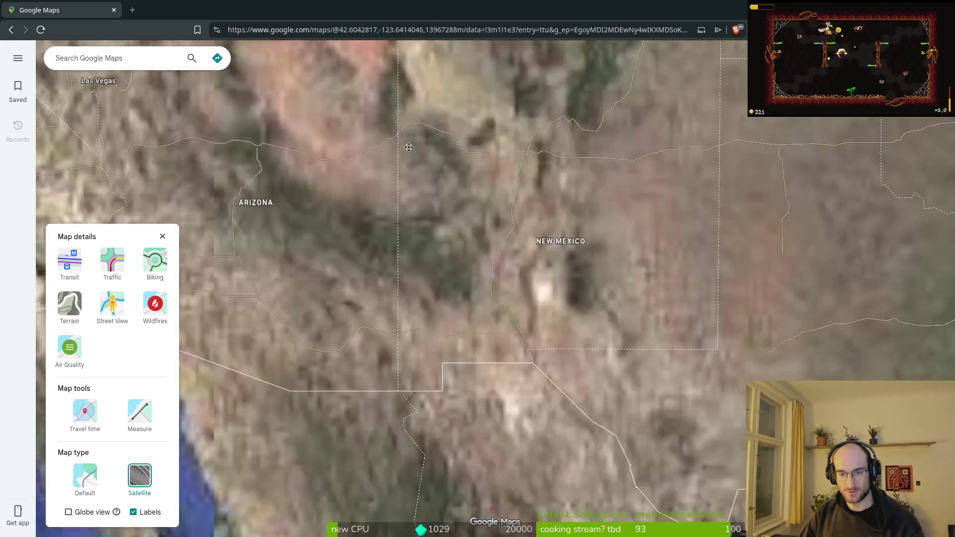
scroll(476, 256, up, 8)
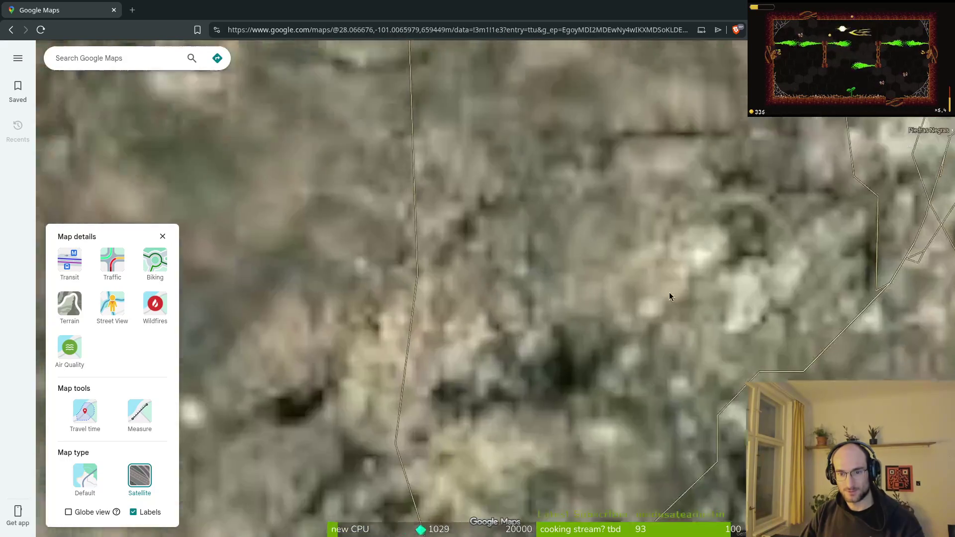
scroll(583, 338, up, 8)
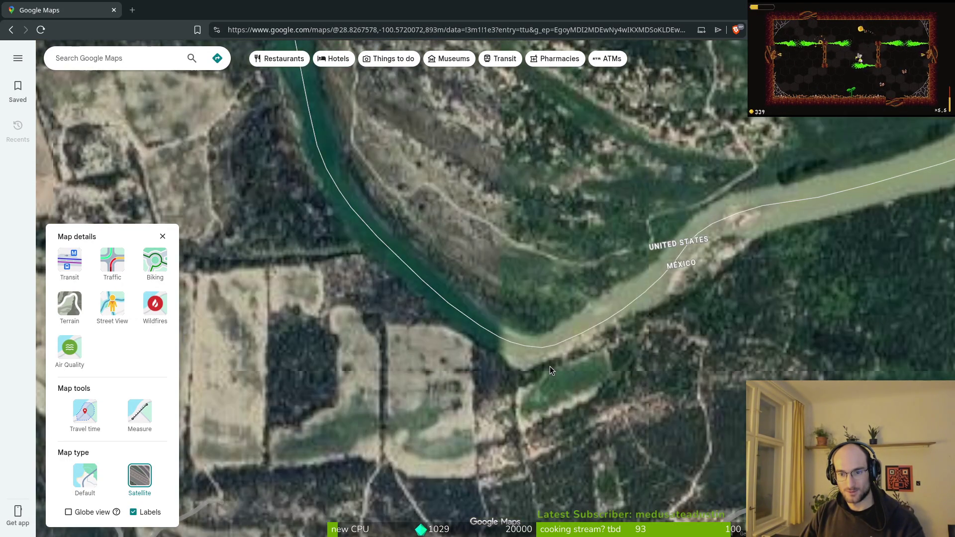
drag(361, 267, 508, 327)
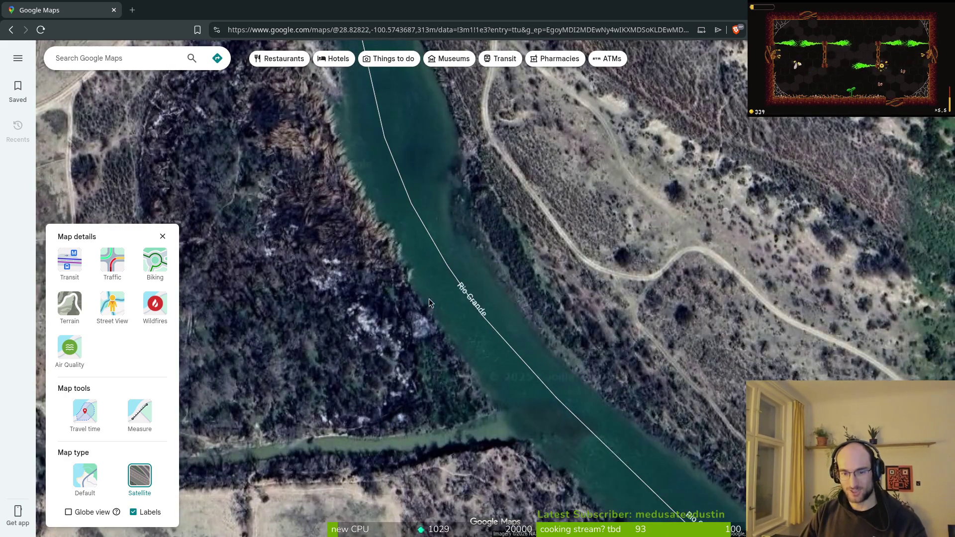
scroll(435, 301, up, 3)
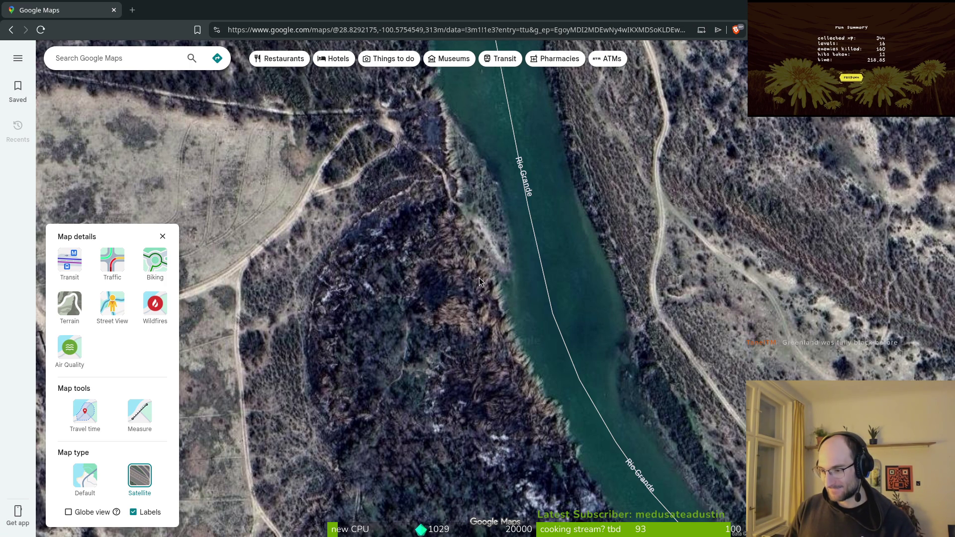
Zoom in and out around the Rio Grande close-up, then close the Google Maps tab.
scroll(479, 281, down, 2)
scroll(519, 360, up, 2)
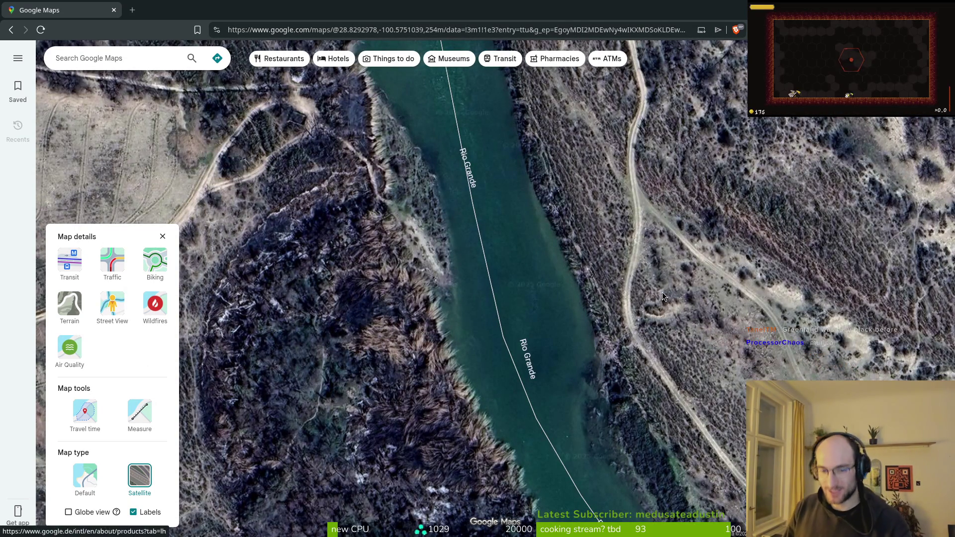
scroll(495, 369, up, 5)
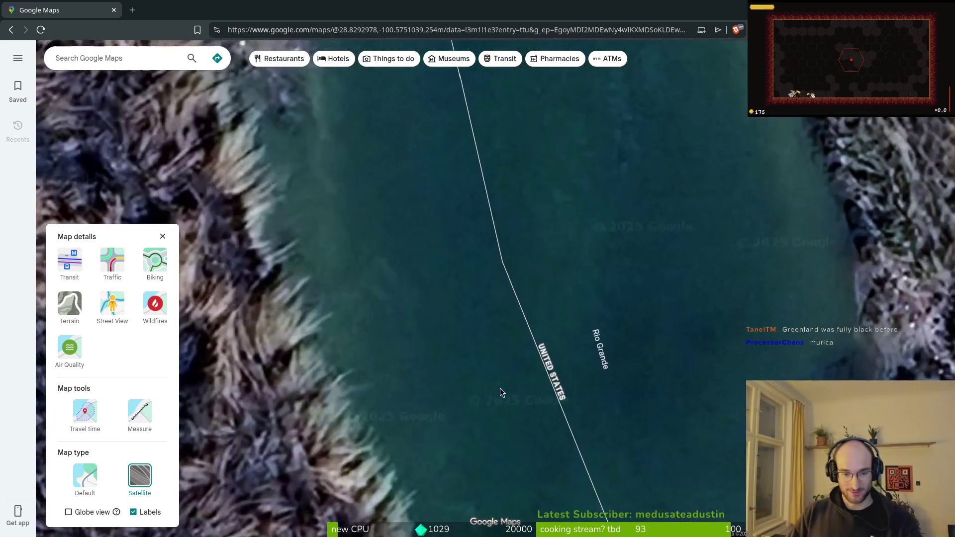
scroll(357, 344, down, 3)
scroll(488, 323, up, 3)
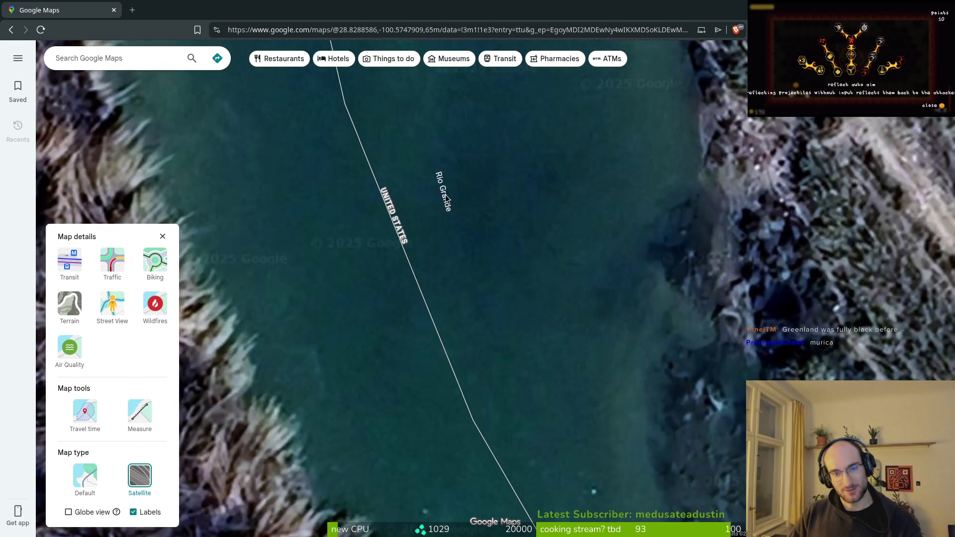
scroll(478, 301, down, 3)
scroll(477, 301, up, 5)
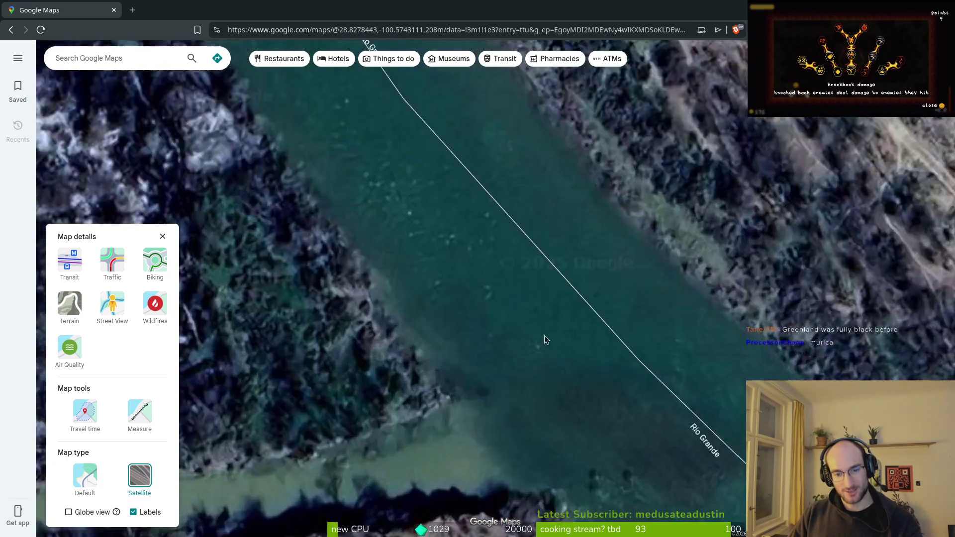
scroll(498, 249, down, 5)
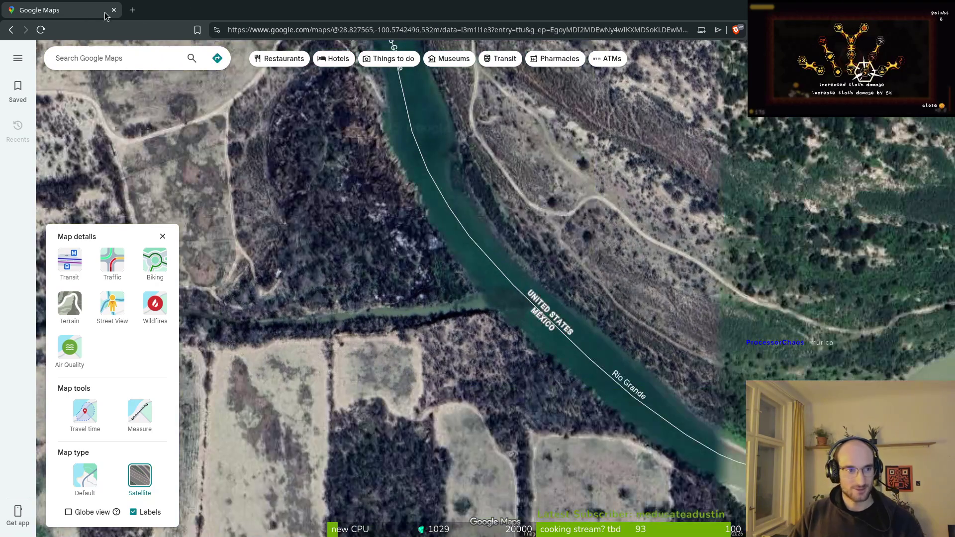
click(114, 10)
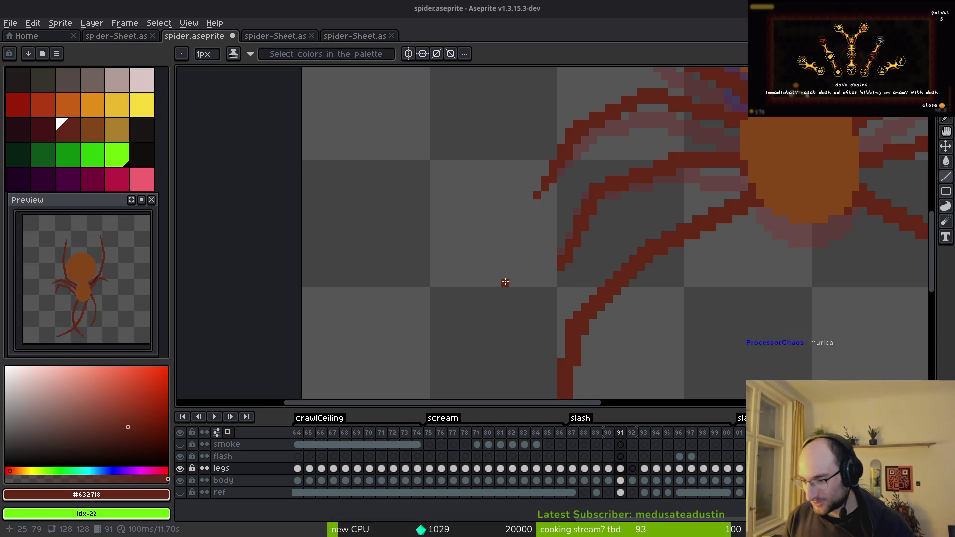
Zoom the spider canvas, check the open-window overview and switch to the eyedropper.
scroll(701, 268, down, 6)
scroll(701, 269, up, 5)
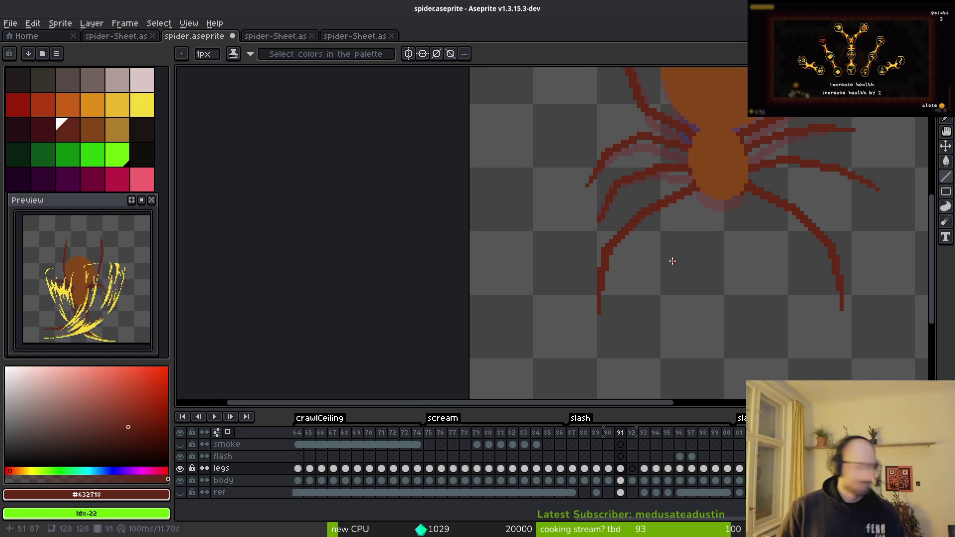
scroll(672, 261, down, 2)
key(super)
key(super)
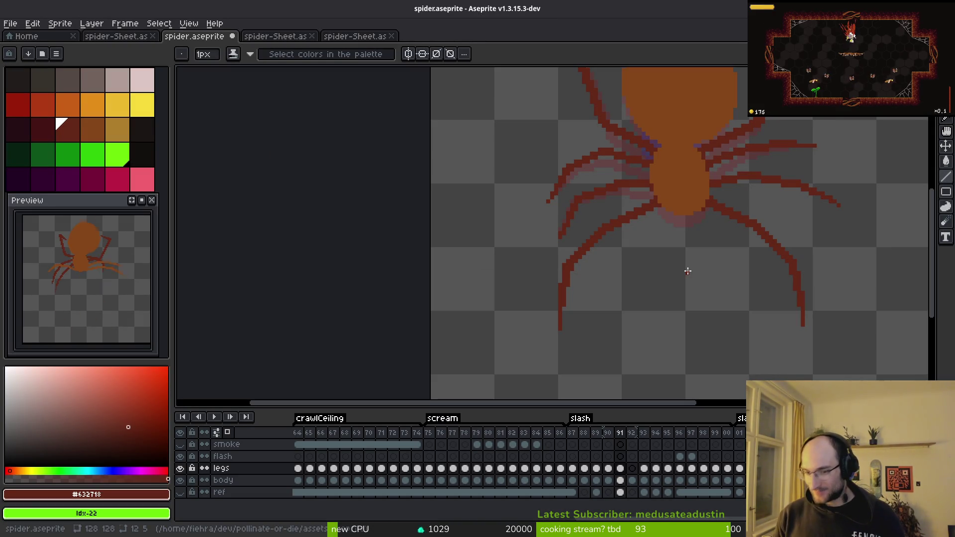
scroll(650, 222, down, 2)
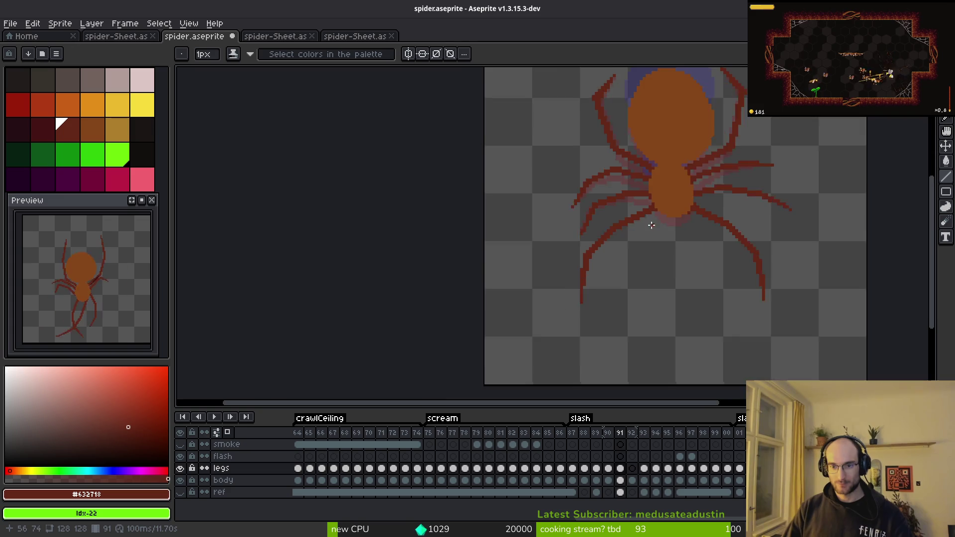
key(i)
Settle on frame 90 with the Pencil and choose dark maroon from the palette.
key(Left)
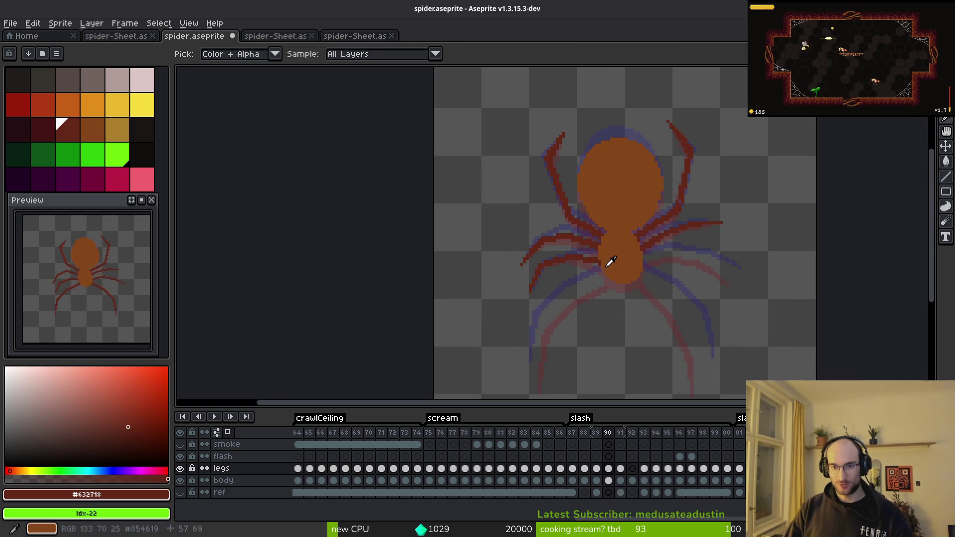
scroll(655, 262, up, 3)
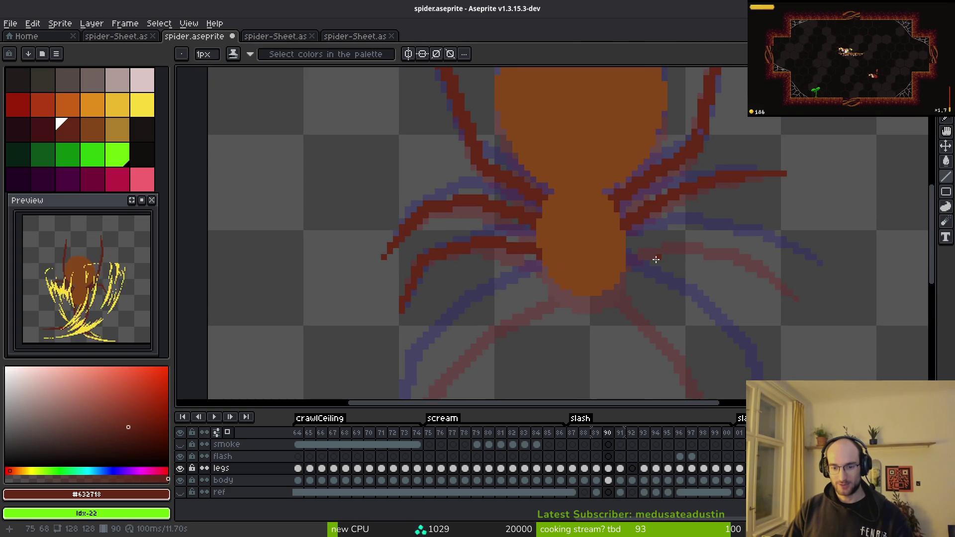
key(Left)
key(b)
scroll(650, 273, down, 2)
scroll(618, 305, up, 1)
key(Right)
click(43, 129)
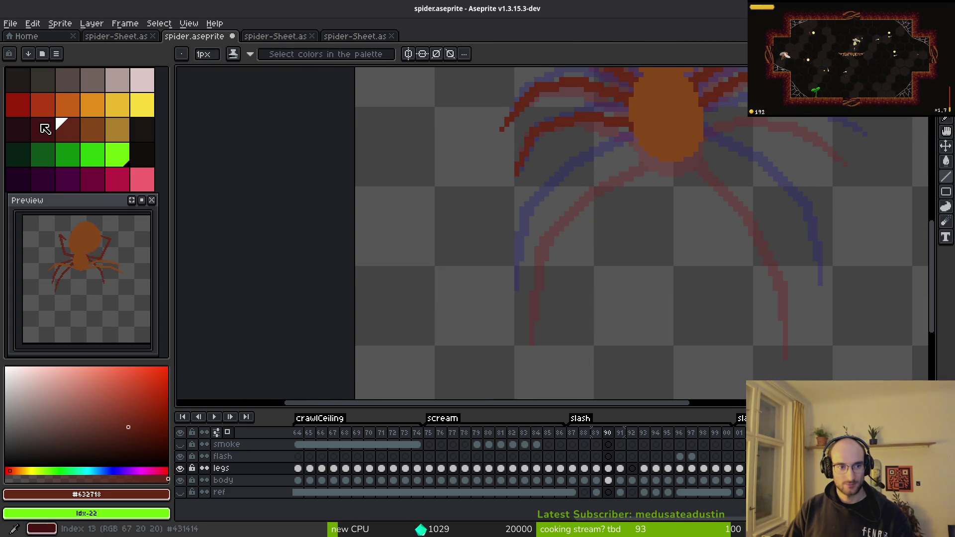
Paint a dark maroon pixel on a leg, then eyedrop the leg colour on frame 89.
click(656, 194)
drag(648, 207, 601, 207)
key(Left)
key(i)
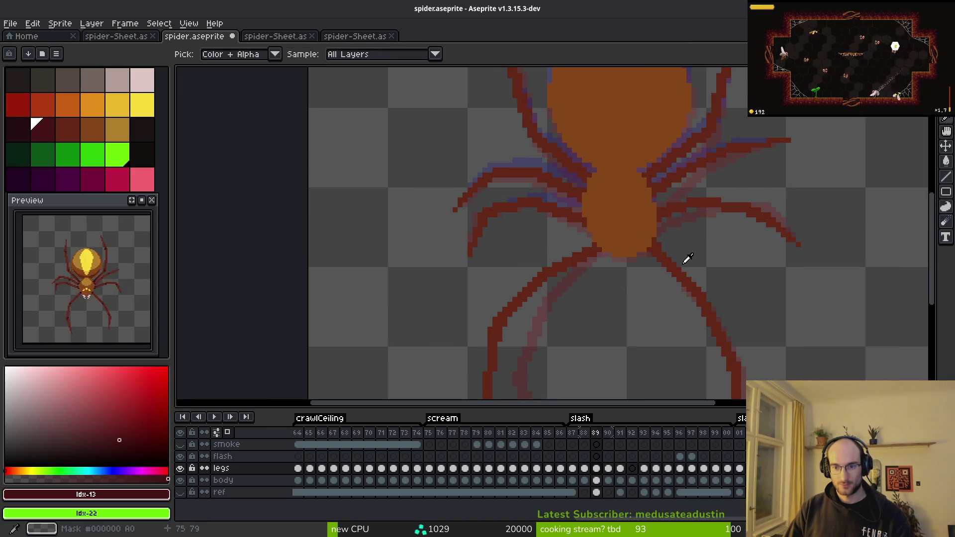
drag(703, 257, 599, 211)
key(b)
click(605, 222)
Paint Bucket the lower-right, lower-left, upper-right and one more leg piece dark maroon on frame 89.
key(g)
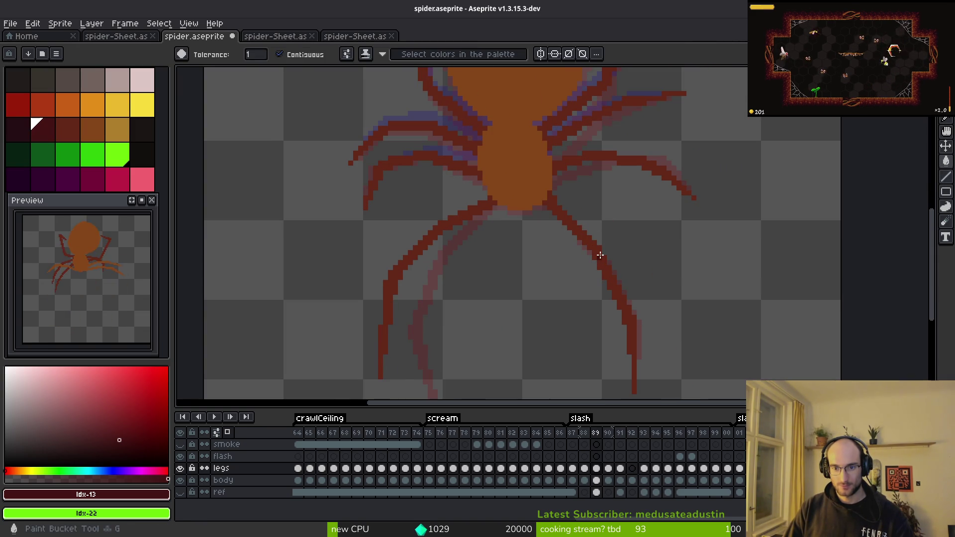
click(598, 252)
click(435, 229)
click(606, 159)
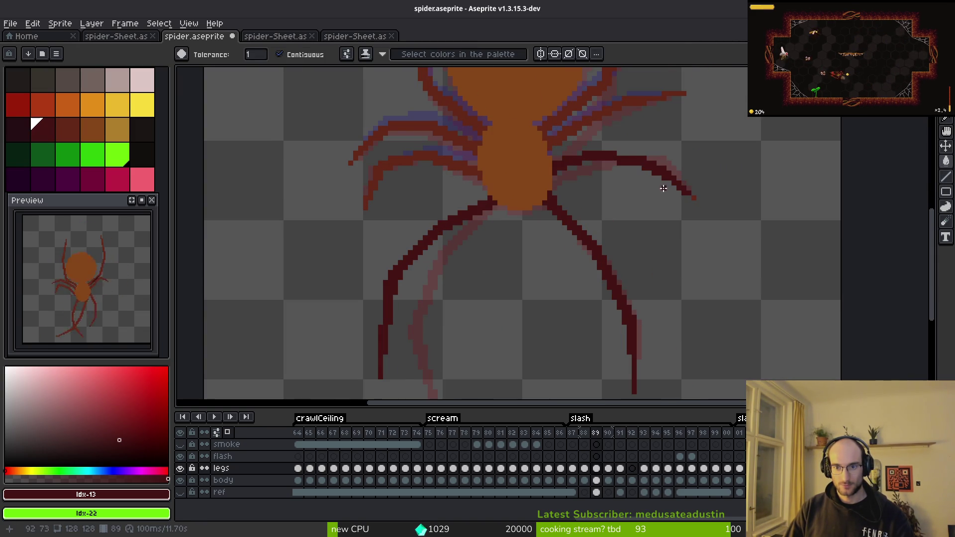
scroll(606, 159, up, 2)
click(643, 296)
scroll(561, 170, up, 1)
scroll(561, 170, down, 3)
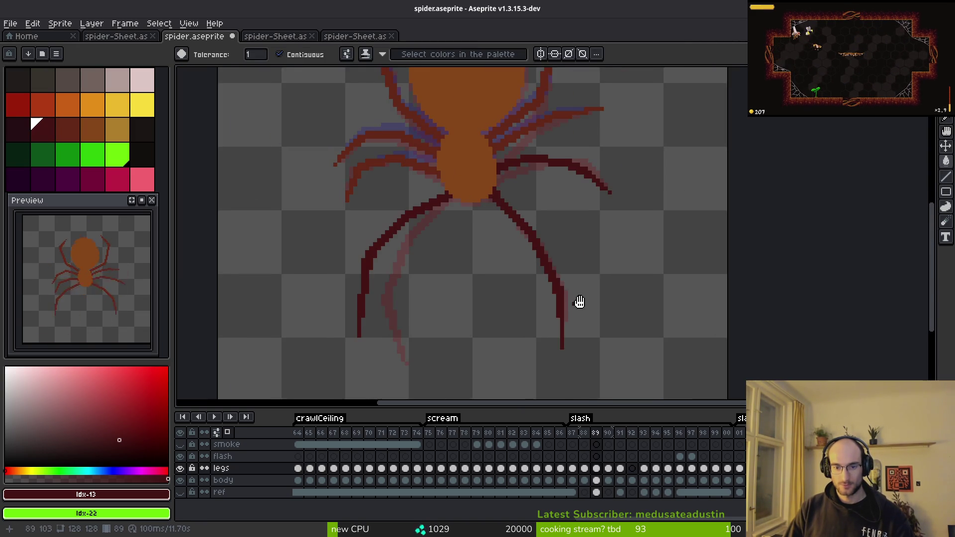
Flip between frames 89–91 to compare leg poses, ending on frame 90 with the Pencil.
key(b)
drag(587, 230, 576, 241)
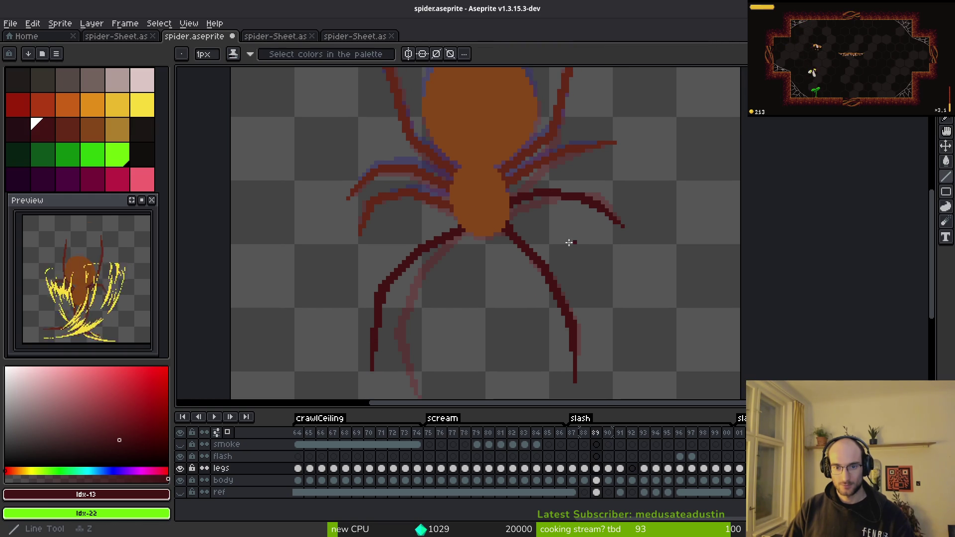
key(i)
key(period)
scroll(535, 257, up, 1)
key(period)
key(comma)
key(period)
key(comma)
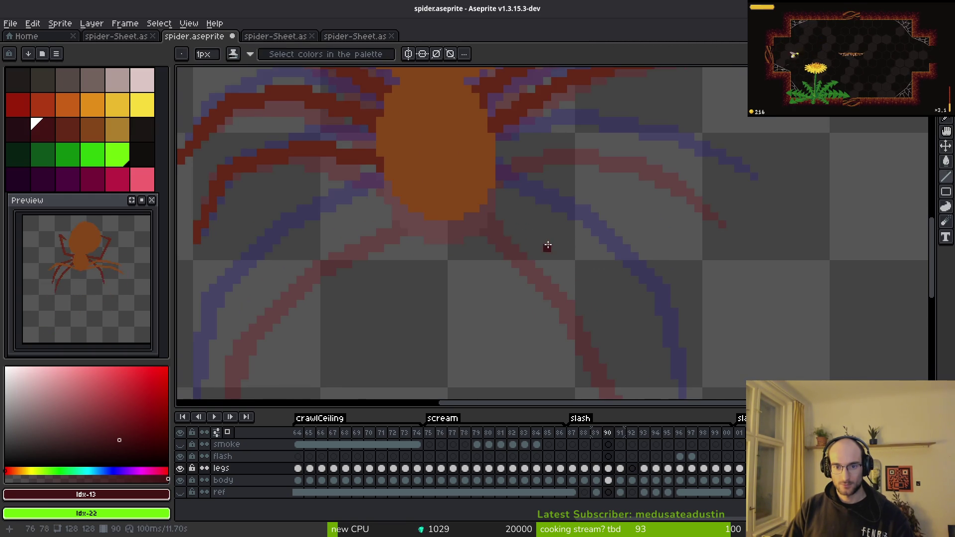
key(comma)
key(period)
key(b)
Draw two parallel dark red leg lines from the body down-right on frame 90.
click(507, 181)
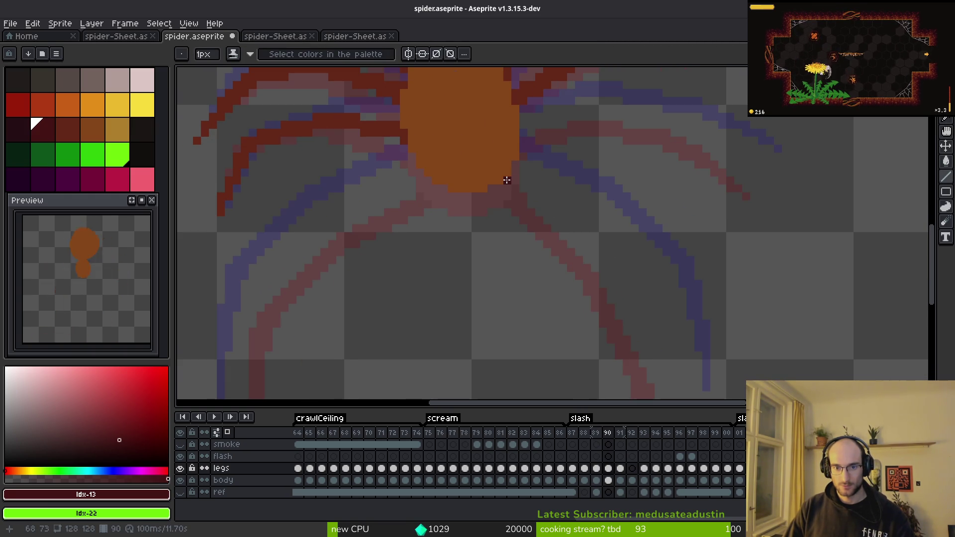
shift+click(610, 258)
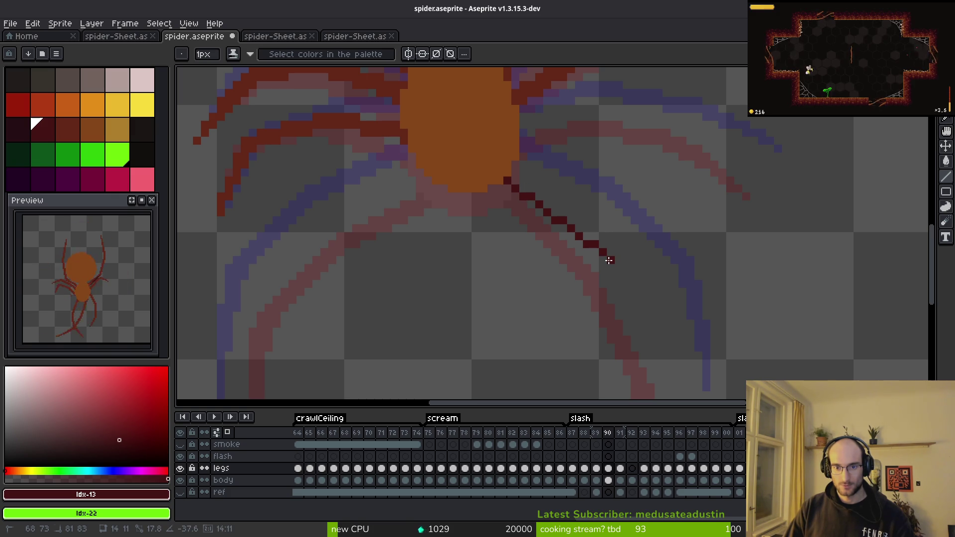
click(518, 171)
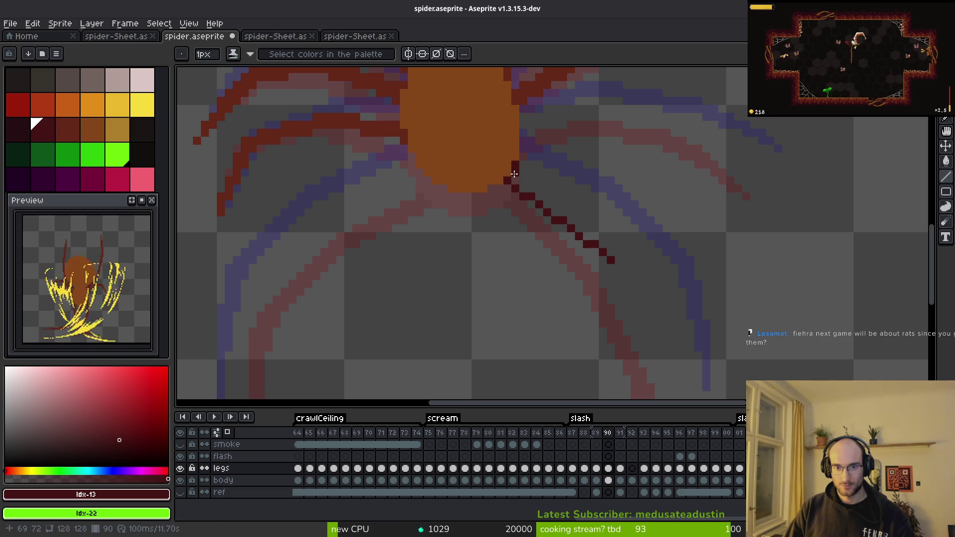
shift+click(621, 253)
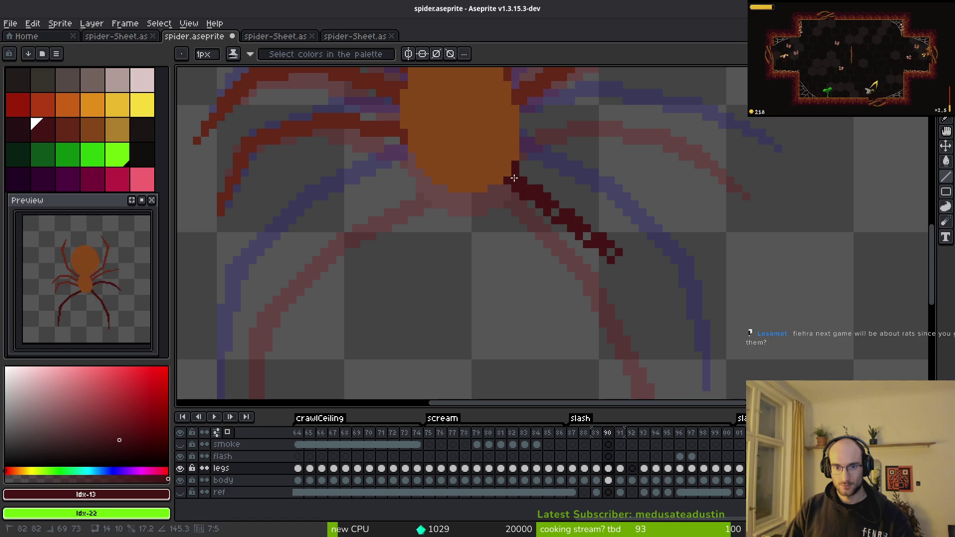
click(616, 265)
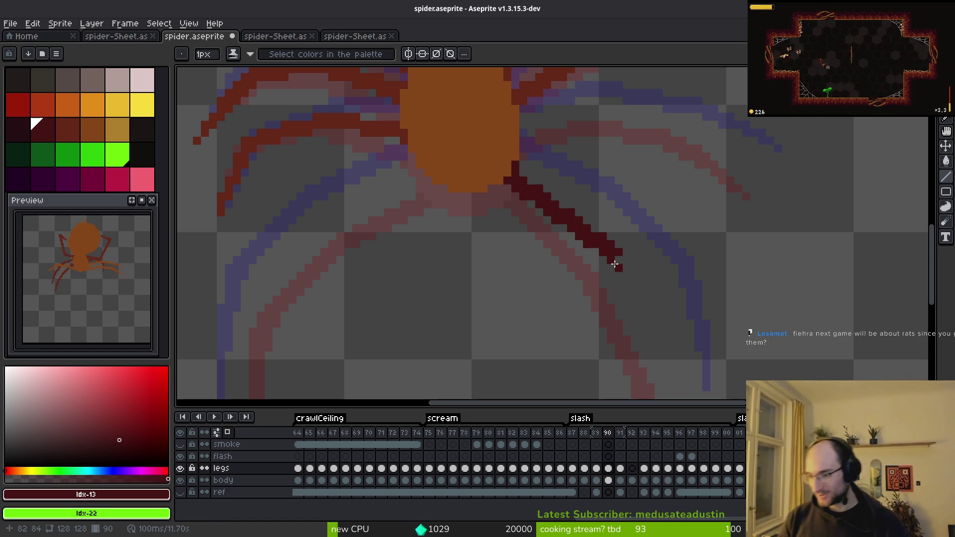
key(ctrl+z)
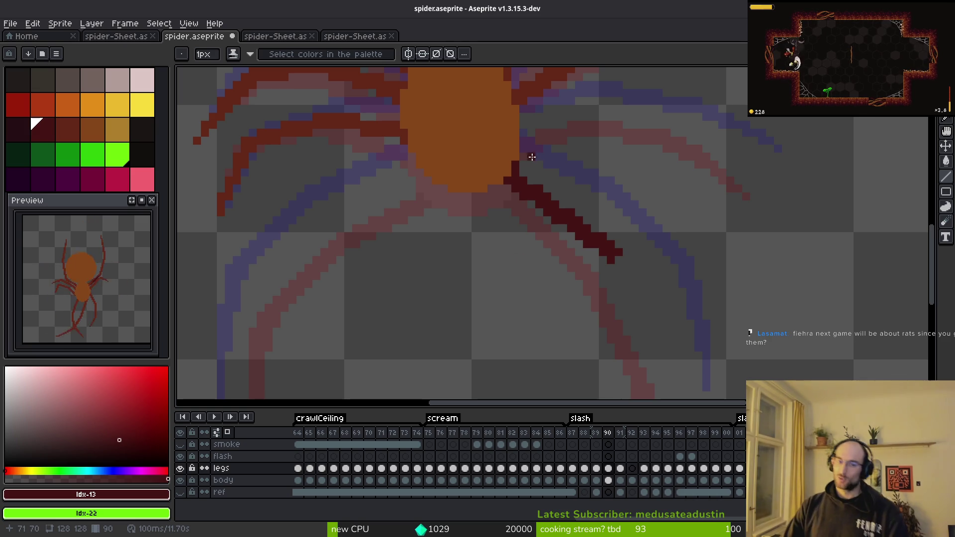
Redraw the dark red leg tip and add dark red pixels below the leg.
key(e)
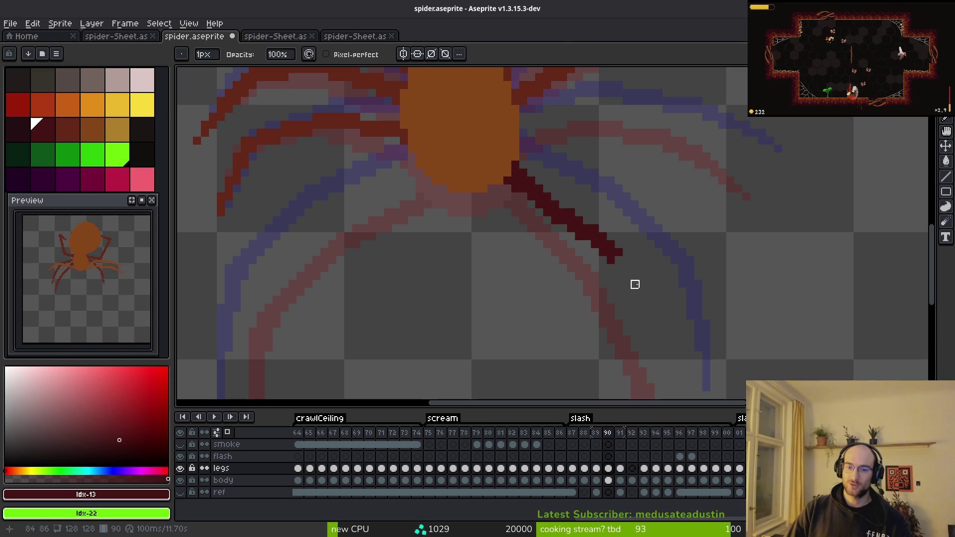
key(b)
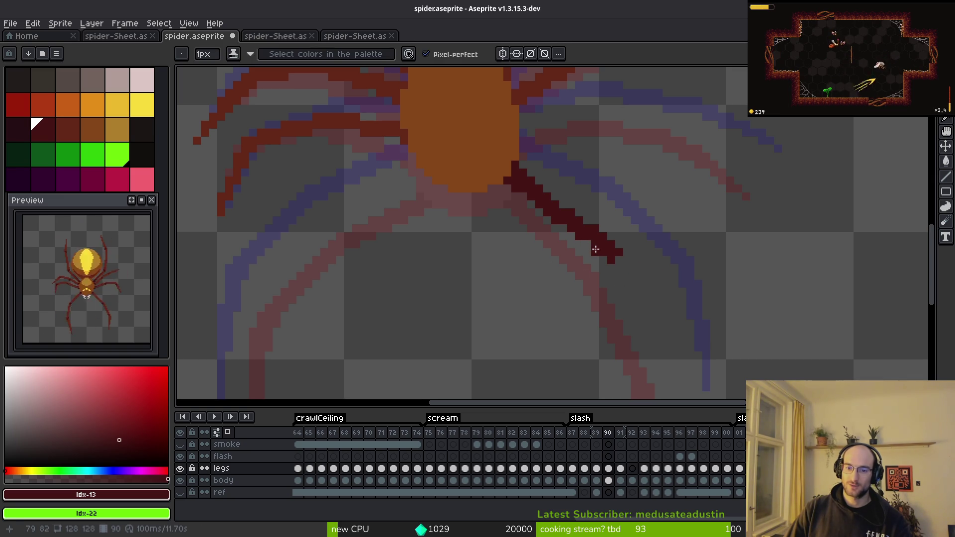
click(609, 257)
key(e)
key(z)
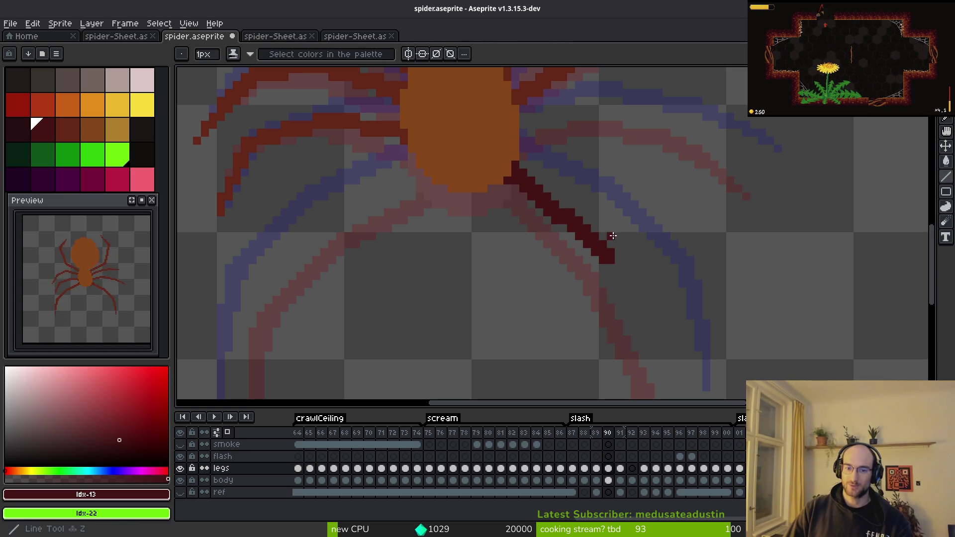
drag(626, 267, 634, 265)
click(588, 312)
drag(584, 311, 569, 300)
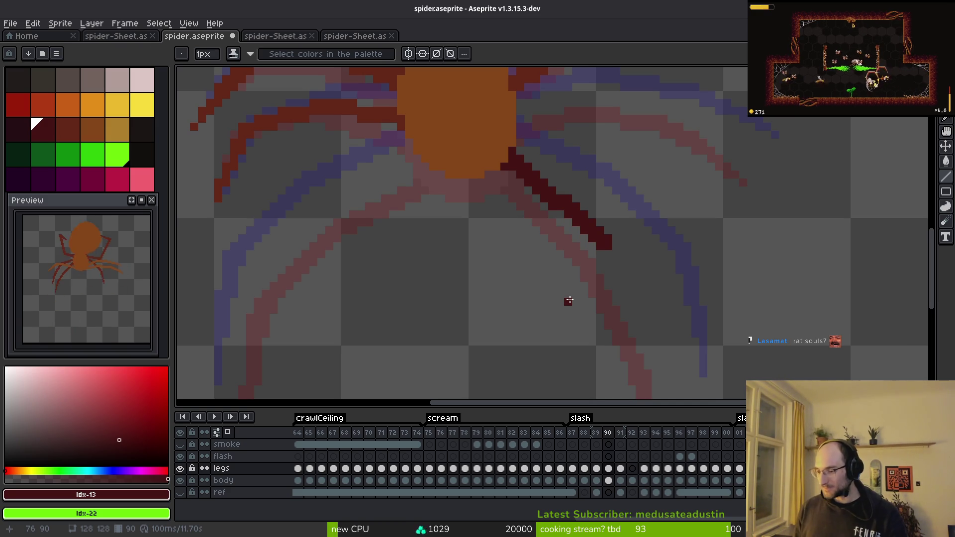
scroll(609, 204, down, 4)
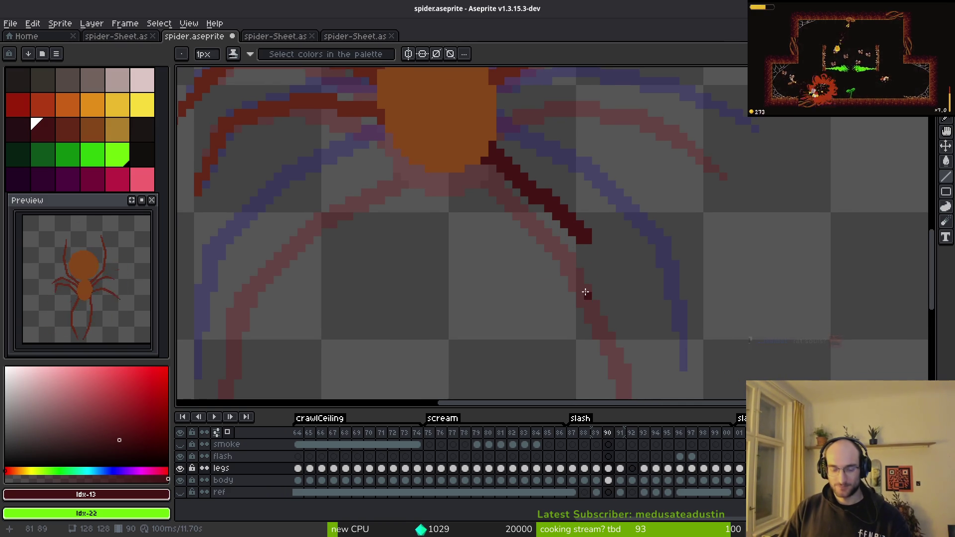
Try extending the dark leg diagonally downward, then undo the thin line.
scroll(557, 260, up, 1)
scroll(558, 260, up, 2)
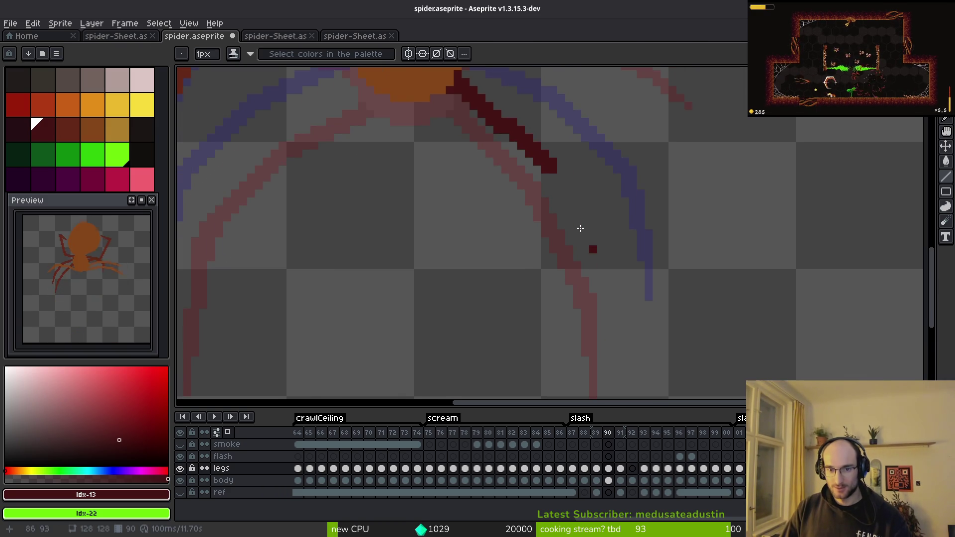
scroll(552, 189, up, 1)
click(560, 203)
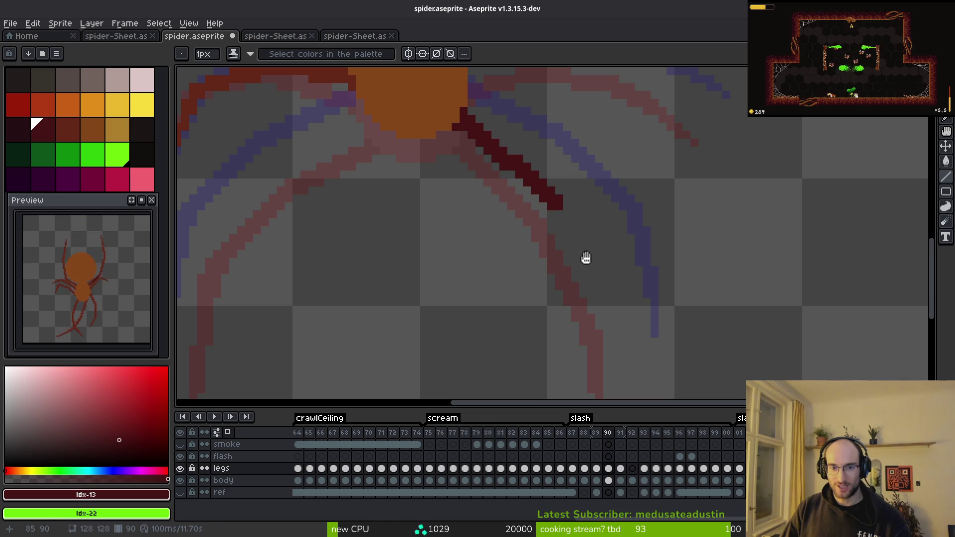
scroll(593, 192, down, 3)
scroll(597, 203, down, 1)
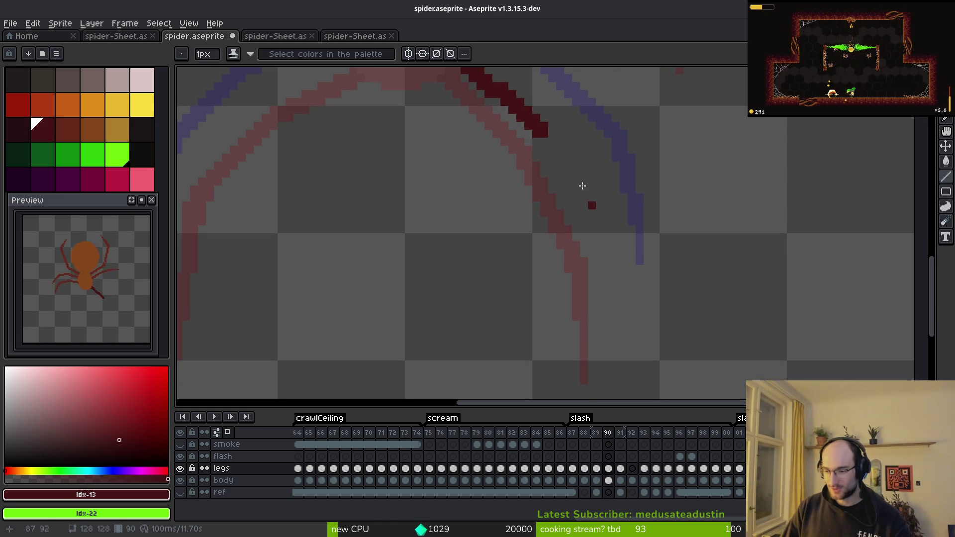
mouse_move(542, 133)
mouse_down()
mouse_move(571, 203)
mouse_move(600, 235)
mouse_up()
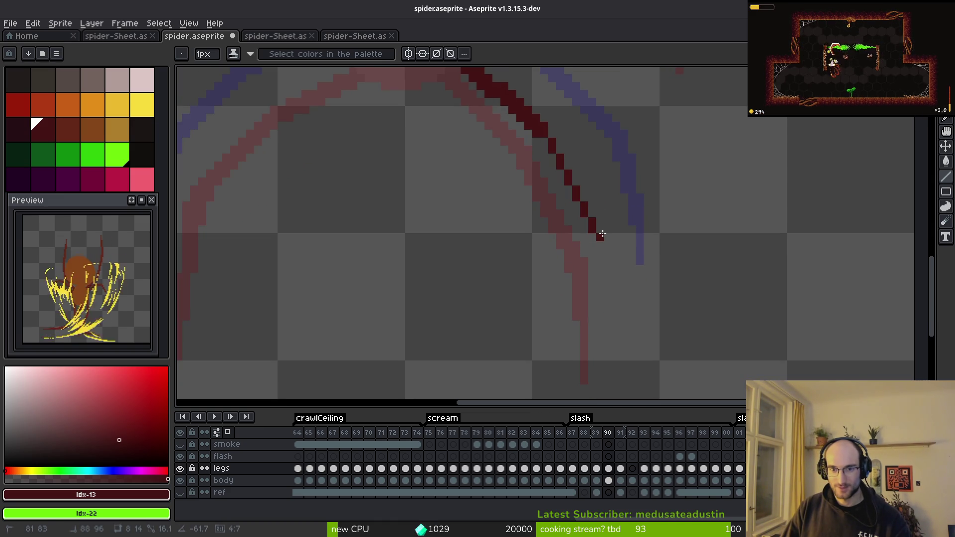
mouse_move(587, 241)
mouse_down()
mouse_move(597, 224)
mouse_move(615, 220)
mouse_up()
scroll(627, 255, up, 3)
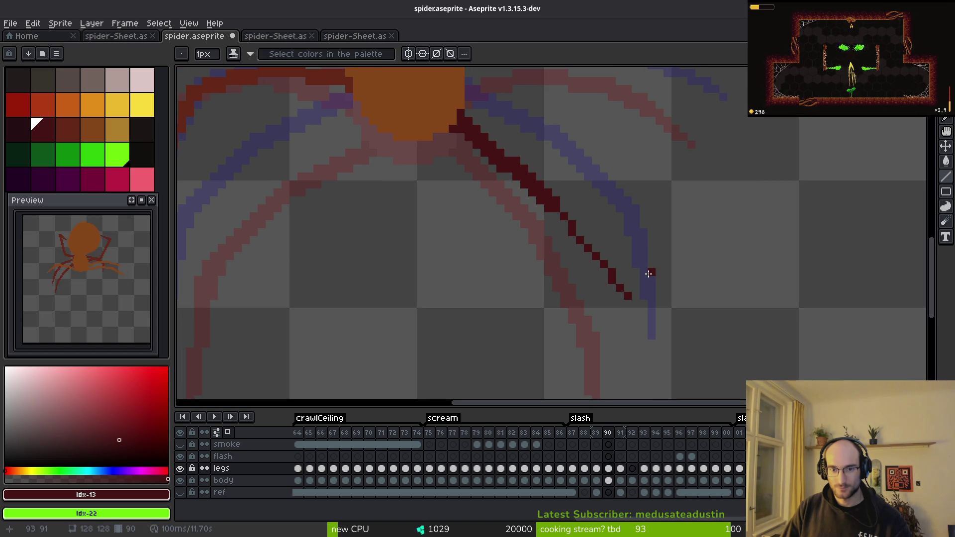
scroll(648, 274, down, 2)
scroll(646, 229, up, 1)
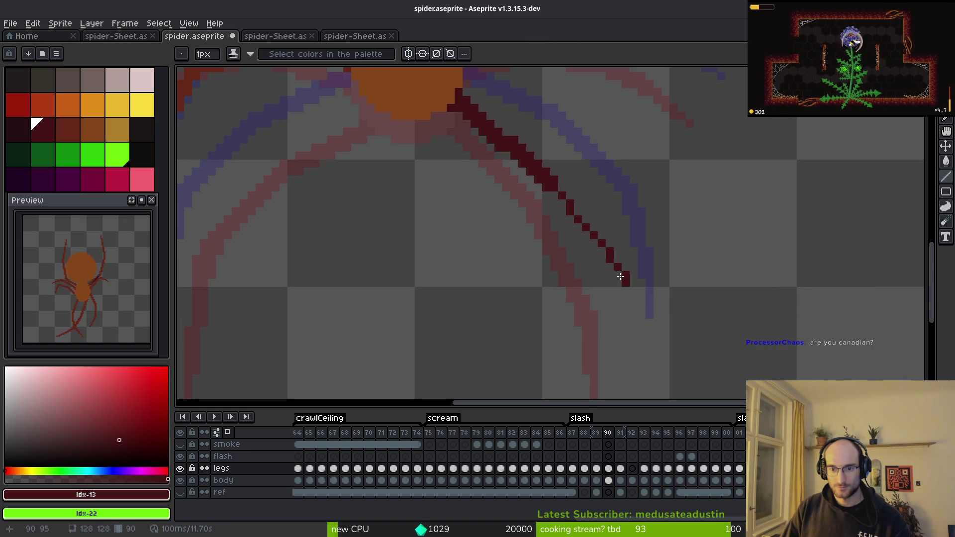
key(ctrl+z)
Draw a near-vertical line down from the leg tip and add a dark pixel beside it.
mouse_move(560, 187)
mouse_down()
mouse_move(617, 286)
mouse_move(604, 288)
mouse_move(611, 285)
mouse_move(555, 201)
mouse_up()
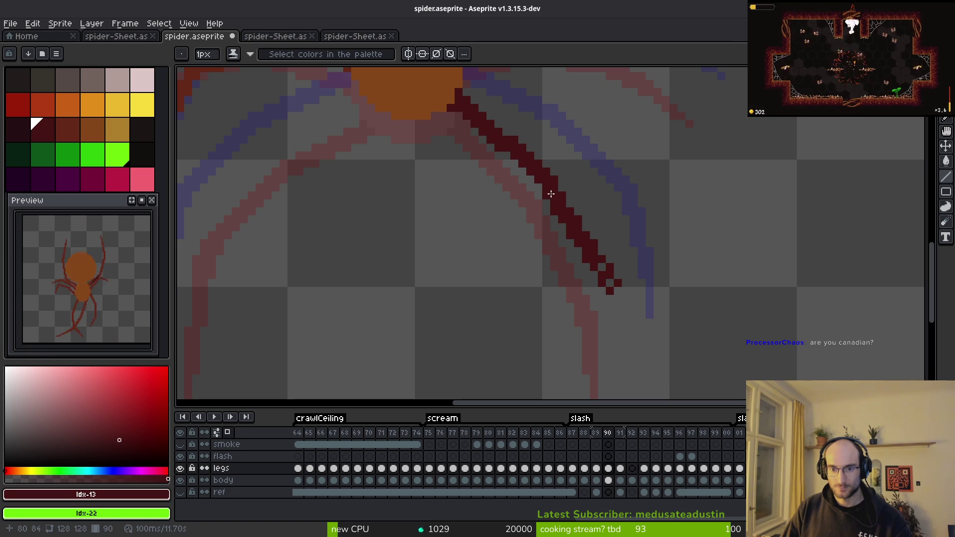
scroll(625, 221, down, 3)
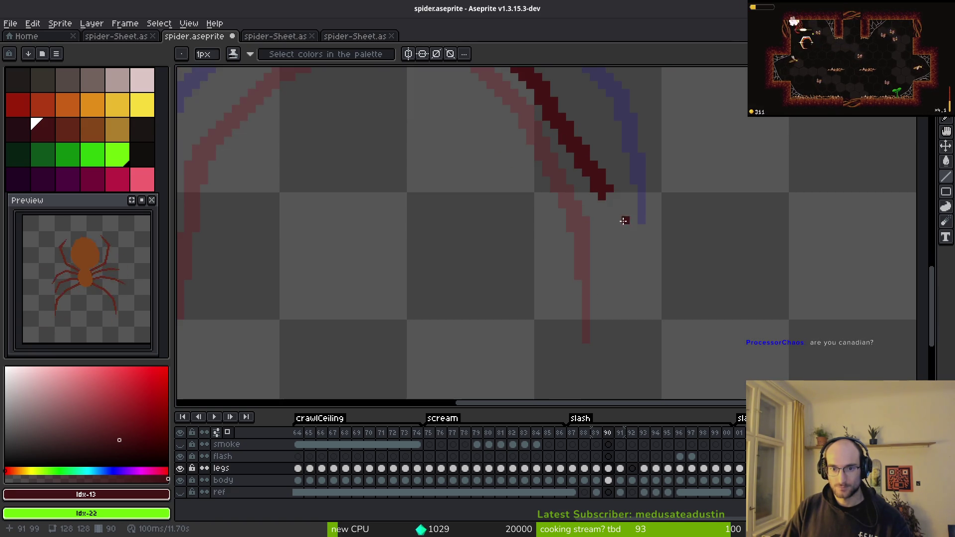
shift+click(618, 290)
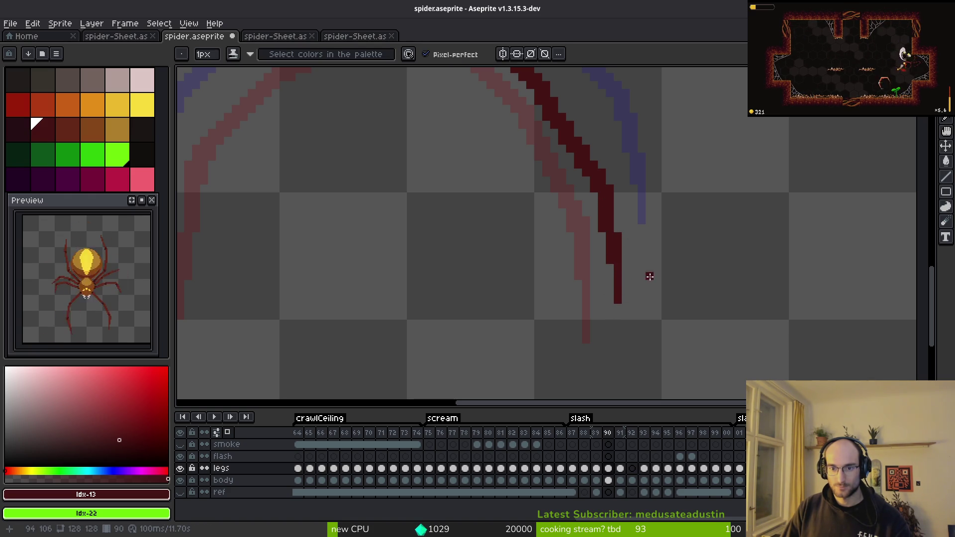
scroll(646, 278, down, 2)
scroll(639, 281, up, 1)
scroll(631, 277, down, 2)
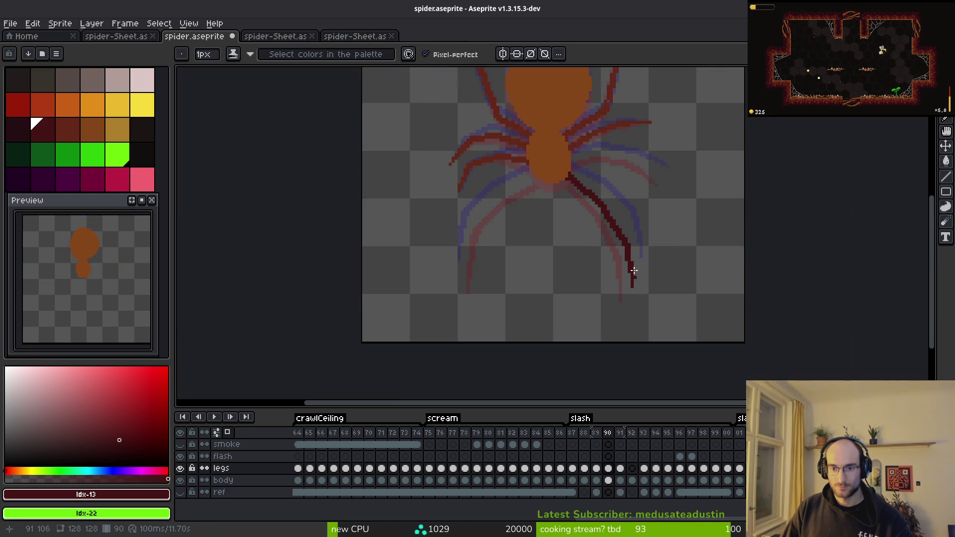
scroll(619, 252, up, 2)
key(e)
key(b)
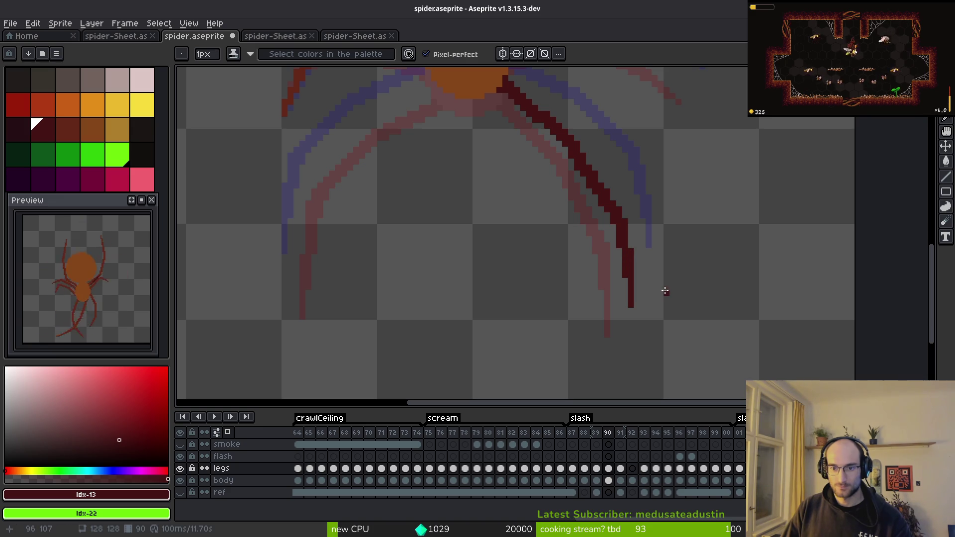
scroll(666, 293, up, 1)
click(635, 290)
Select the area around the leg tip with the rectangle marquee, then deselect.
key(e)
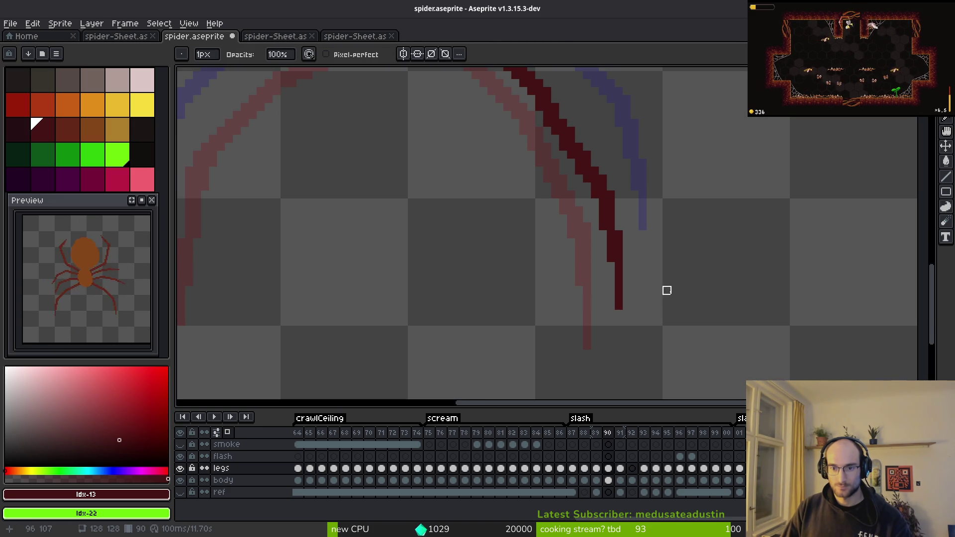
key(b)
key(m)
drag(599, 214, 687, 358)
key(ctrl+d)
key(b)
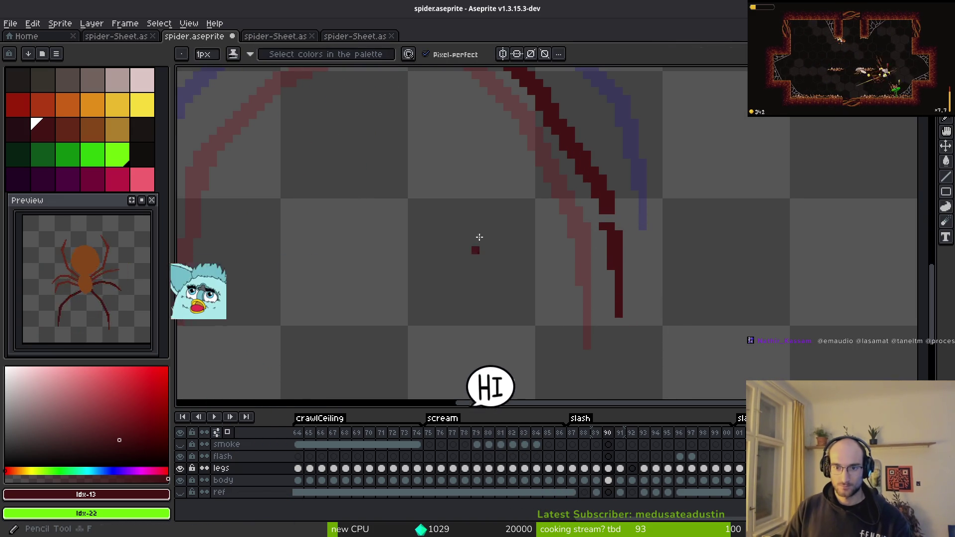
scroll(545, 292, up, 2)
scroll(562, 228, down, 3)
Save spider.aseprite and compare the new leg pose against frame 89.
key(ctrl+s)
scroll(565, 252, down, 4)
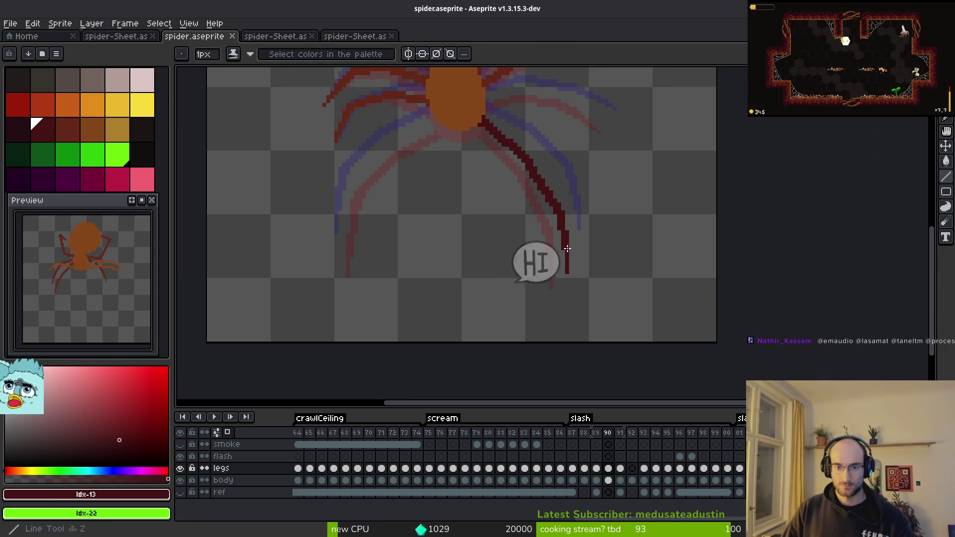
scroll(616, 243, up, 3)
scroll(603, 258, up, 3)
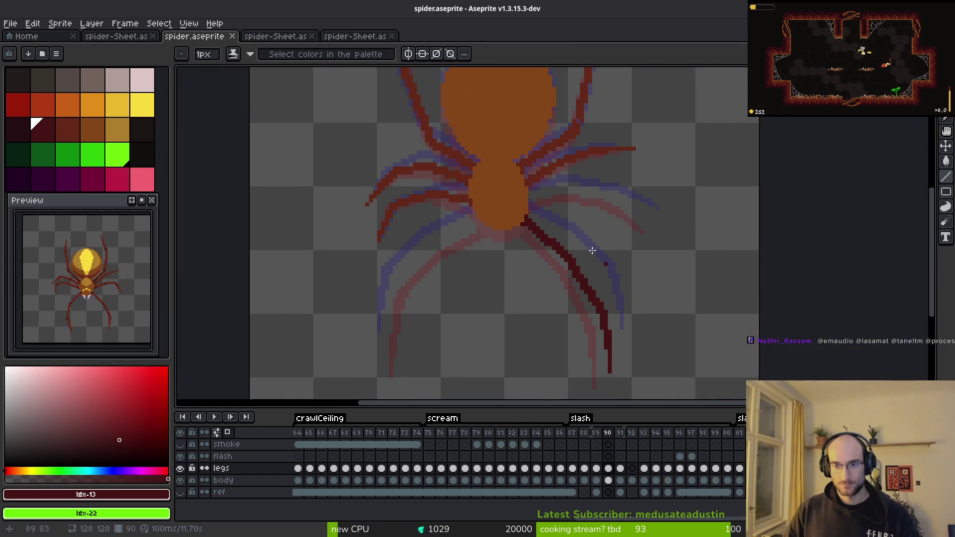
key(comma)
key(i)
key(period)
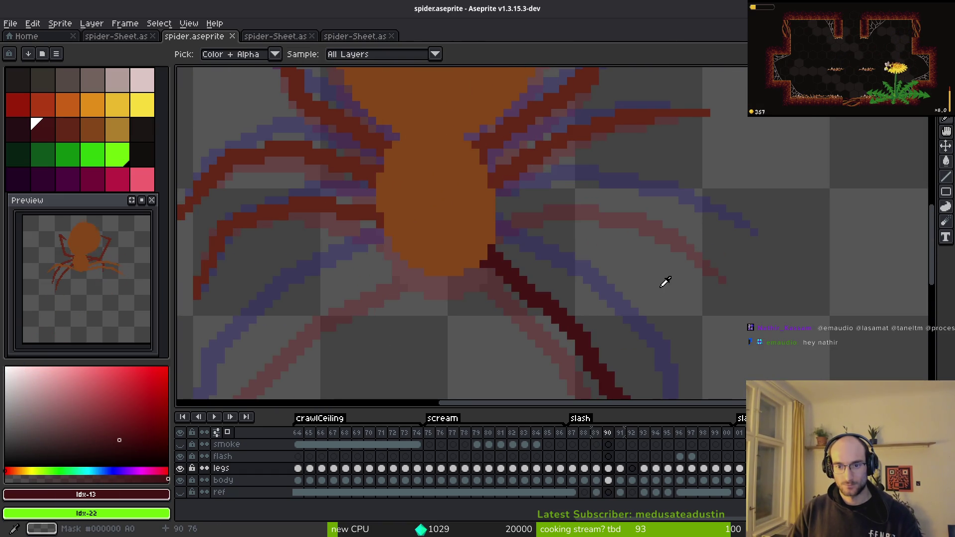
Compare the leg poses on frames 89 and 90, then draw the first dark-red line of the right leg.
key(comma)
key(period)
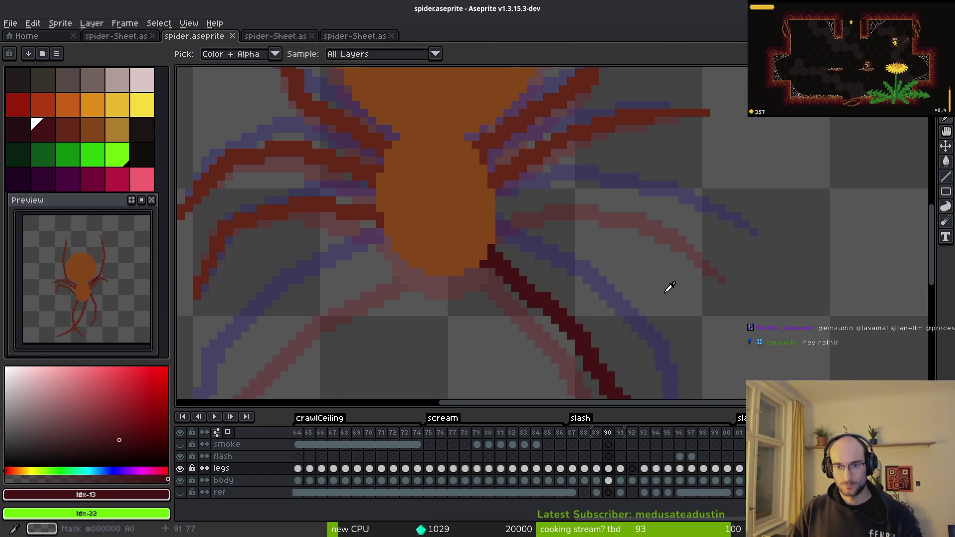
key(b)
scroll(574, 247, up, 4)
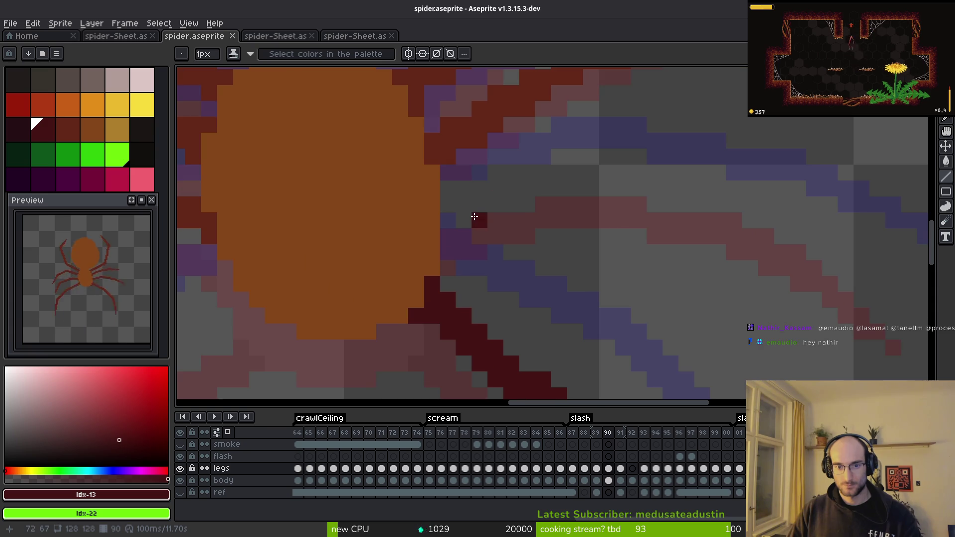
key(comma)
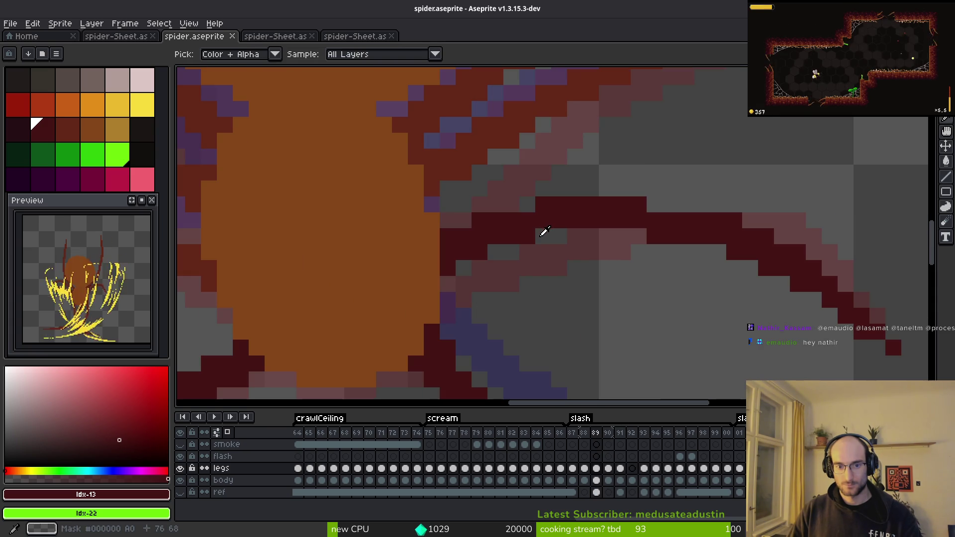
key(period)
mouse_move(447, 188)
mouse_down()
mouse_move(544, 181)
mouse_move(583, 160)
mouse_move(561, 160)
mouse_move(574, 144)
mouse_move(544, 141)
mouse_move(717, 153)
mouse_move(777, 183)
mouse_move(766, 175)
mouse_up()
drag(766, 175, 620, 179)
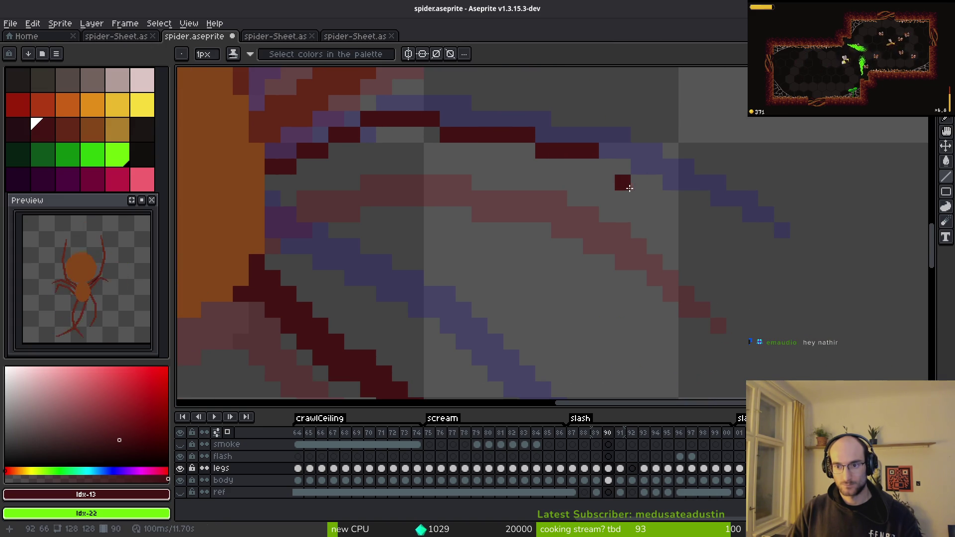
key(ctrl+z)
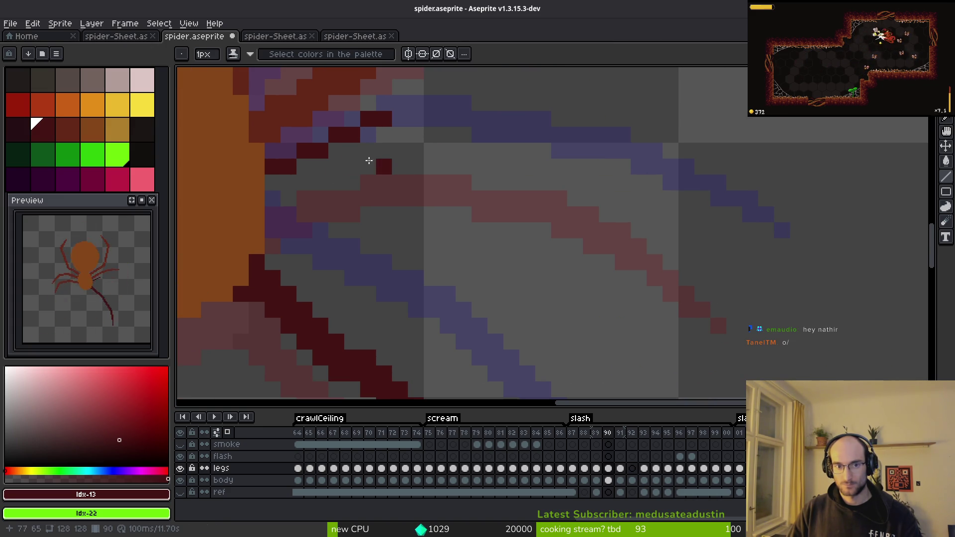
key(ctrl+z)
key(ctrl+y)
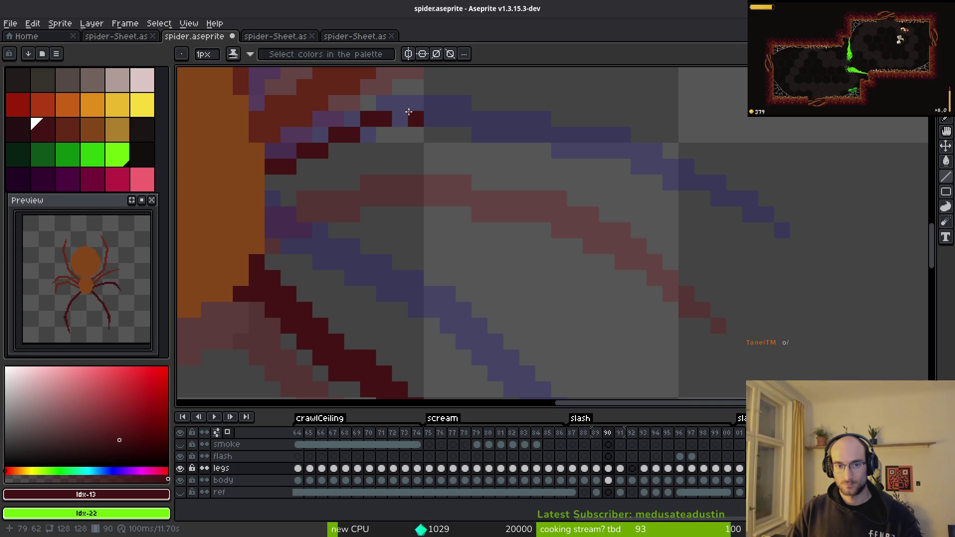
Extend the leg outward and down-right with more dark-red segments, filling gaps pixel by pixel.
drag(402, 113, 615, 160)
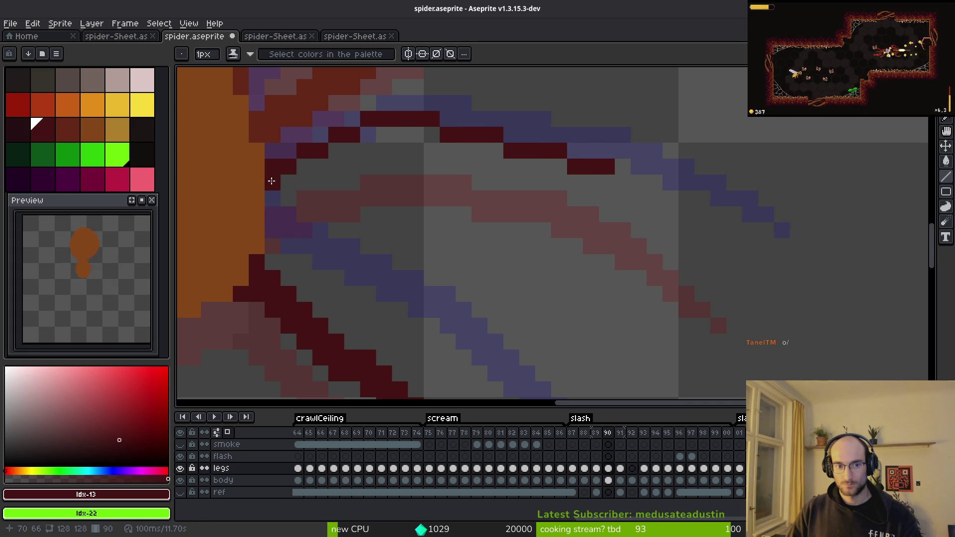
mouse_move(268, 181)
mouse_down()
mouse_move(385, 137)
mouse_move(420, 149)
mouse_move(420, 132)
mouse_move(443, 149)
mouse_move(530, 152)
mouse_move(509, 164)
mouse_move(604, 177)
mouse_move(734, 263)
mouse_up()
click(695, 230)
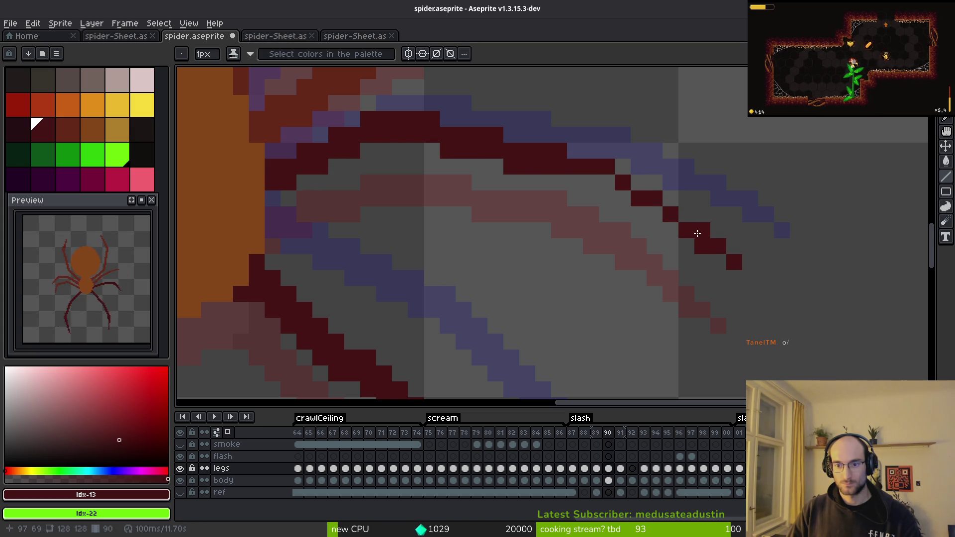
click(681, 216)
click(639, 182)
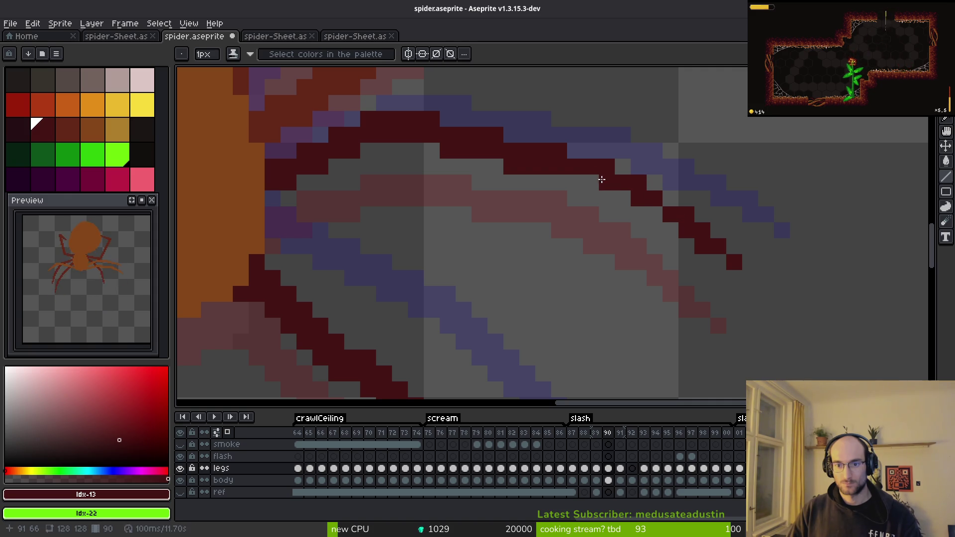
click(624, 198)
click(656, 214)
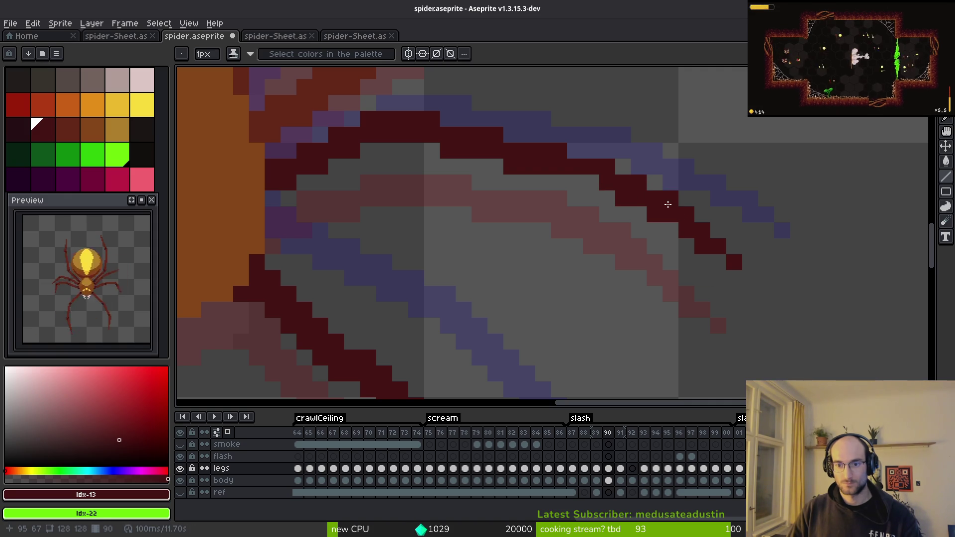
scroll(680, 289, down, 3)
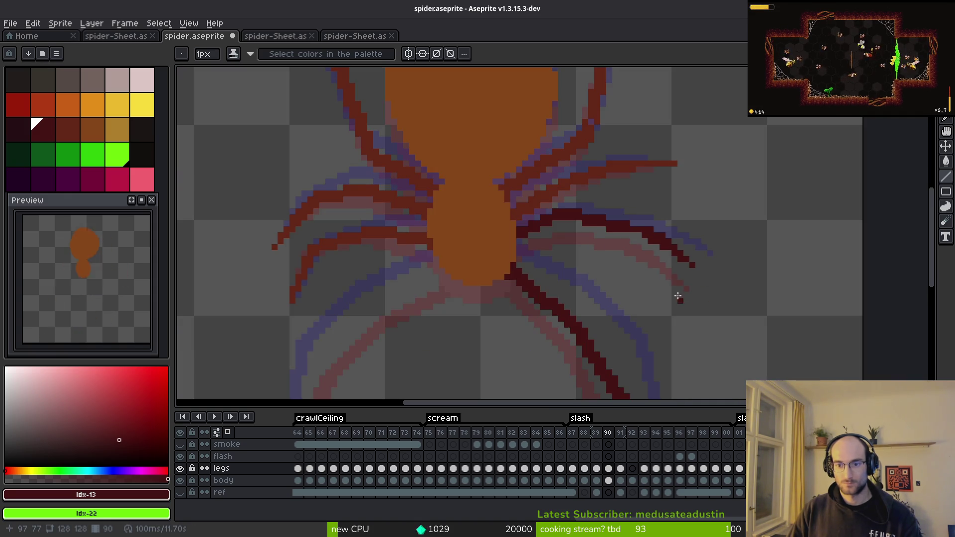
Check frame 89's leg pose, then paint two dark-red pixels onto the new right leg.
scroll(657, 258, up, 3)
scroll(612, 219, down, 3)
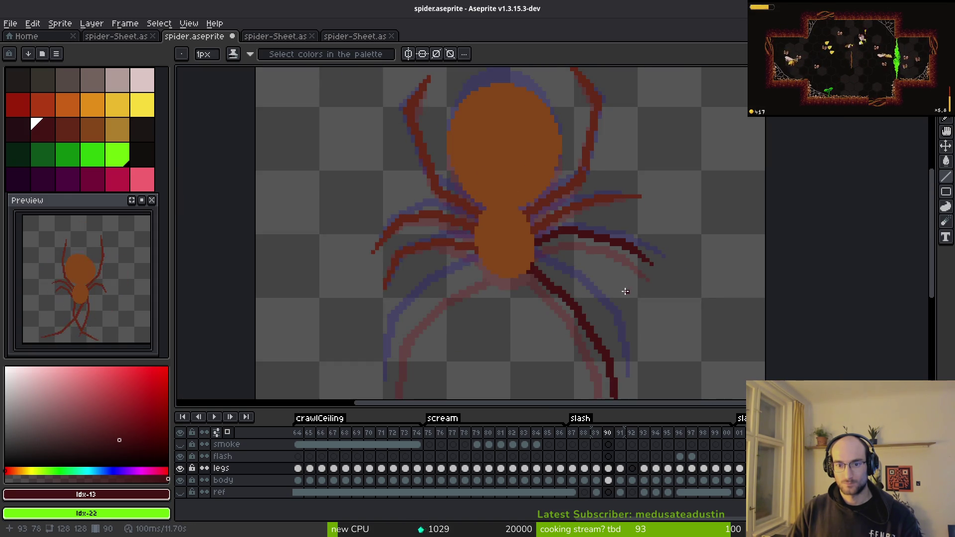
key(comma)
scroll(587, 220, up, 3)
key(period)
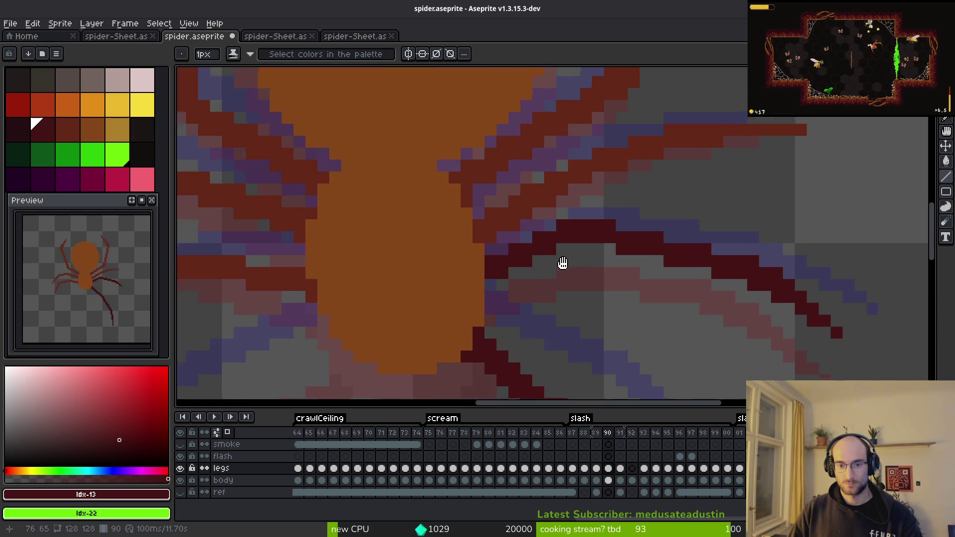
scroll(518, 279, up, 2)
click(527, 256)
click(575, 231)
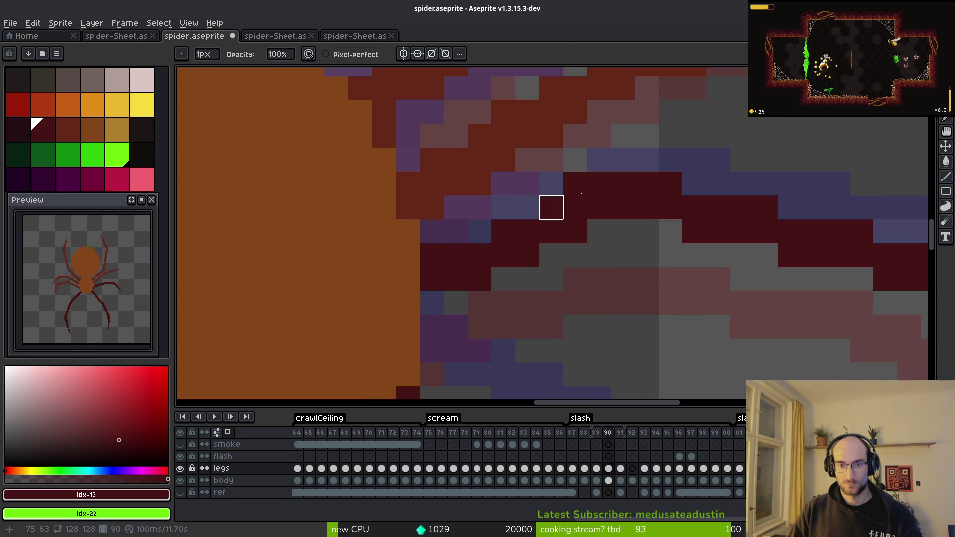
Erase two stray pixels and add two more dark-red pixels to the leg.
key(i)
scroll(657, 268, down, 2)
scroll(657, 268, up, 2)
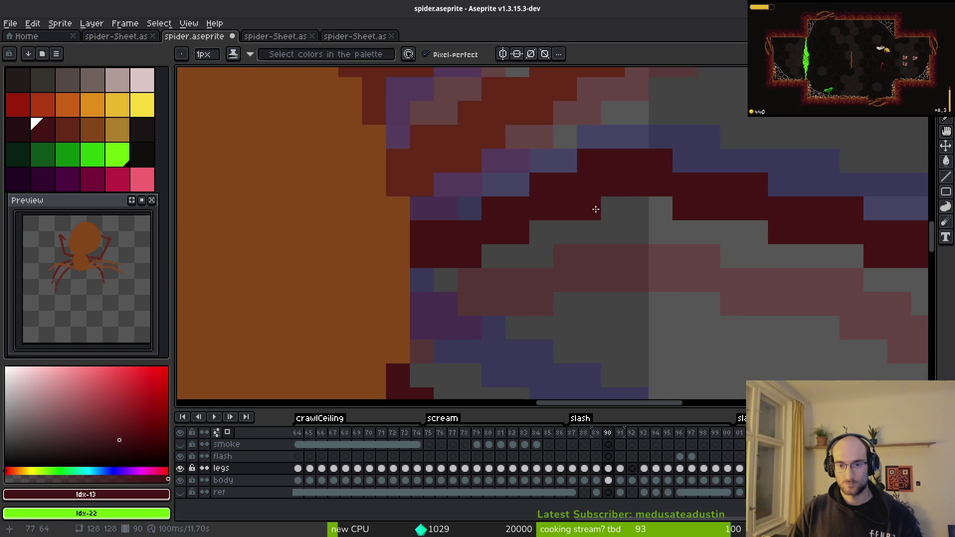
key(e)
click(613, 161)
click(541, 185)
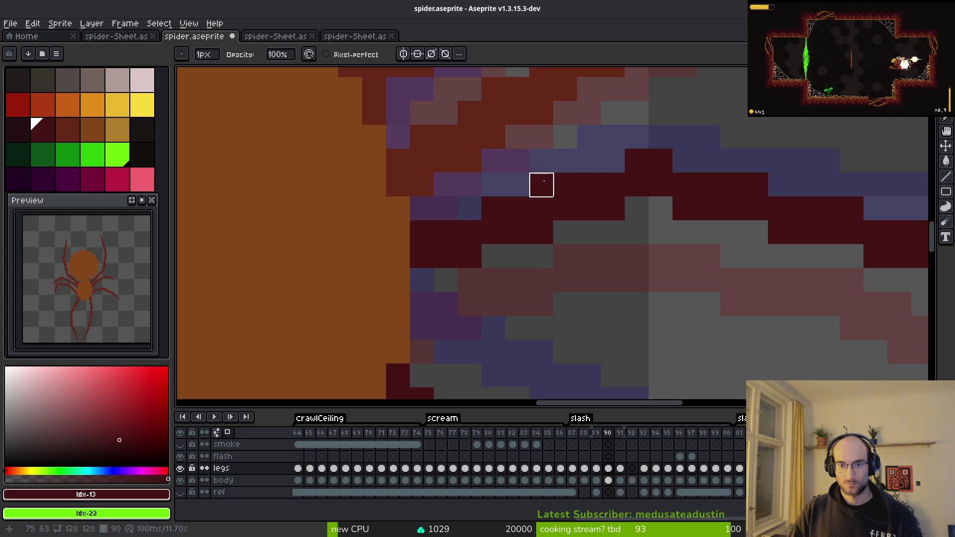
key(b)
click(684, 161)
click(709, 232)
Remove three more stray pixels around the right legs.
drag(740, 241, 560, 258)
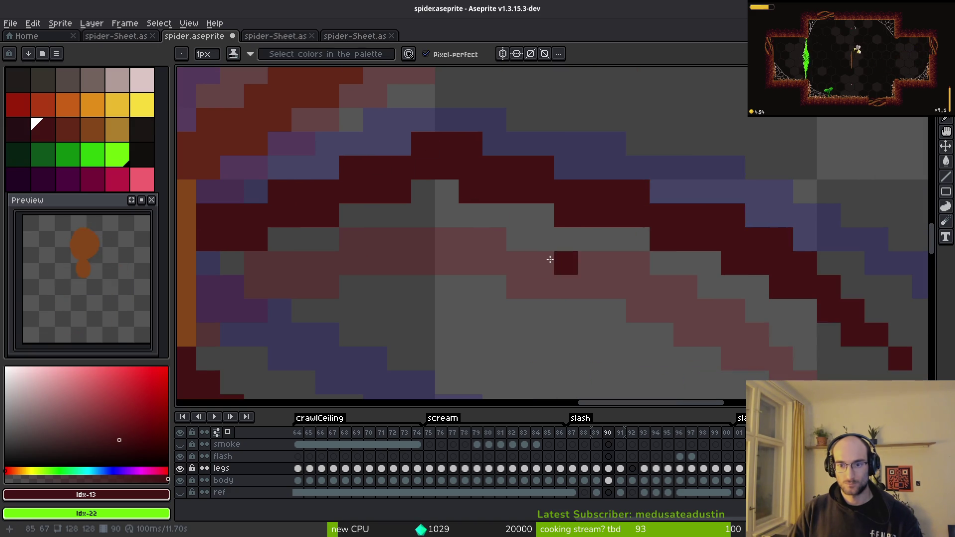
key(b)
click(590, 167)
click(566, 216)
click(470, 191)
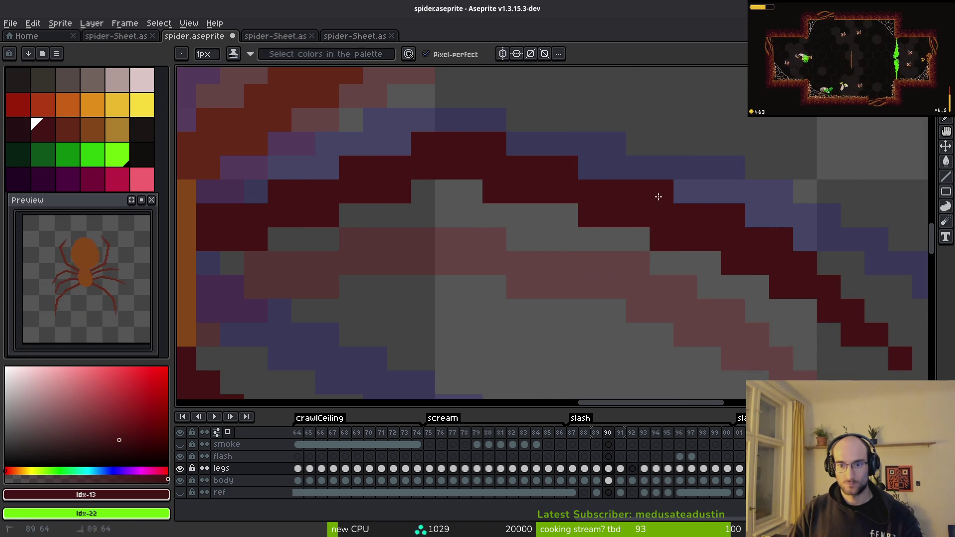
scroll(637, 269, down, 3)
scroll(572, 298, down, 2)
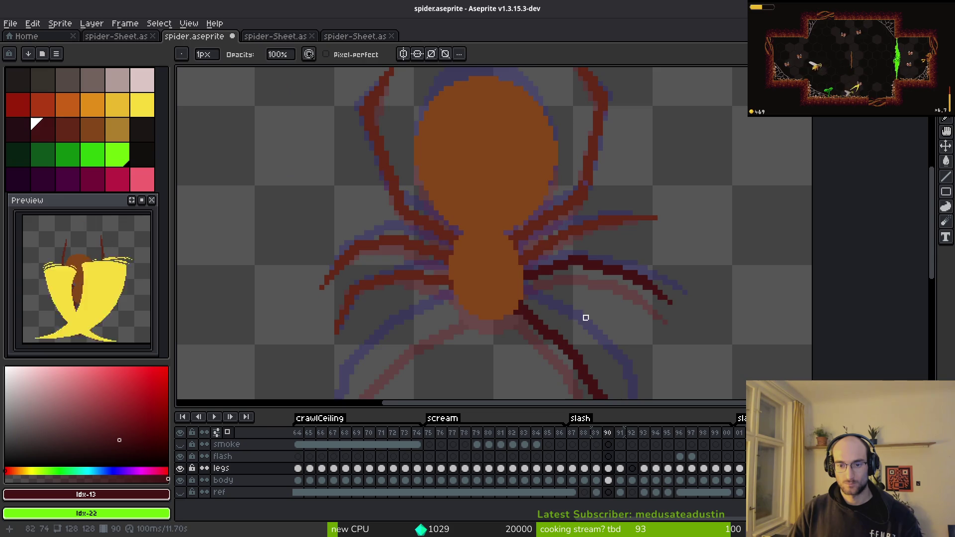
Compare the legs across neighbouring frames, then save spider.aseprite.
key(i)
key(Right)
key(Left)
key(Right)
key(Left)
key(Right)
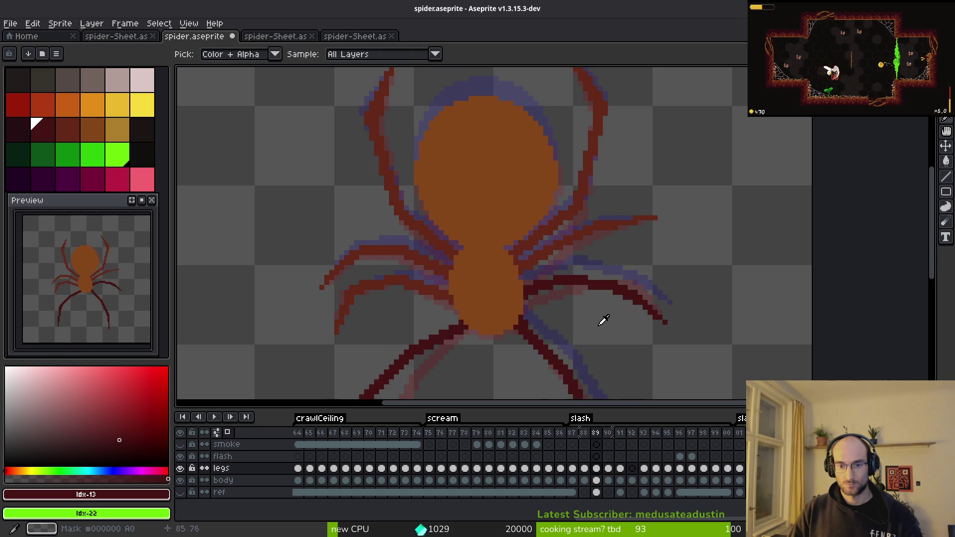
key(Left)
key(Right)
key(Left)
scroll(595, 279, up, 2)
key(b)
scroll(592, 274, up, 2)
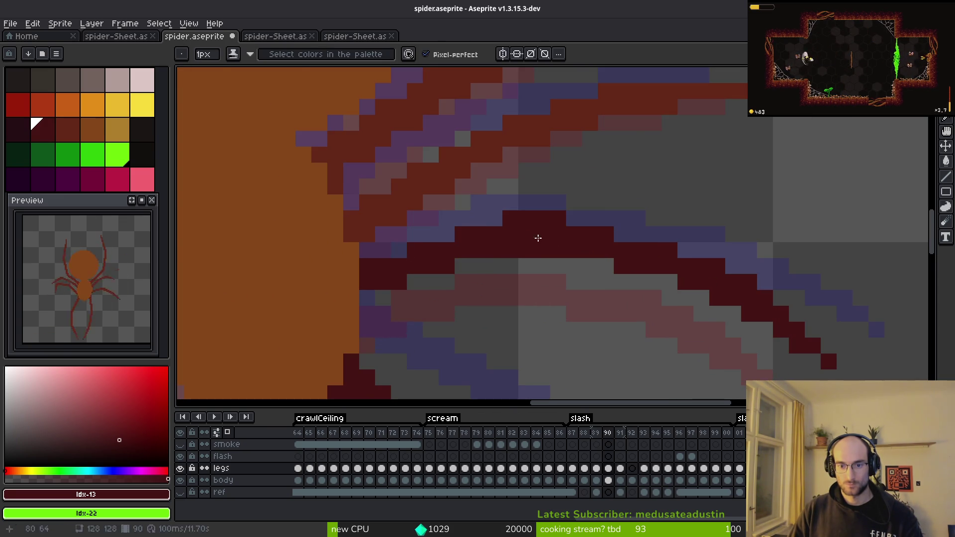
scroll(574, 267, down, 1)
scroll(545, 290, up, 1)
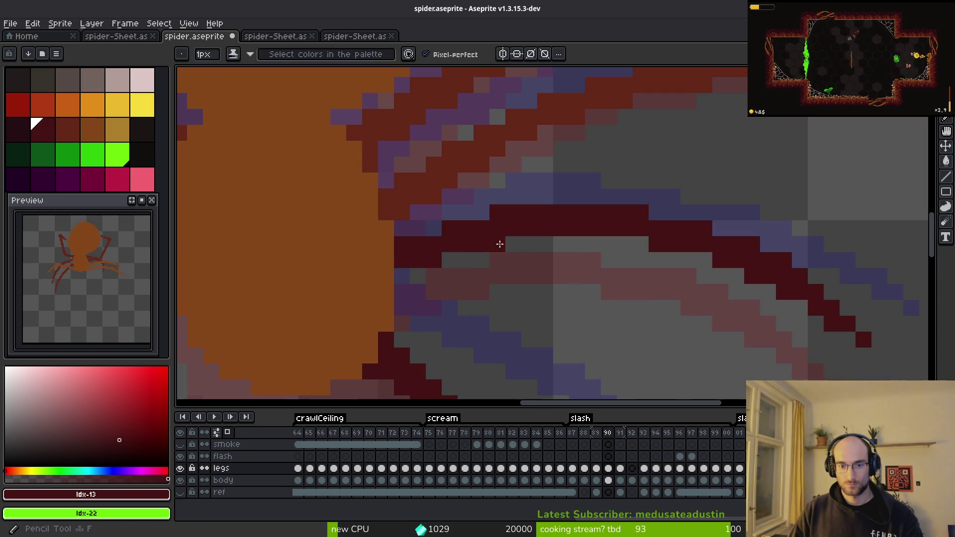
scroll(591, 301, down, 3)
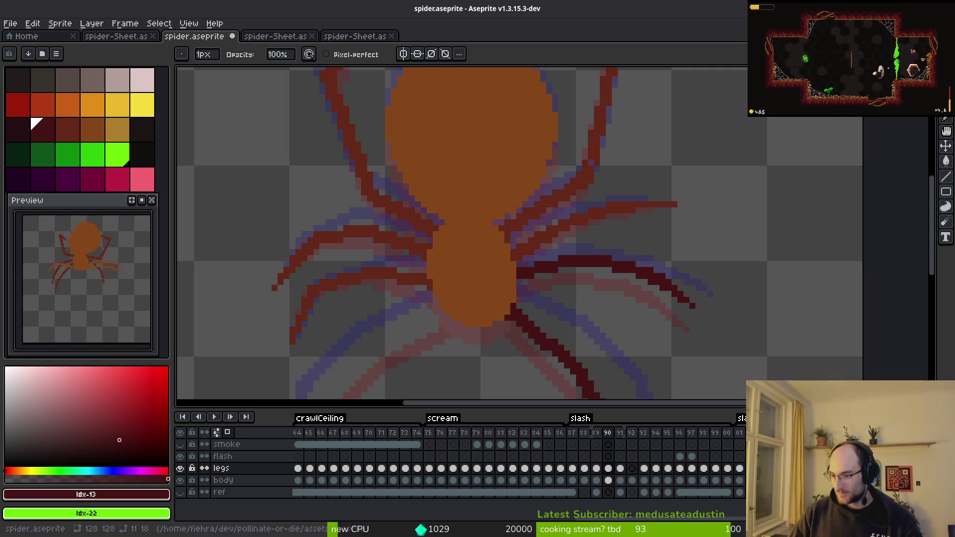
key(ctrl+s)
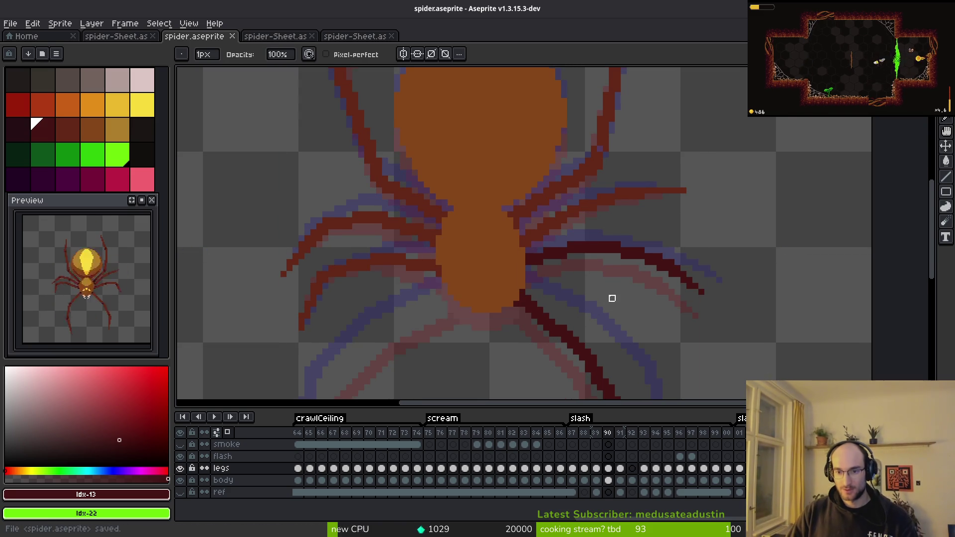
Paint dark pixels onto the right leg on frame 90, replacing one misplaced pixel.
scroll(680, 305, up, 3)
key(i)
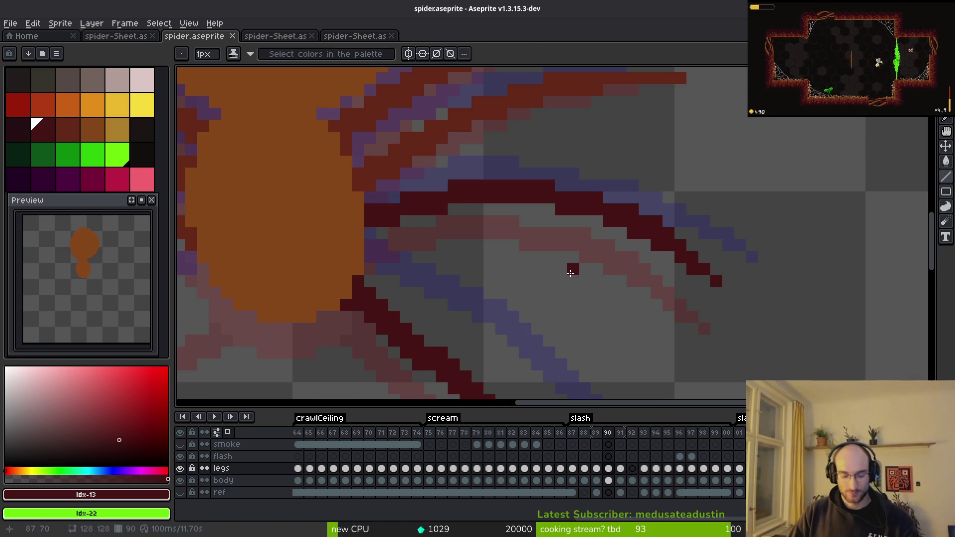
scroll(570, 273, down, 5)
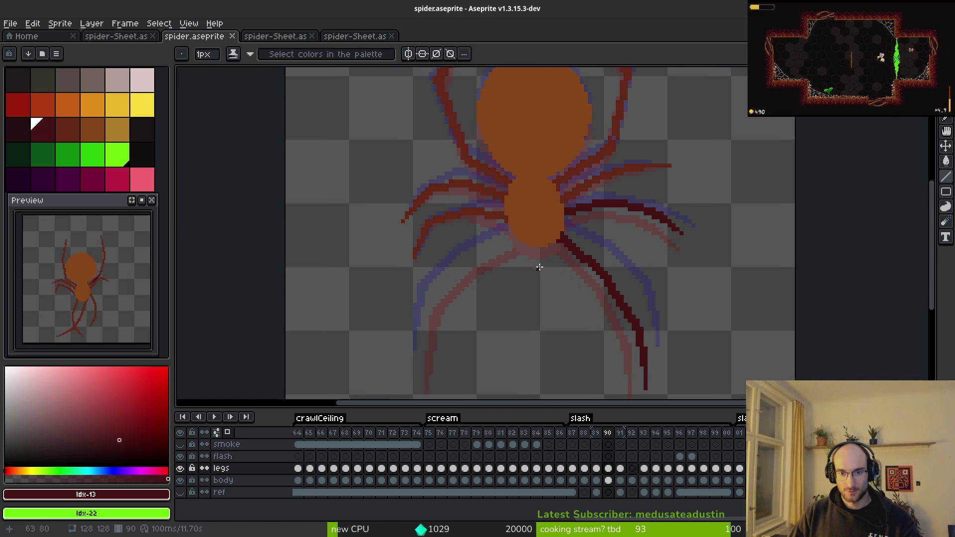
scroll(572, 239, up, 3)
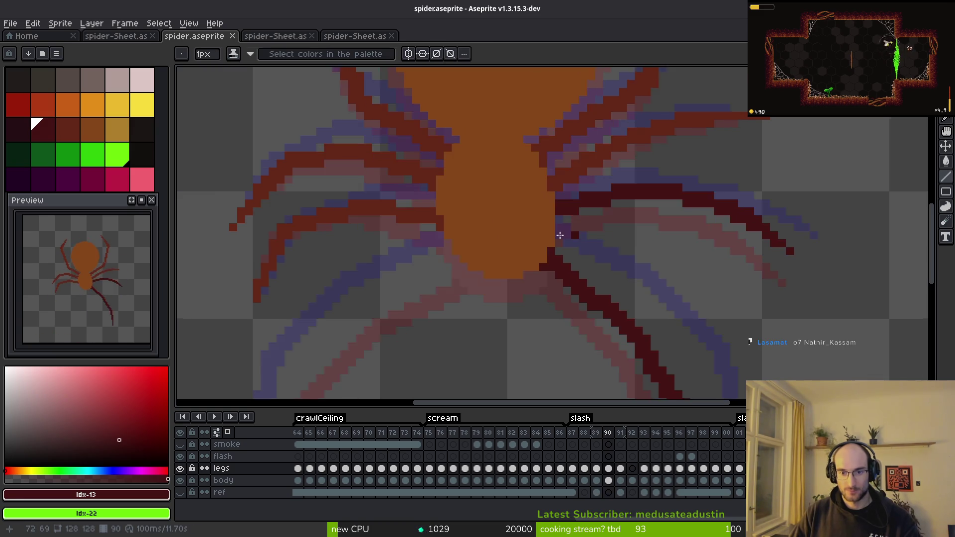
scroll(582, 234, up, 2)
click(592, 211)
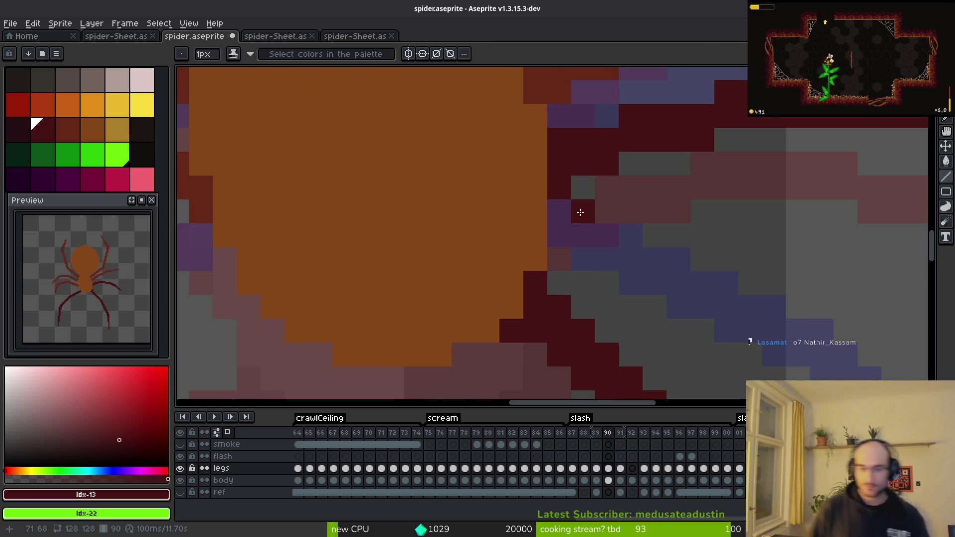
key(ctrl+z)
click(607, 211)
scroll(592, 273, down, 2)
click(534, 302)
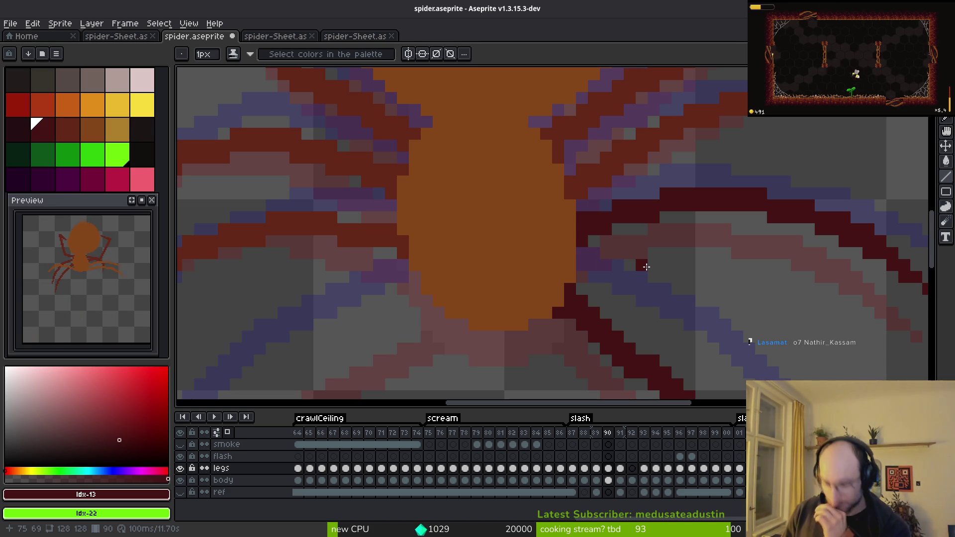
scroll(542, 284, down, 3)
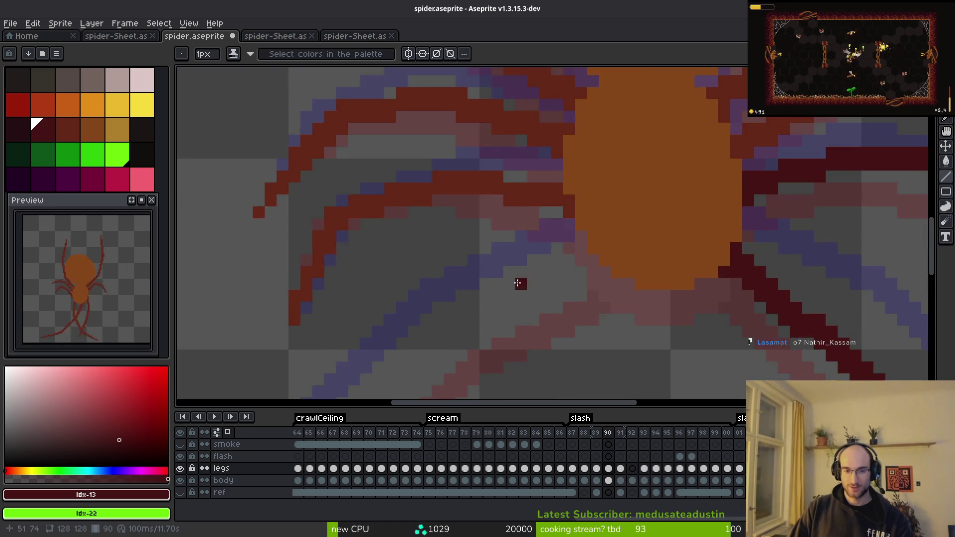
scroll(675, 219, down, 1)
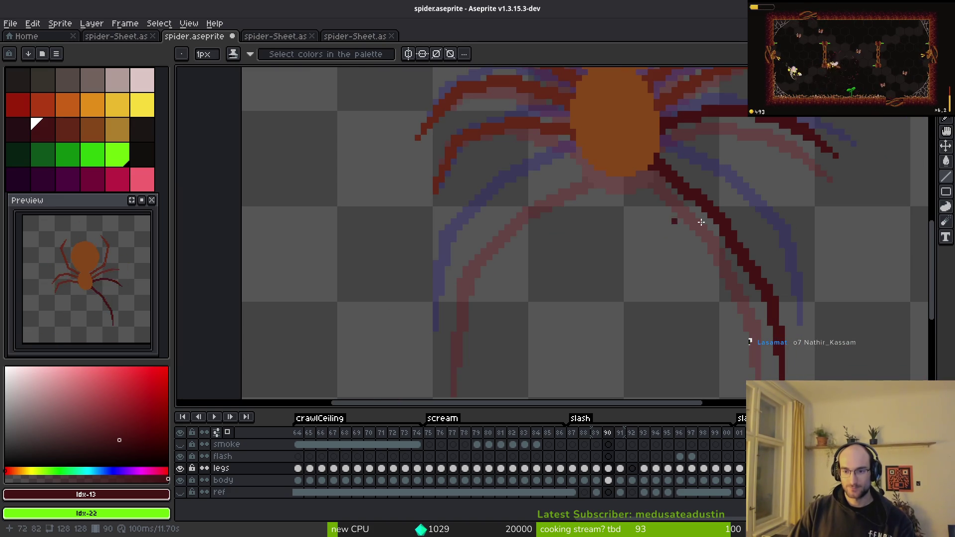
scroll(748, 215, up, 1)
scroll(752, 217, up, 1)
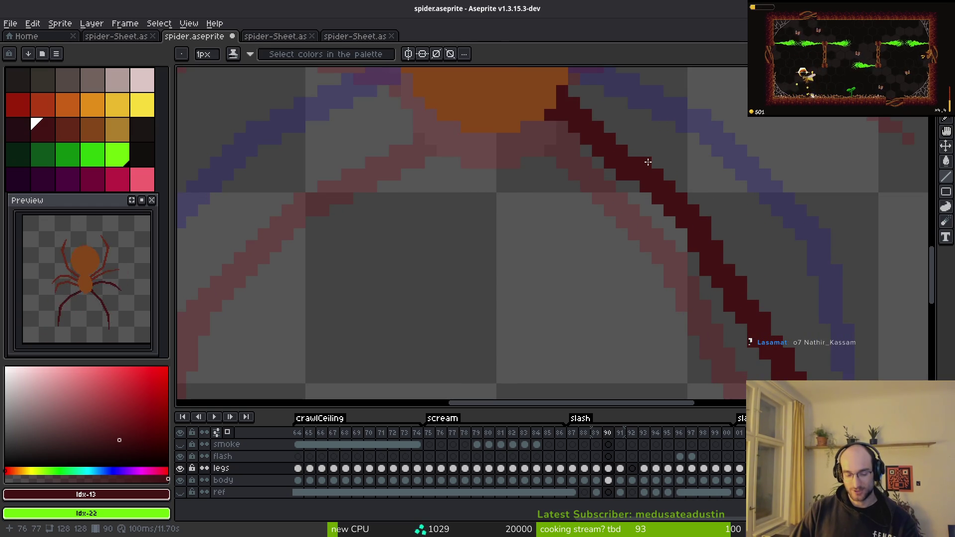
Select a small square of the dark leg and nudge it down one pixel, then deselect.
key(m)
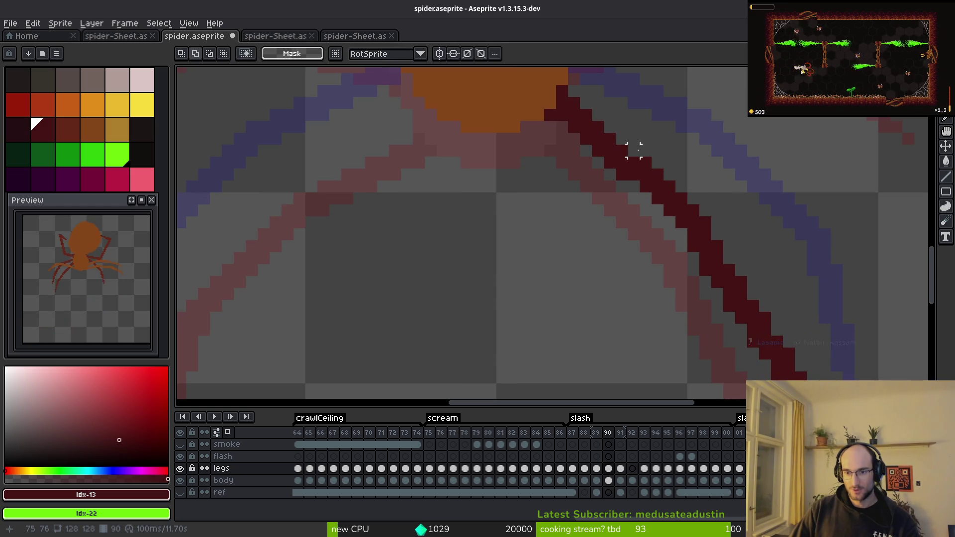
mouse_move(645, 150)
mouse_down()
mouse_move(674, 204)
mouse_move(725, 229)
mouse_up()
key(Down)
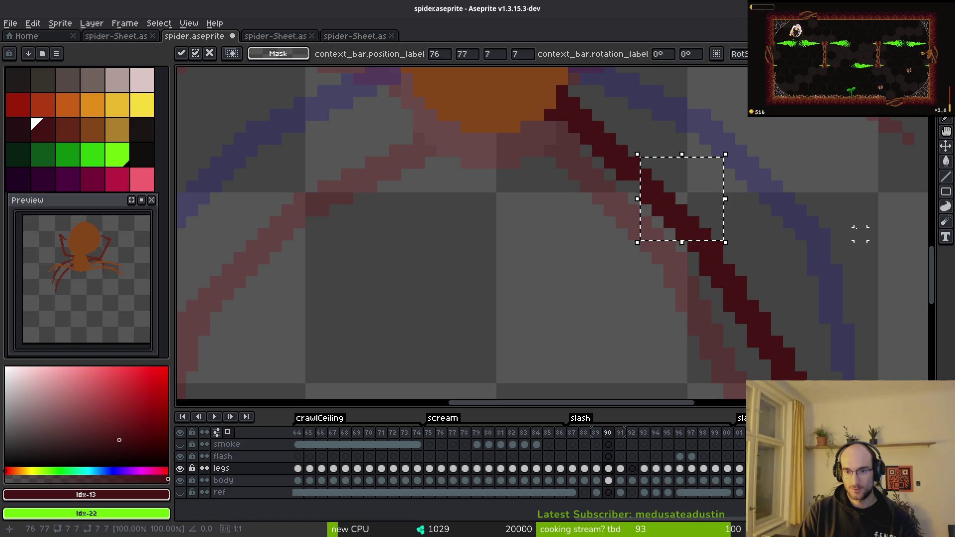
key(ctrl+d)
key(b)
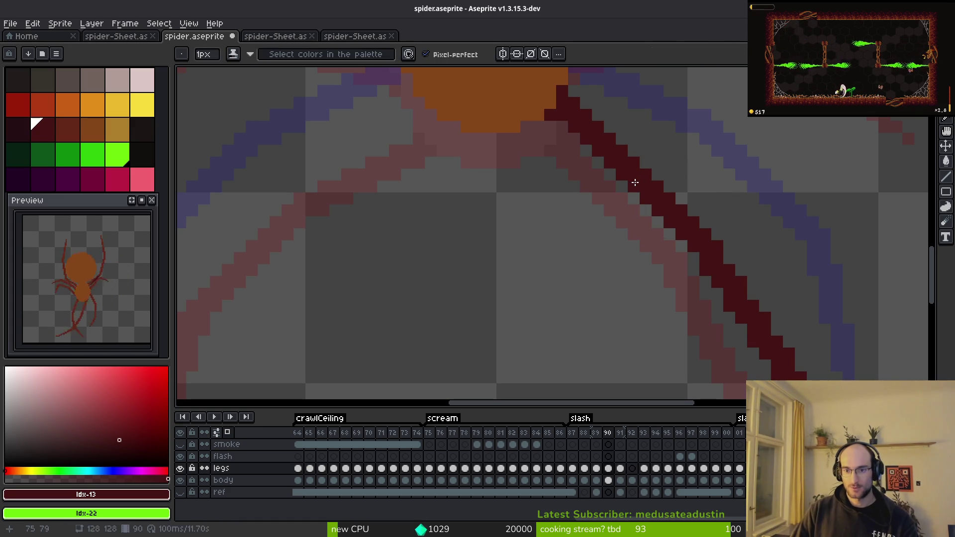
scroll(720, 245, down, 3)
key(Right)
Compare frames 89 and 90, then try a dark-red leg line and undo it.
key(i)
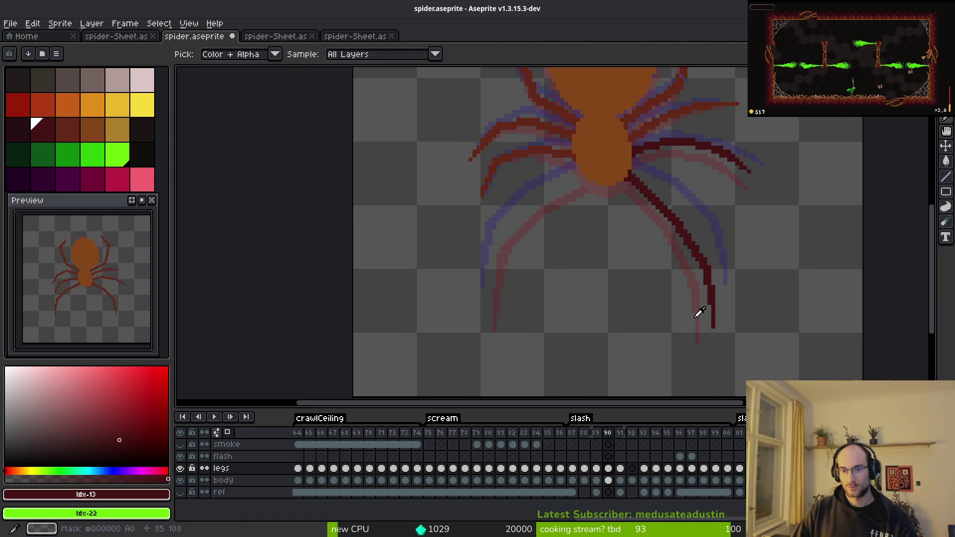
key(b)
key(Left)
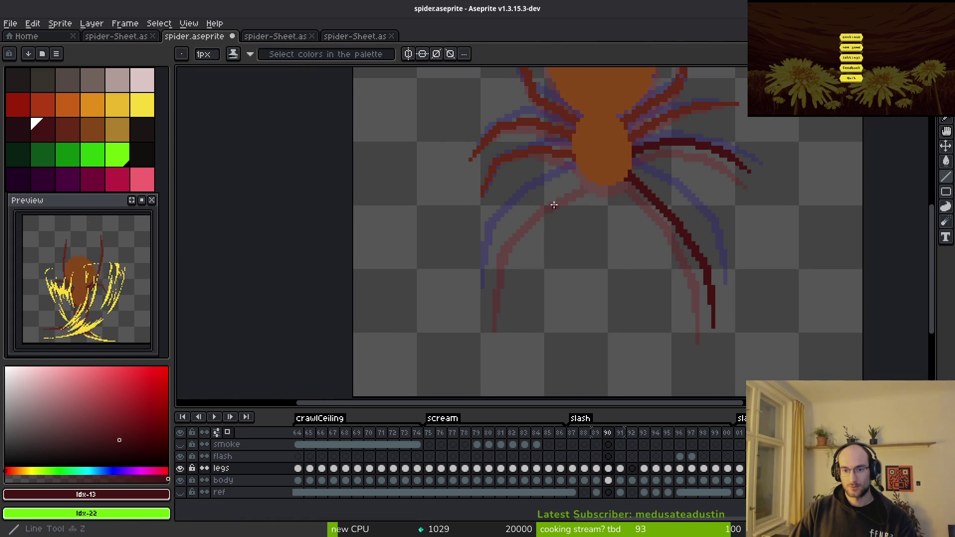
scroll(582, 193, up, 1)
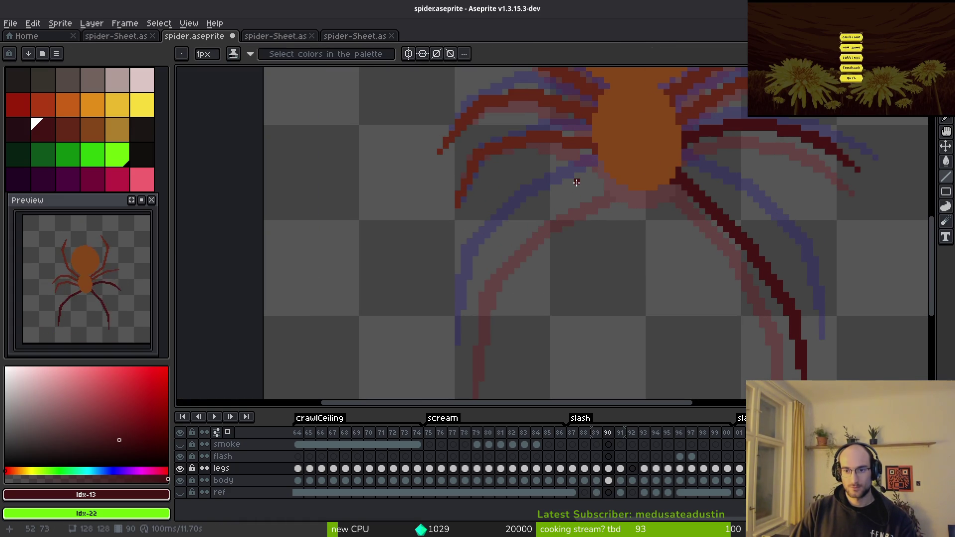
scroll(584, 174, down, 2)
key(Left)
key(i)
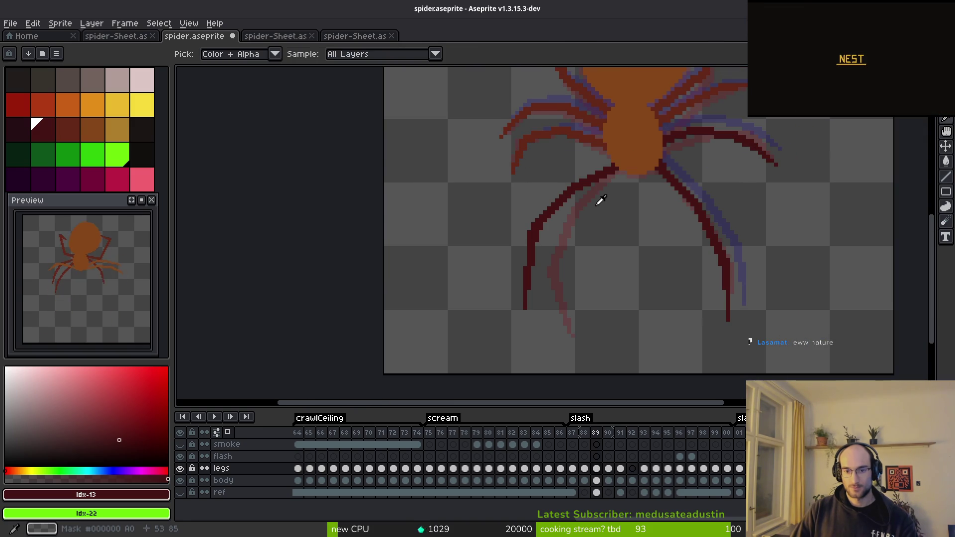
key(Right)
key(Left)
key(Right)
key(b)
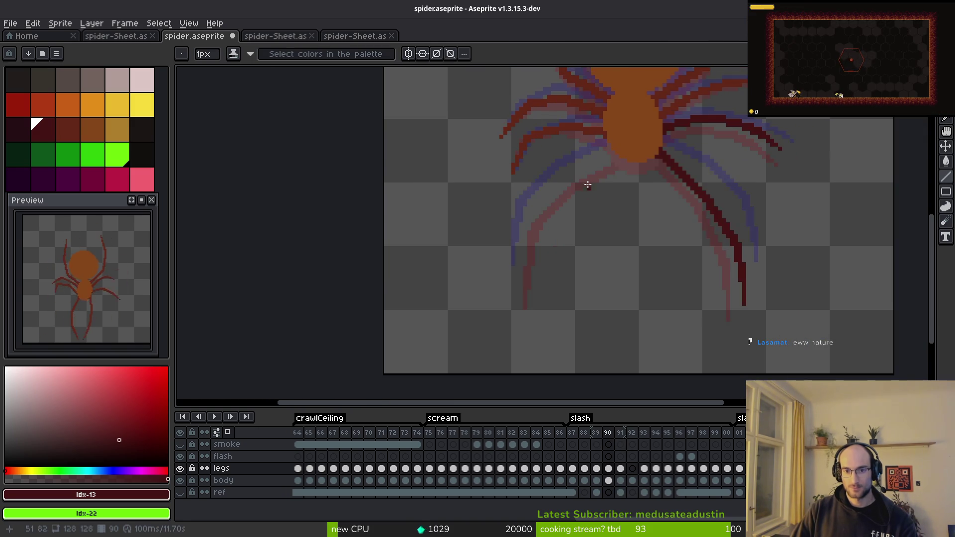
scroll(631, 150, up, 2)
key(i)
key(Left)
key(Right)
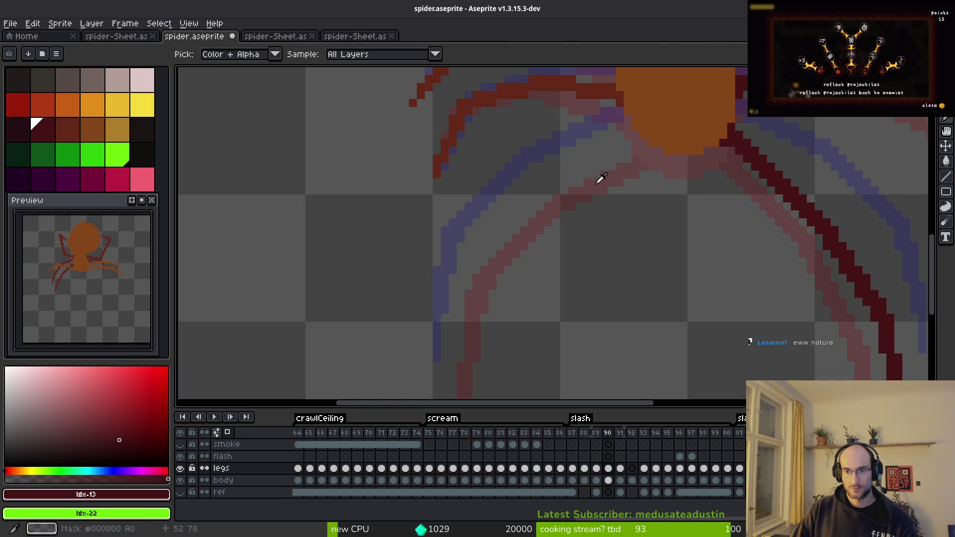
key(b)
mouse_move(643, 144)
mouse_down()
mouse_move(532, 195)
mouse_move(545, 173)
mouse_up()
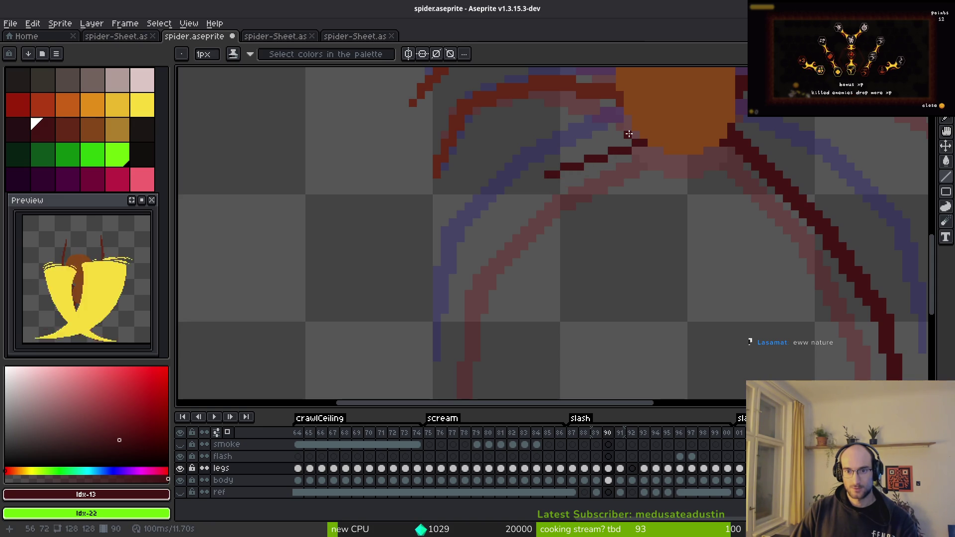
key(ctrl+z)
Recheck the leg poses on frames 89 and 92 before returning to frame 90.
key(i)
key(Left)
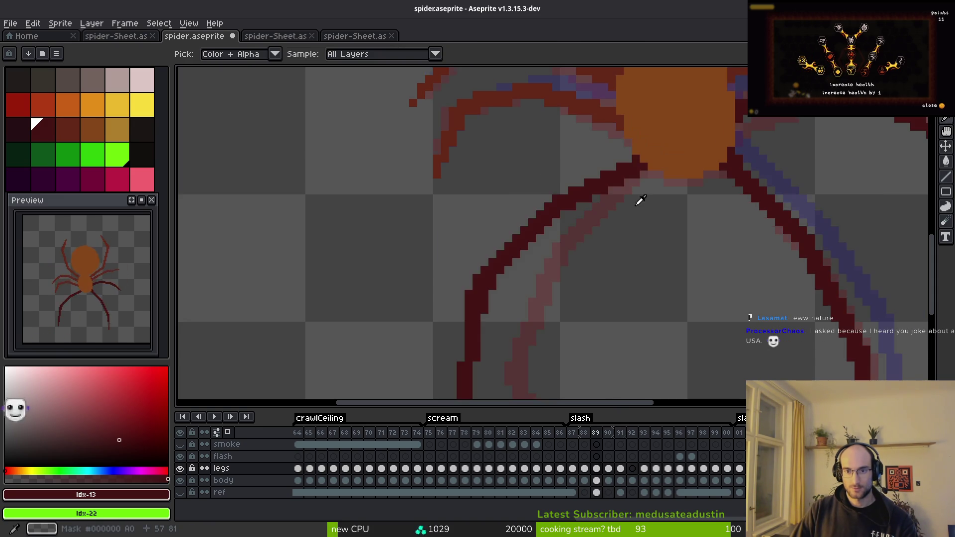
key(Right)
key(Right)
key(Right)
key(b)
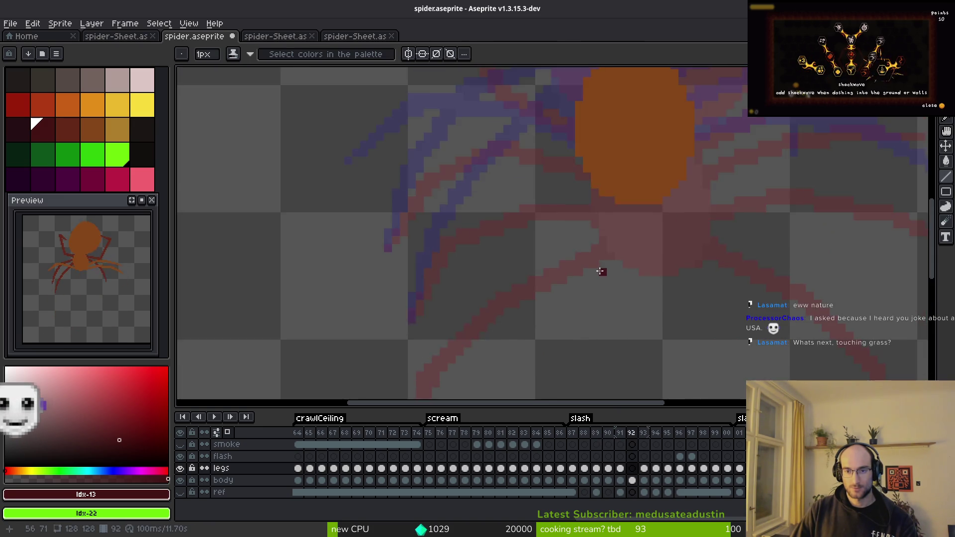
key(Left)
key(Left)
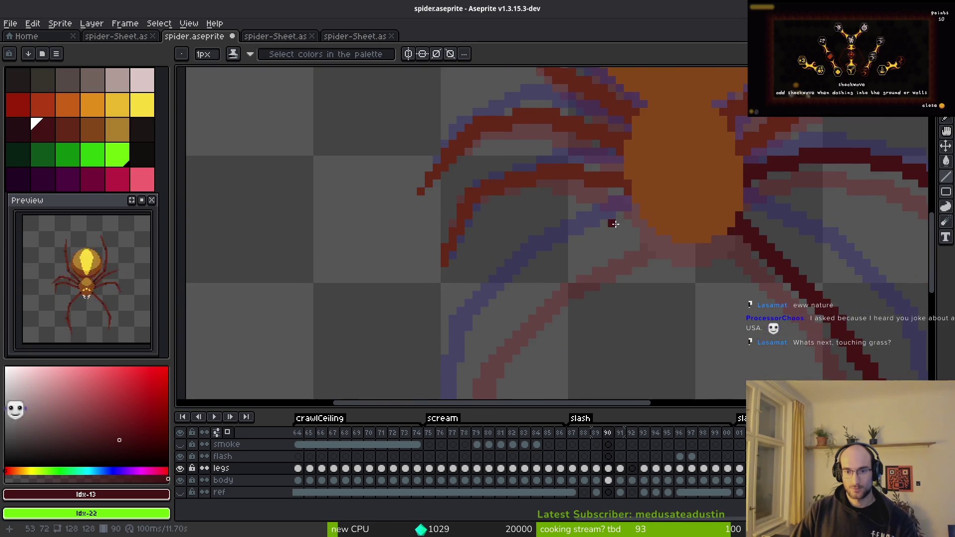
scroll(614, 224, up, 1)
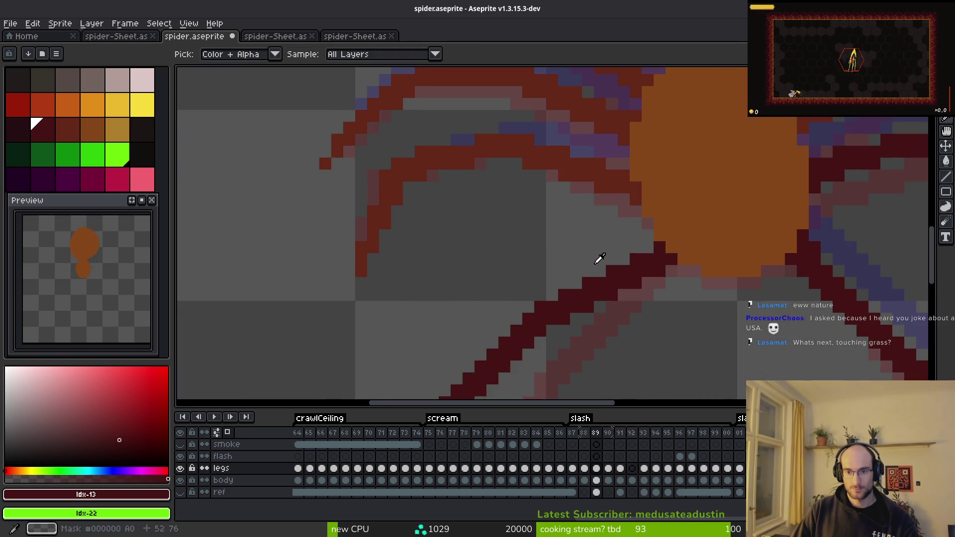
Draw a dark-red leg line down-left from the body, thickening it and extending it one pixel.
drag(597, 259, 634, 222)
mouse_move(709, 178)
mouse_down()
mouse_move(591, 225)
mouse_move(623, 208)
mouse_move(606, 222)
mouse_move(603, 211)
mouse_move(584, 222)
mouse_up()
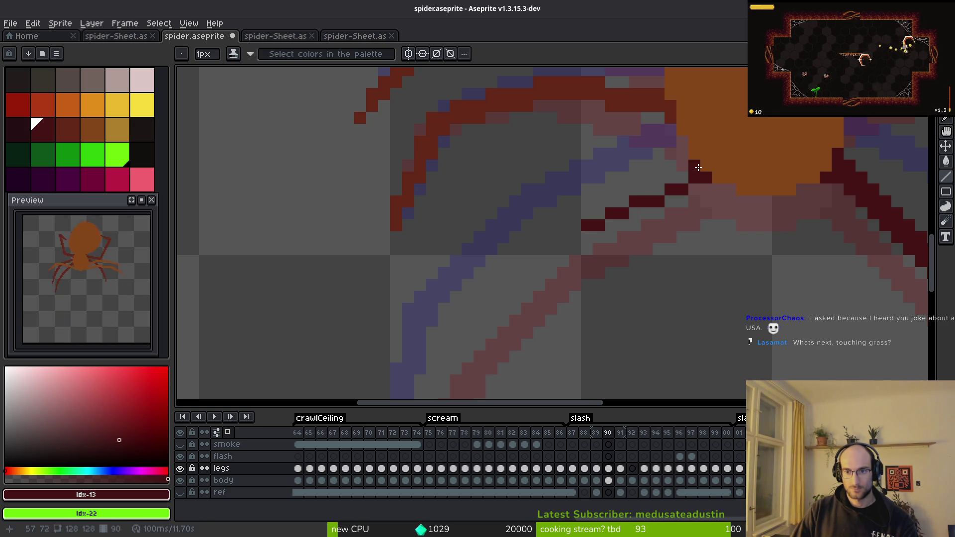
mouse_move(681, 156)
mouse_down()
mouse_move(687, 169)
mouse_move(590, 216)
mouse_up()
click(640, 189)
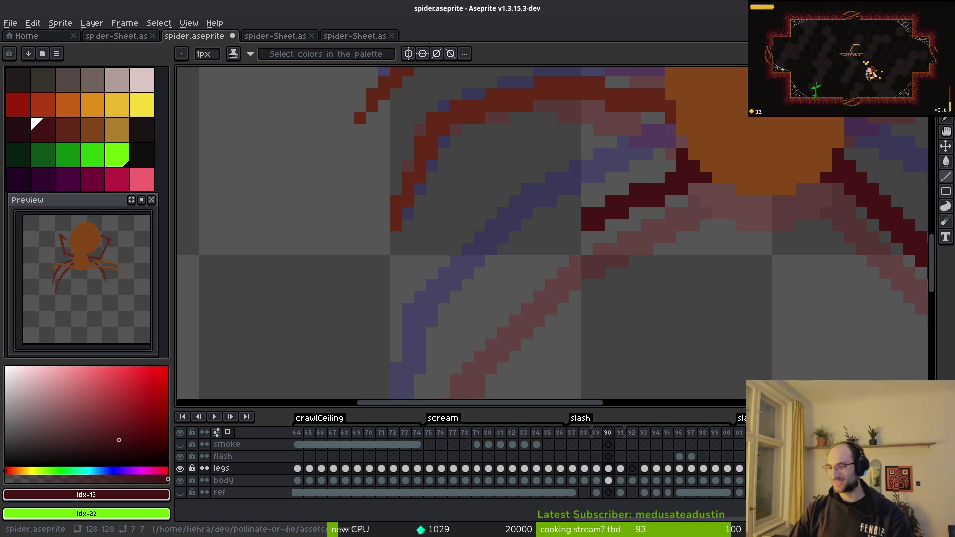
click(657, 178)
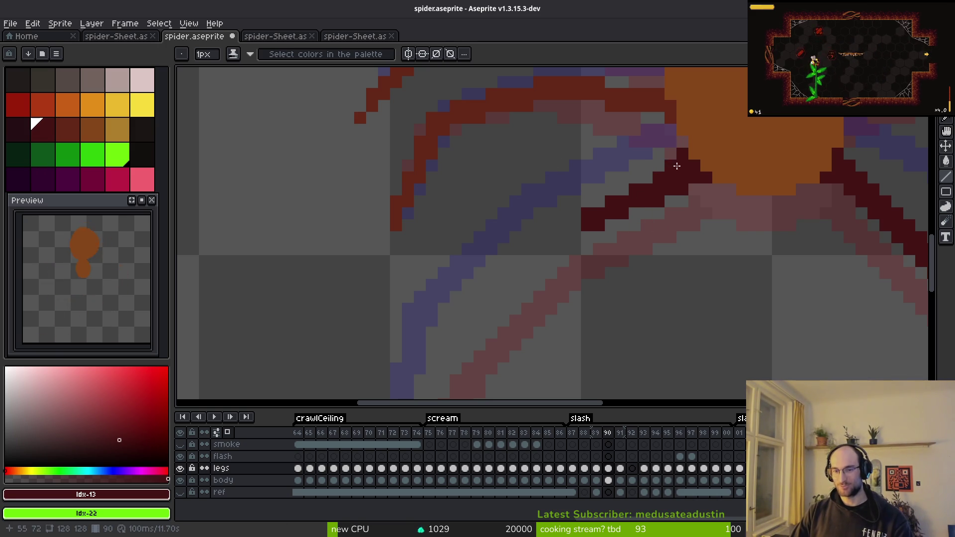
Reshape pixels along the dark-red leg, undoing a trial erase and adding a pixel below.
key(f)
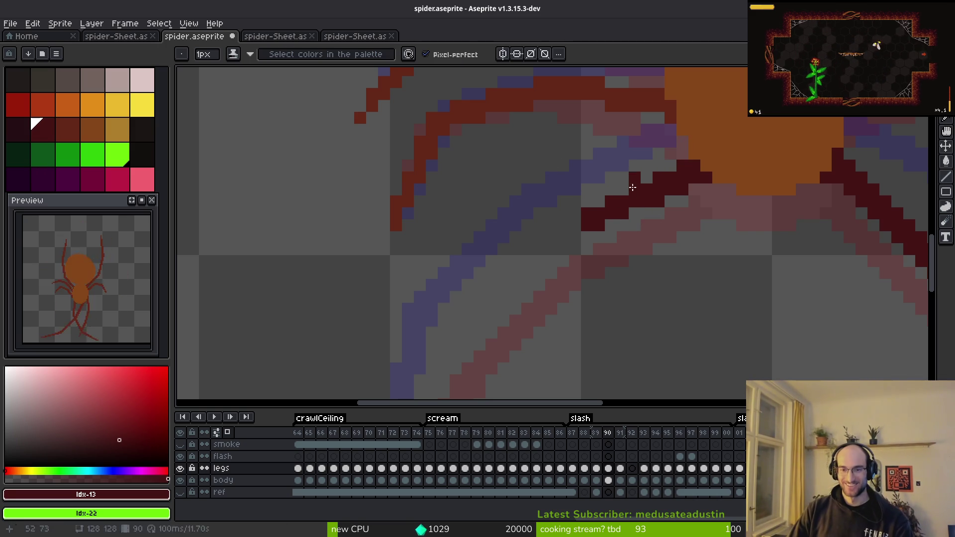
click(659, 201)
click(689, 228)
key(ctrl+z)
click(618, 188)
click(599, 201)
click(604, 243)
key(e)
drag(611, 226, 611, 238)
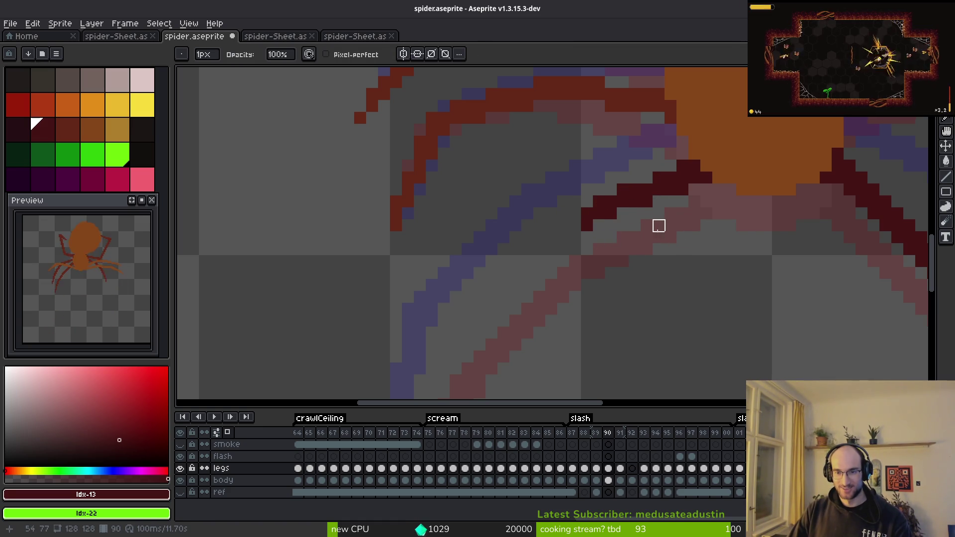
key(ctrl+z)
key(ctrl+z)
key(ctrl+z)
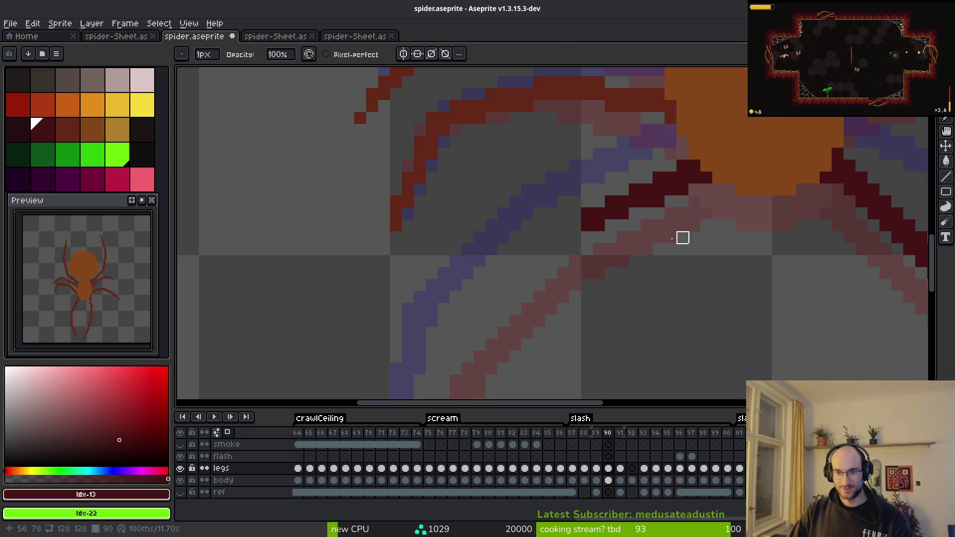
key(b)
click(695, 238)
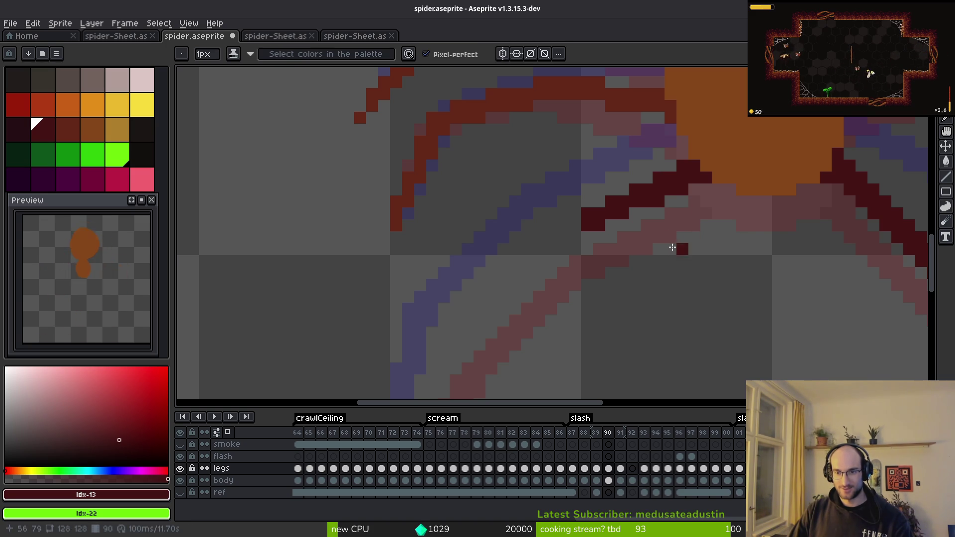
key(l)
drag(555, 258, 592, 191)
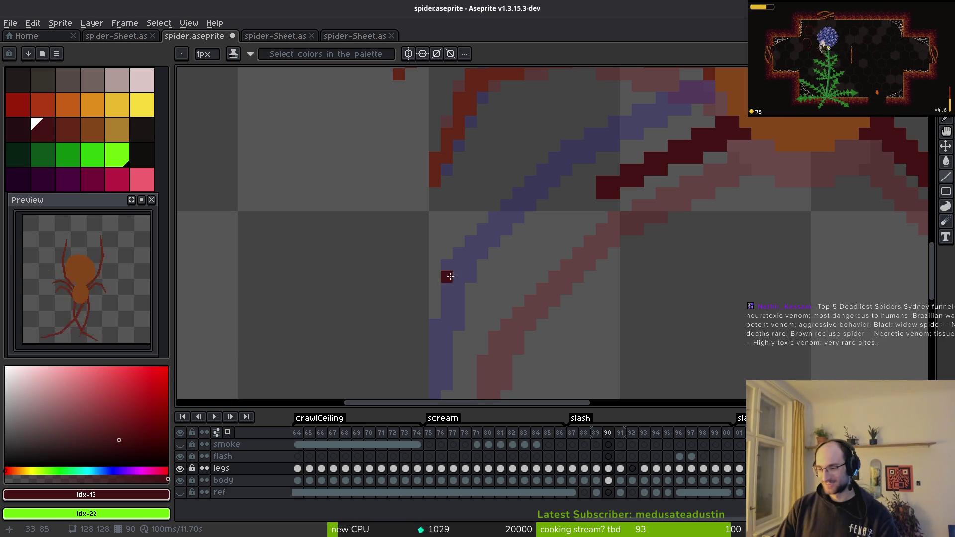
Trace the lower-left leg in dark red from the body down to a near-vertical tip.
drag(590, 194, 483, 287)
mouse_move(596, 206)
mouse_down()
mouse_move(492, 298)
mouse_move(591, 204)
mouse_up()
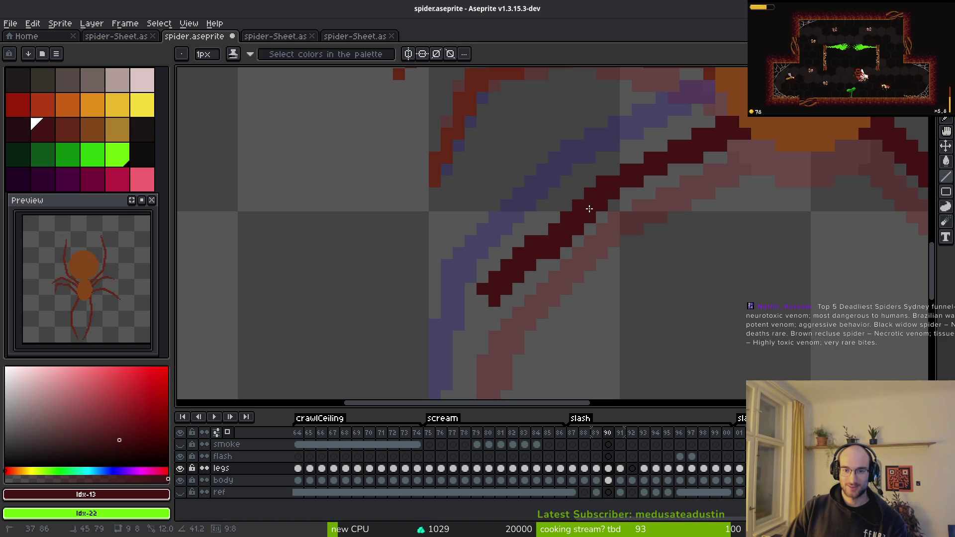
scroll(441, 295, down, 2)
mouse_move(571, 287)
mouse_down()
mouse_move(579, 122)
mouse_move(565, 251)
mouse_move(556, 260)
mouse_move(563, 225)
mouse_up()
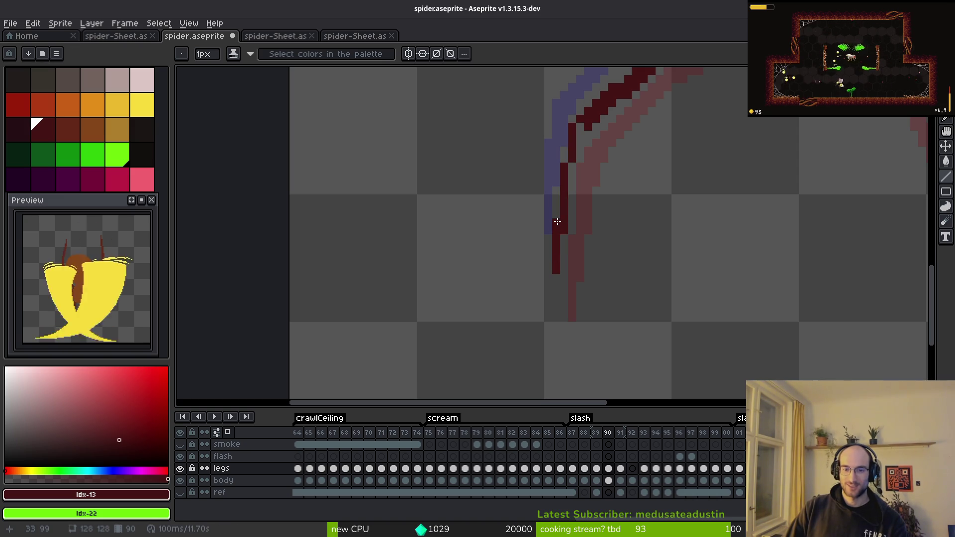
mouse_move(583, 135)
mouse_down()
mouse_move(569, 212)
mouse_move(569, 201)
mouse_move(583, 269)
mouse_up()
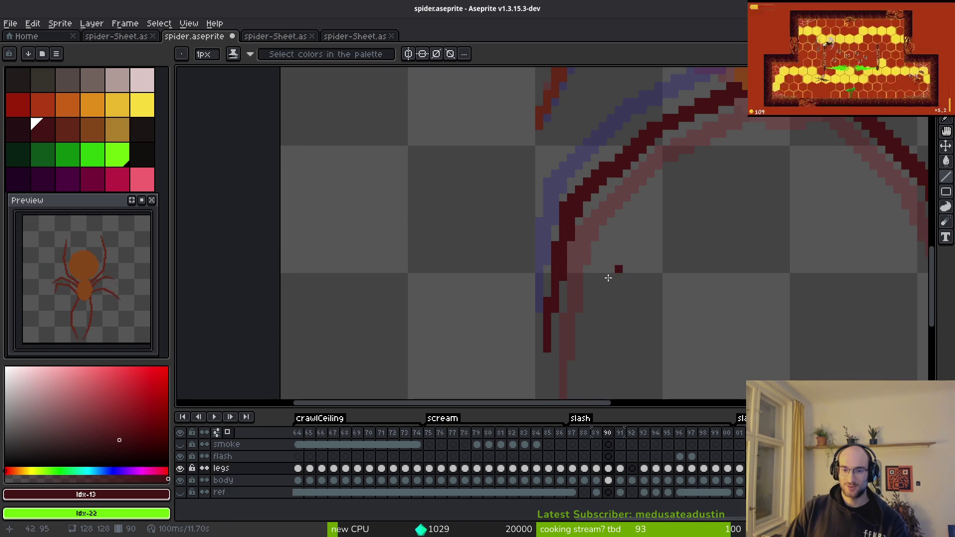
scroll(599, 231, down, 2)
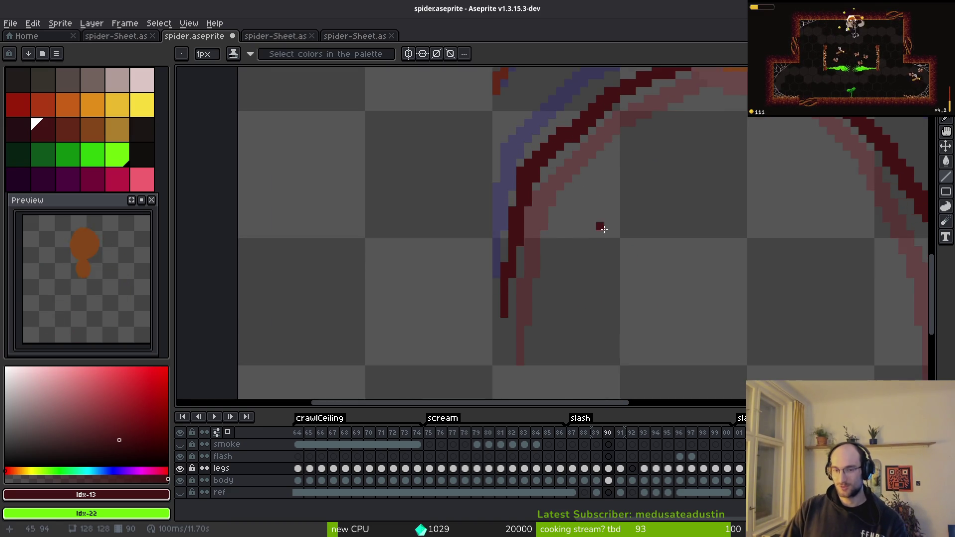
drag(627, 229, 629, 264)
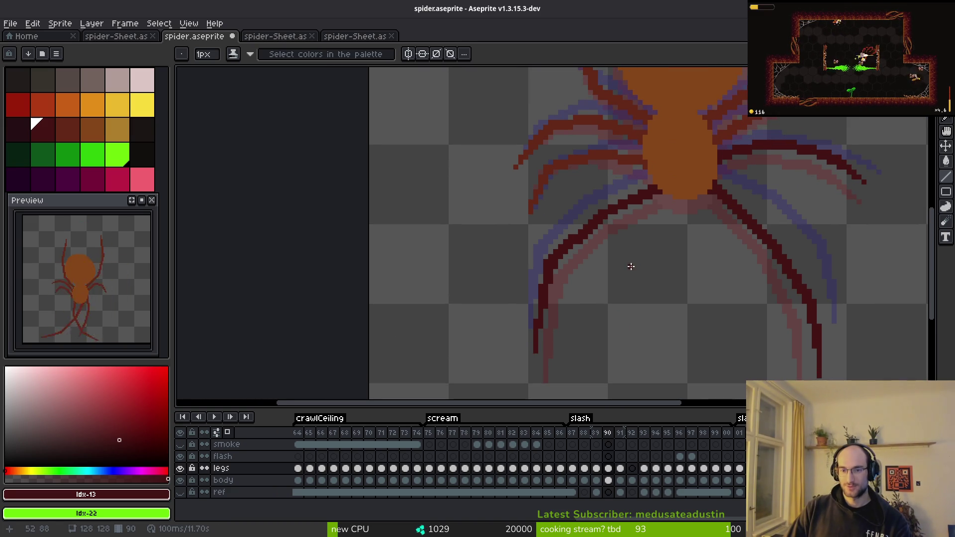
Save the spider sprite with Ctrl+S, then move to slash frame 91 with the whole sprite in view.
key(ctrl)
key(ctrl+s)
scroll(653, 260, down, 2)
key(i)
key(Right)
key(Right)
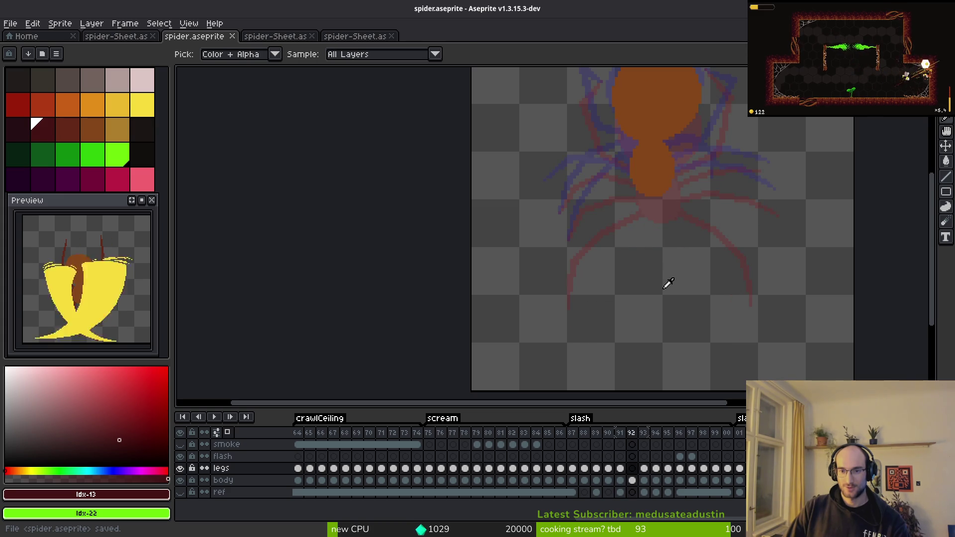
scroll(652, 284, down, 2)
drag(640, 277, 639, 306)
key(Left)
key(b)
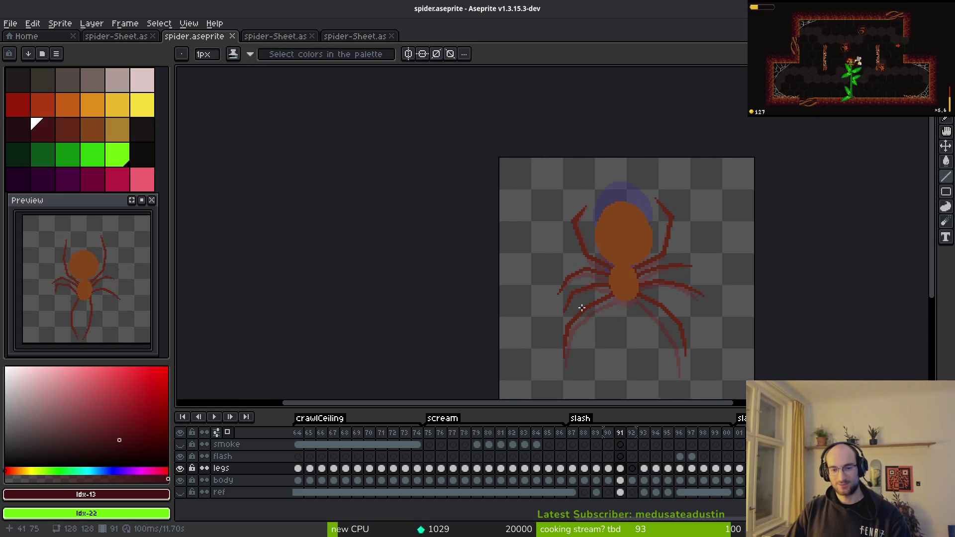
Flip between slash frames 91 and 92 to compare the spider's leg poses.
drag(74, 277, 70, 279)
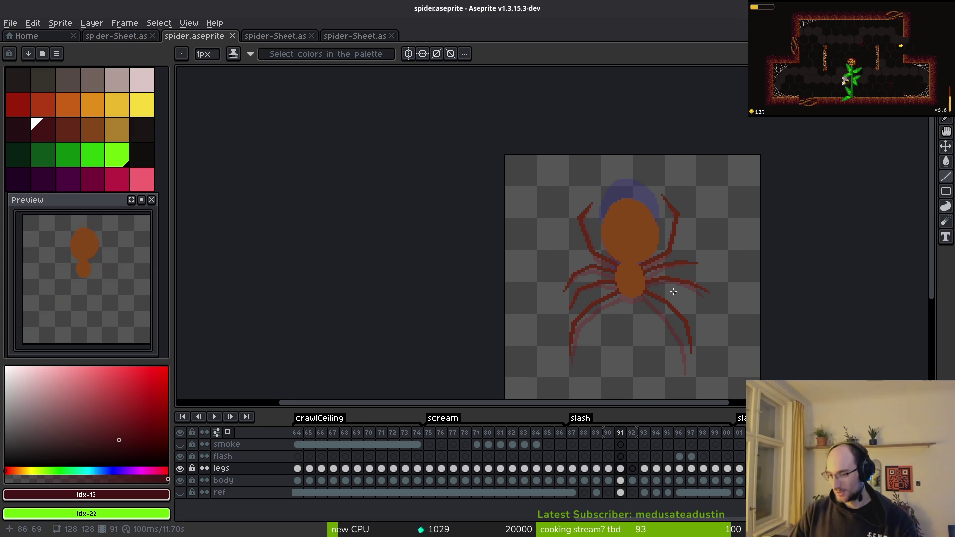
scroll(664, 272, up, 1)
key(Right)
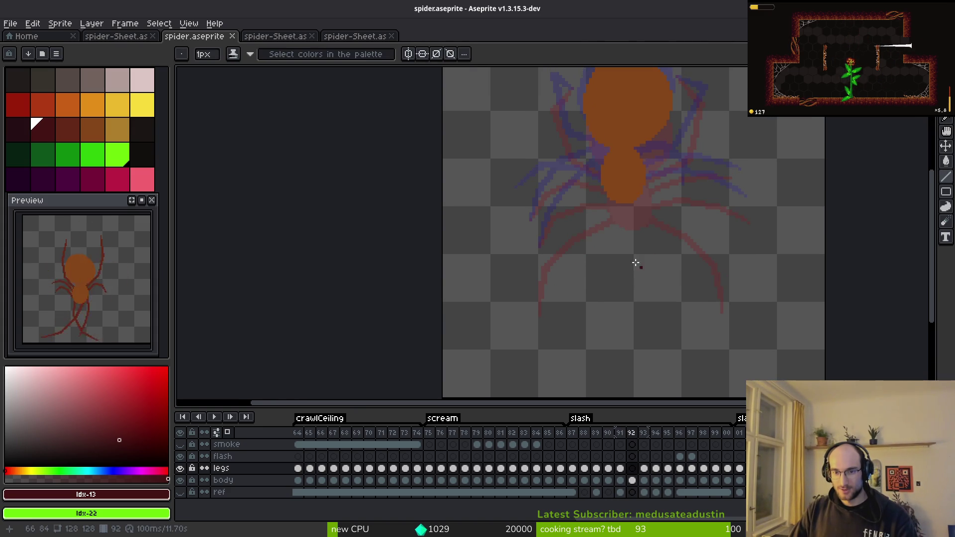
key(Left)
scroll(602, 261, up, 2)
key(alt)
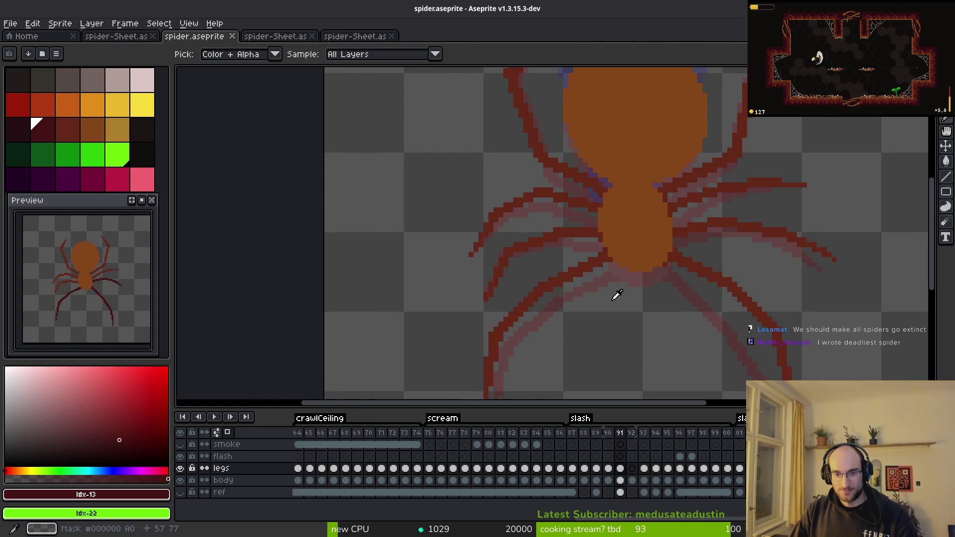
key(Right)
scroll(594, 274, down, 1)
Flip between slash frames 92 and 93, ending on frame 93.
key(Right)
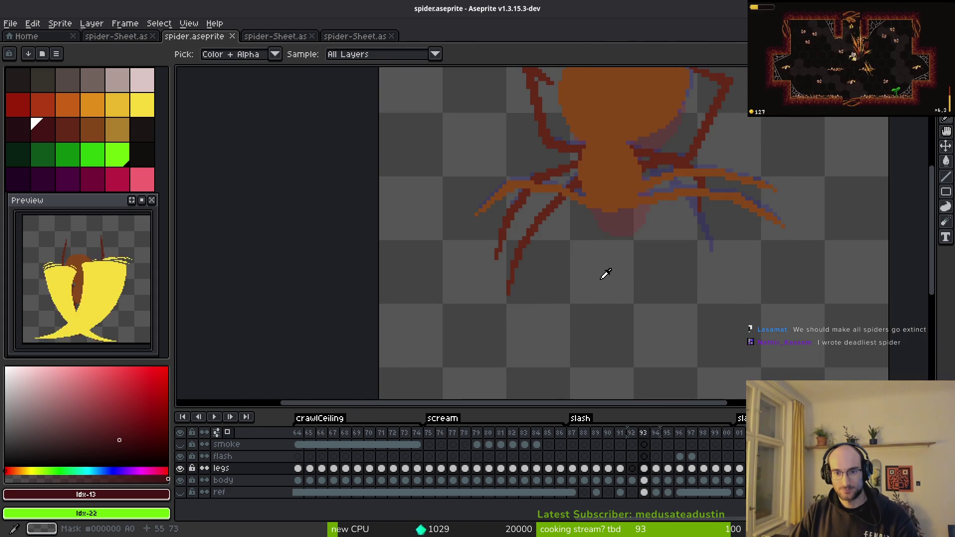
key(Left)
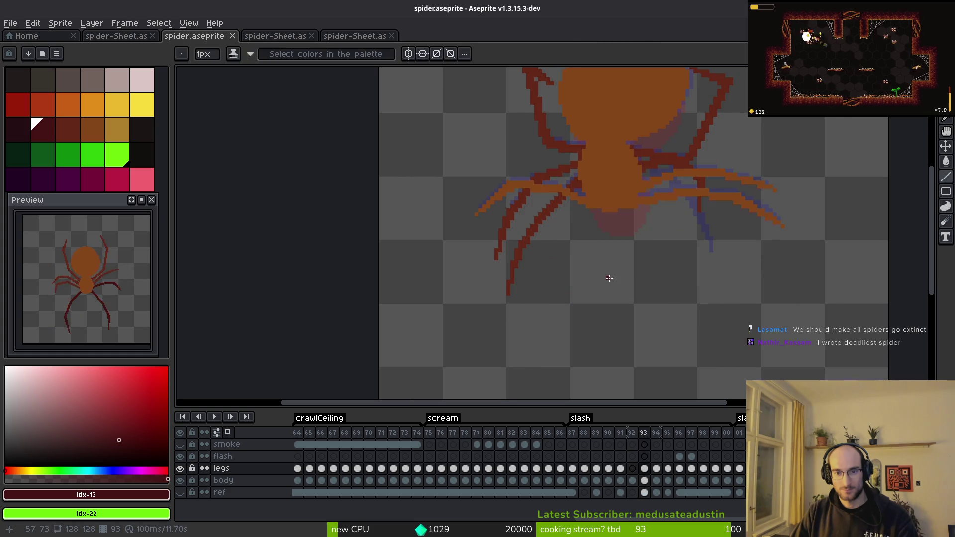
key(b)
key(Right)
key(Left)
scroll(562, 194, up, 1)
key(Right)
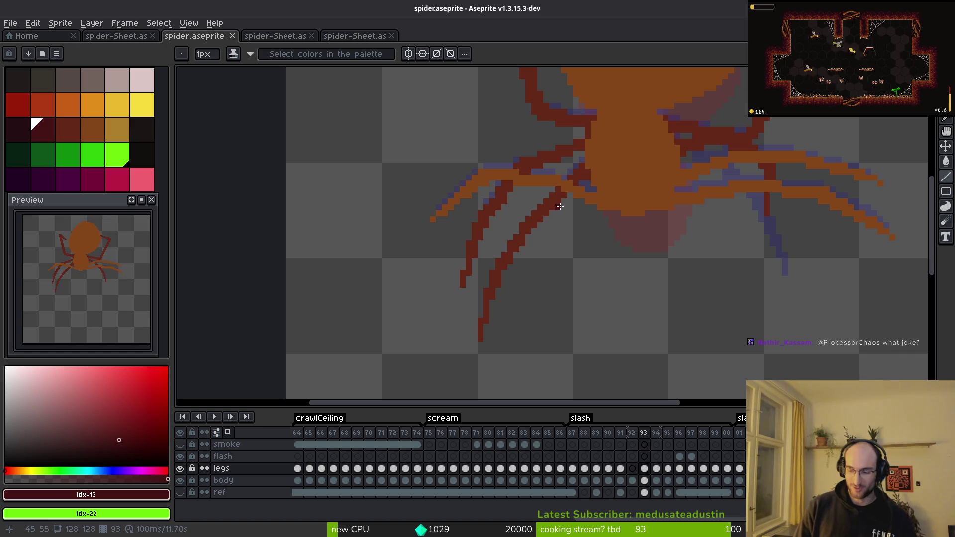
Pan along the spider's legs and step between slash frames 91 and 92.
mouse_move(625, 225)
mouse_down()
mouse_move(614, 246)
mouse_move(578, 262)
mouse_up()
scroll(539, 230, up, 1)
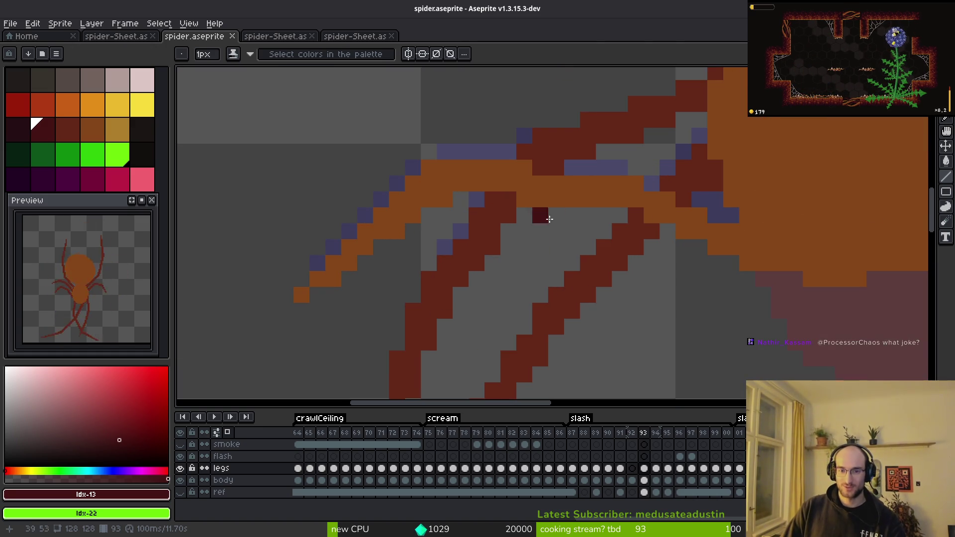
scroll(601, 253, down, 2)
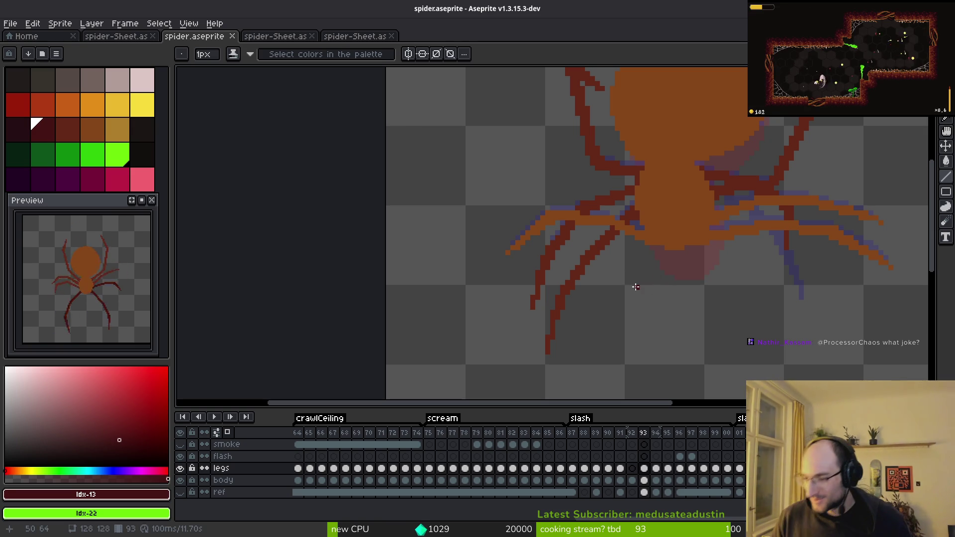
key(i)
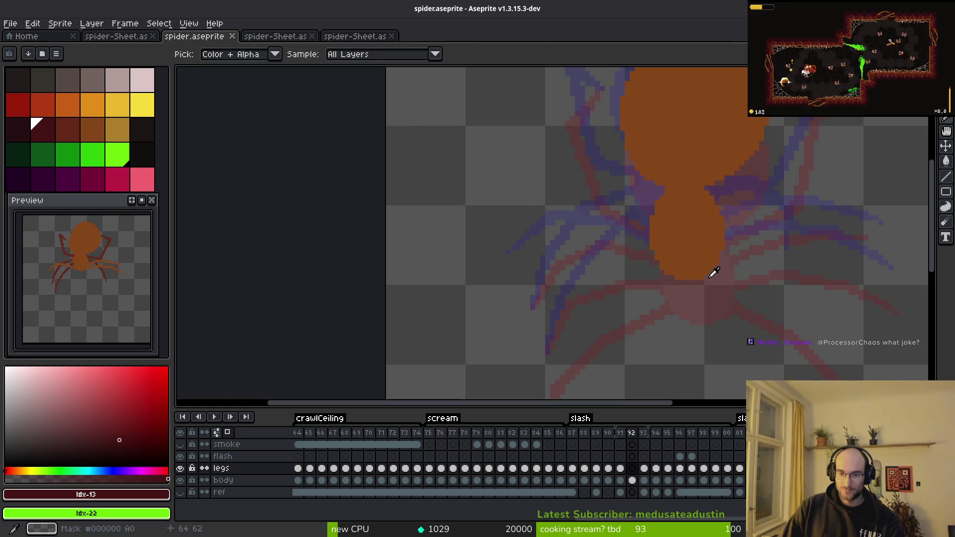
key(comma)
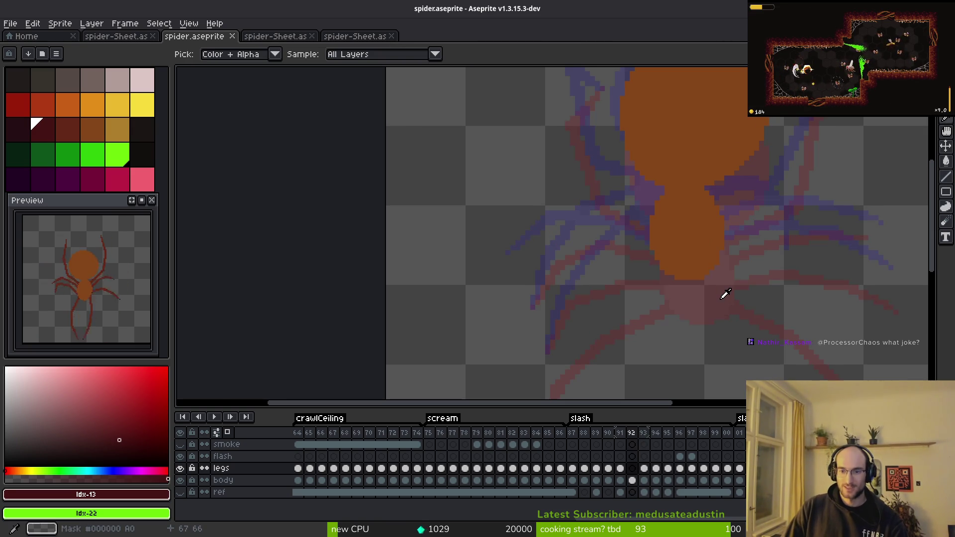
key(comma)
key(b)
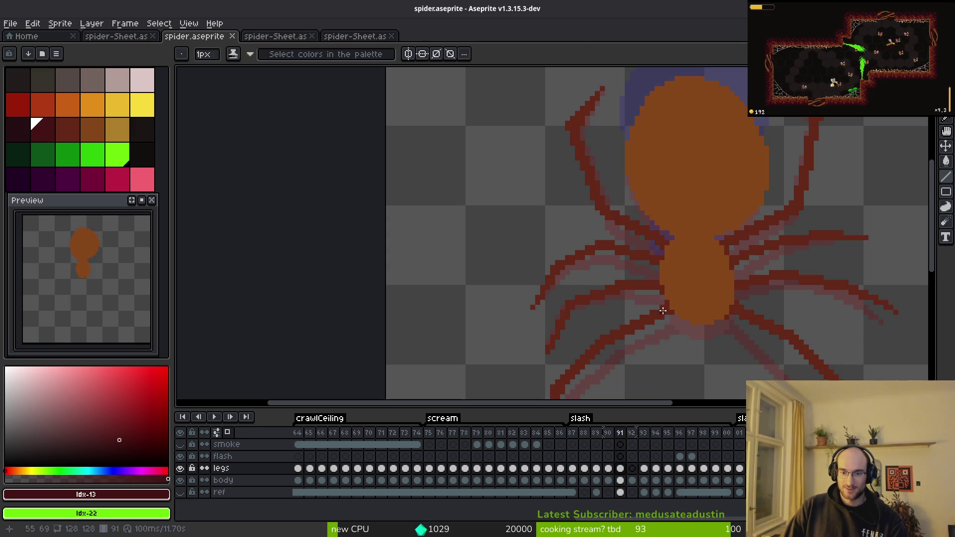
key(period)
key(period)
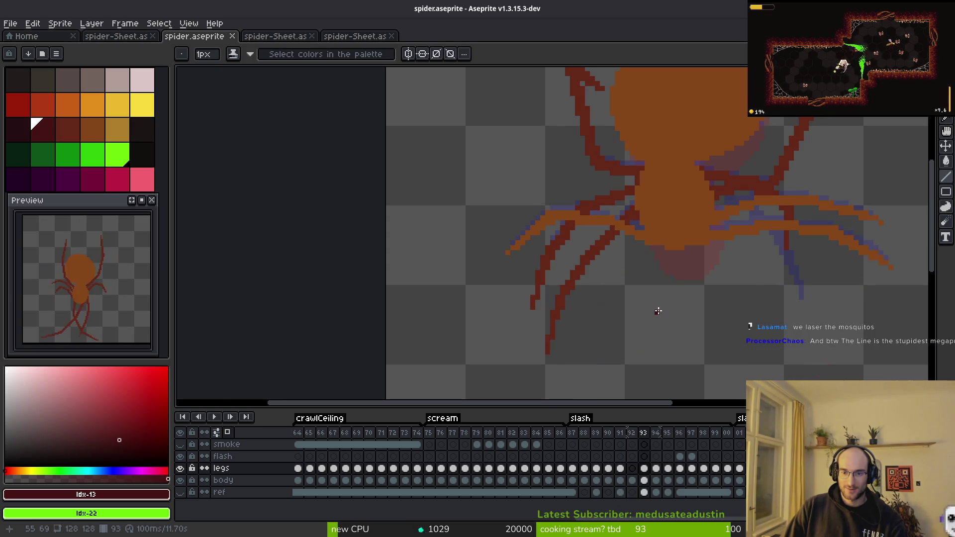
key(comma)
On frame 92, place a dark-red leg pixel beside the spider's body with the Pencil.
drag(667, 303, 684, 276)
scroll(684, 276, up, 1)
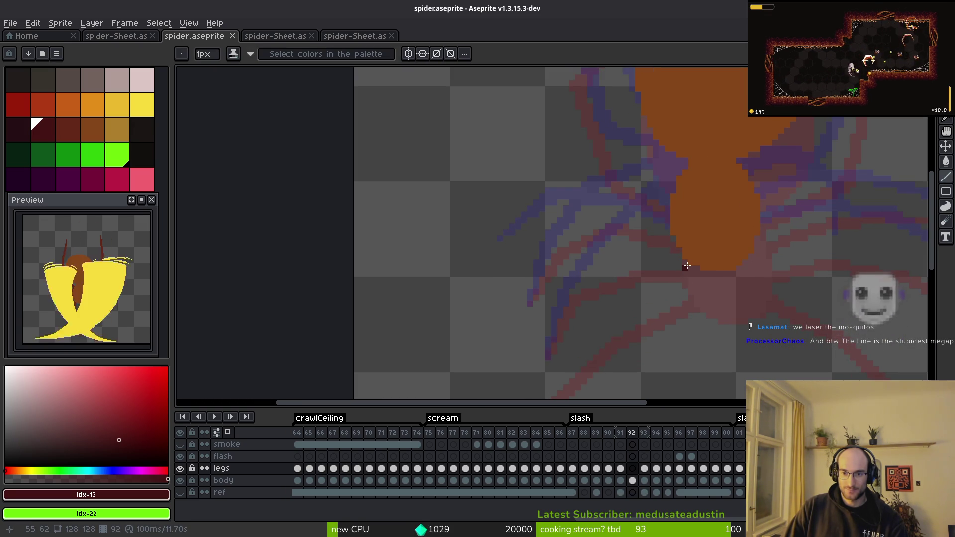
key(i)
key(comma)
key(period)
key(period)
key(comma)
key(b)
drag(644, 256, 686, 328)
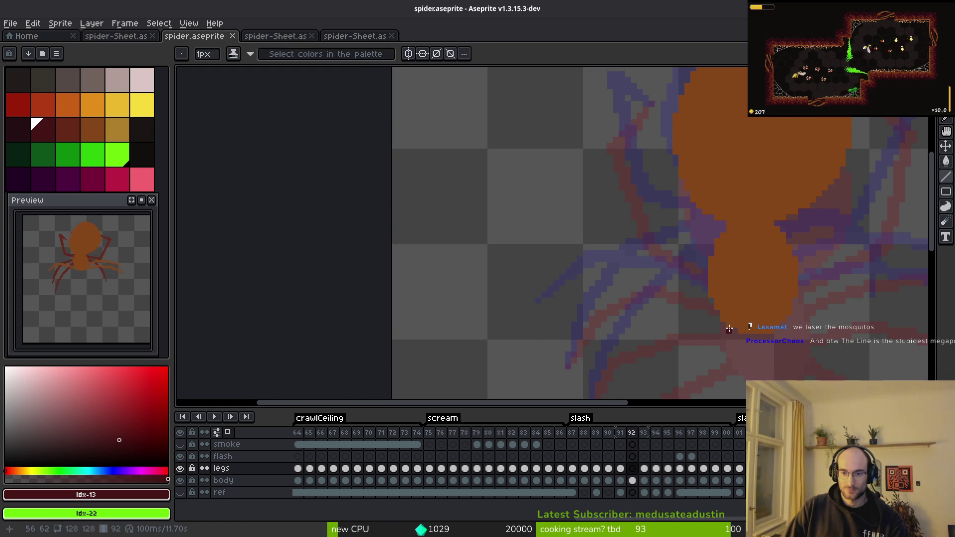
click(722, 324)
Compare the legs across frames 91 to 93, ending on frame 93.
scroll(721, 324, up, 1)
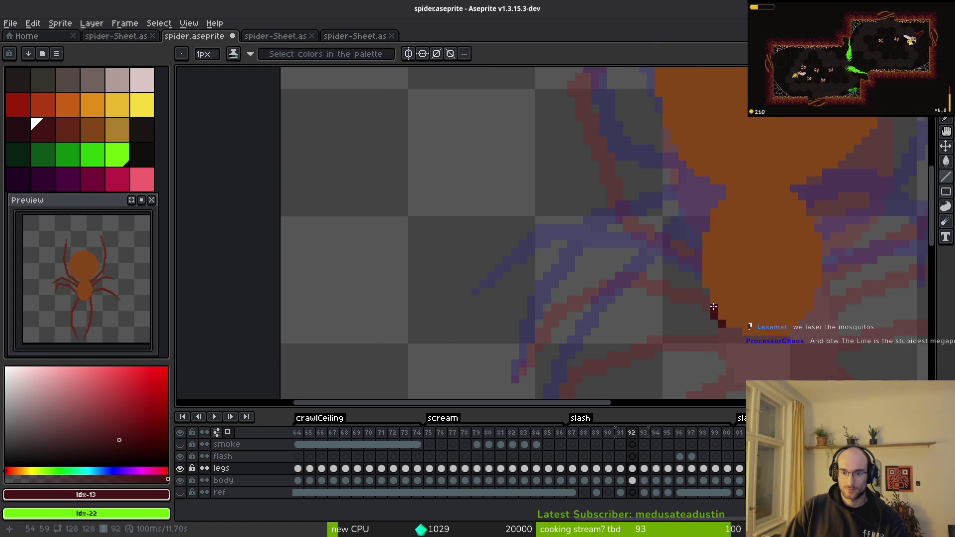
scroll(712, 323, down, 3)
scroll(698, 215, up, 1)
key(comma)
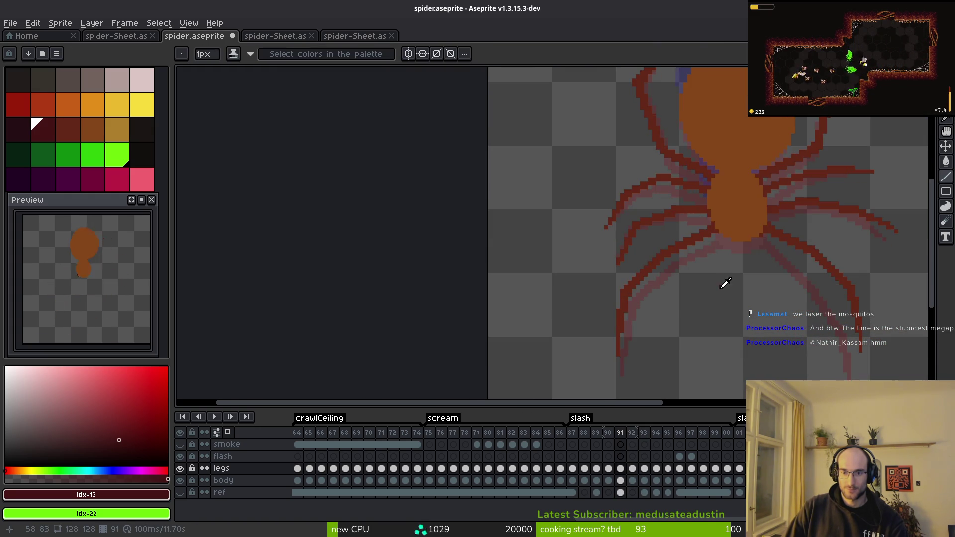
key(period)
drag(685, 239, 694, 258)
key(alt)
key(period)
key(comma)
key(period)
scroll(696, 215, up, 1)
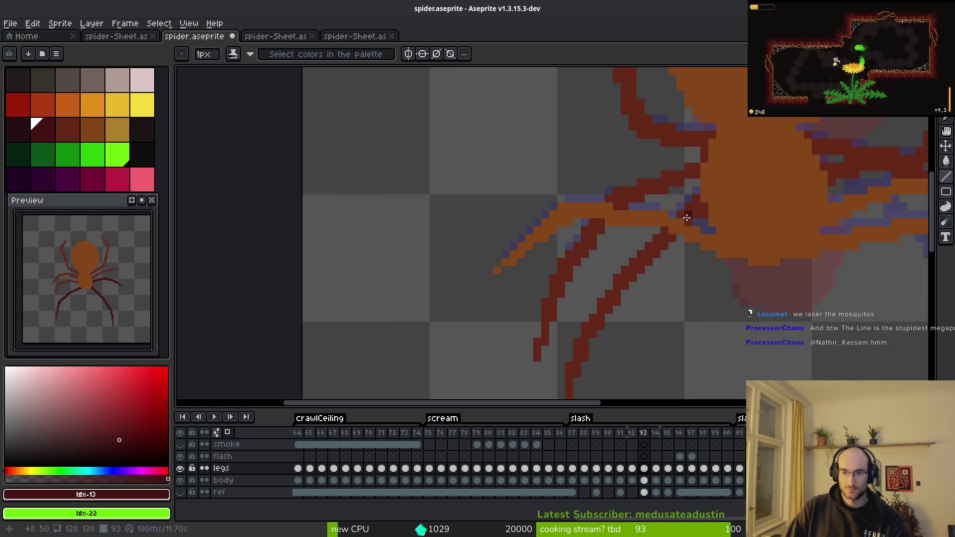
scroll(695, 236, down, 2)
Toggle onion skinning off and back on, then change its display mode from Red/Blue Tint to Merge Frames.
click(228, 434)
click(229, 434)
click(216, 432)
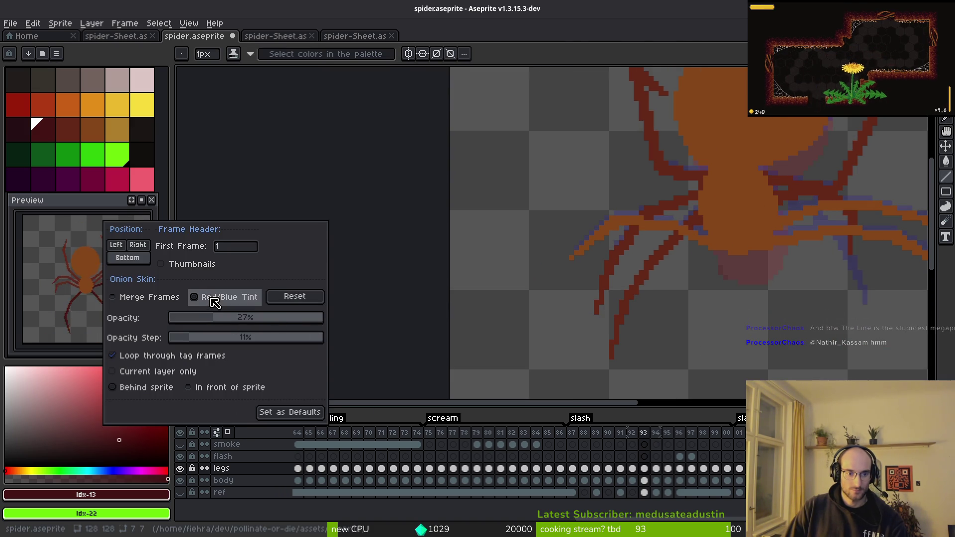
click(151, 298)
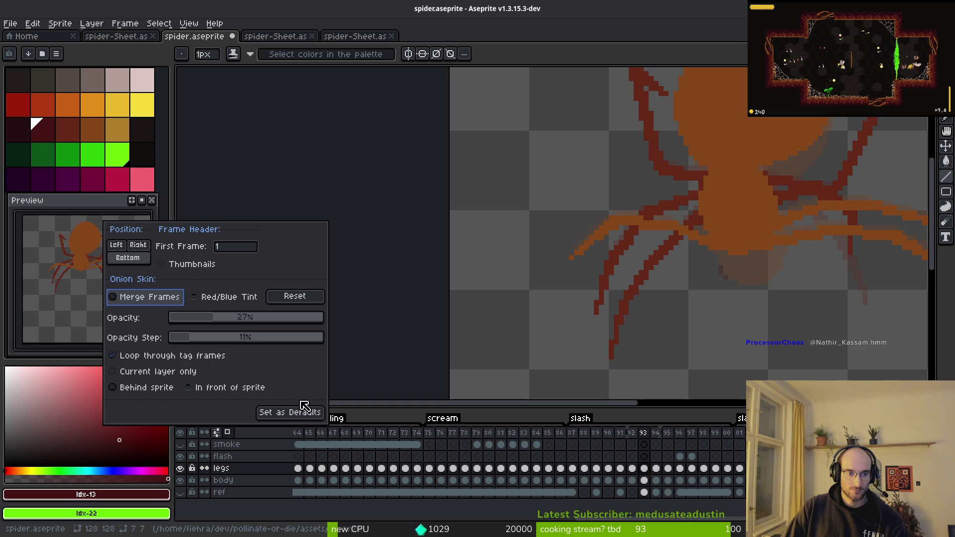
key(Escape)
Step to frame 94, then back to frame 91, and select the Paint Bucket.
key(period)
key(i)
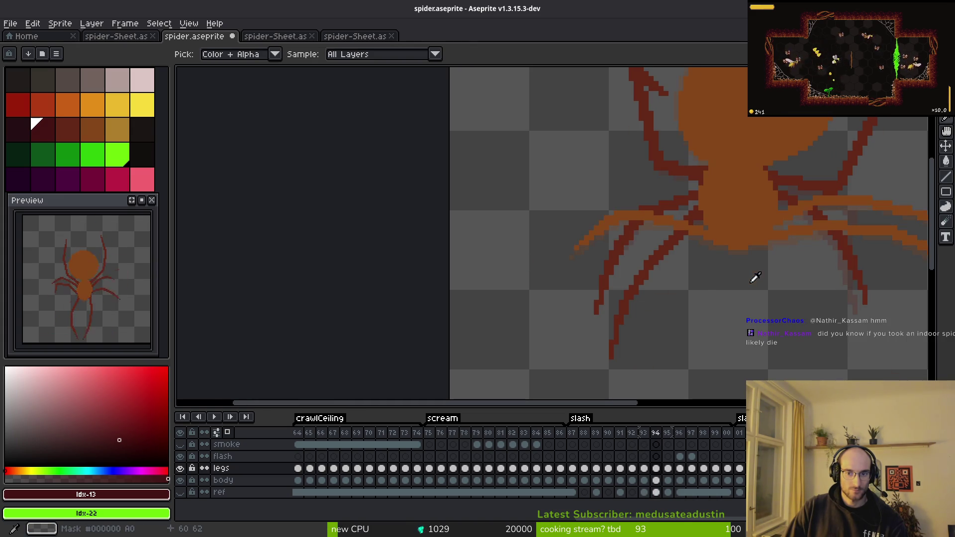
key(comma)
key(comma)
key(comma)
scroll(748, 285, up, 2)
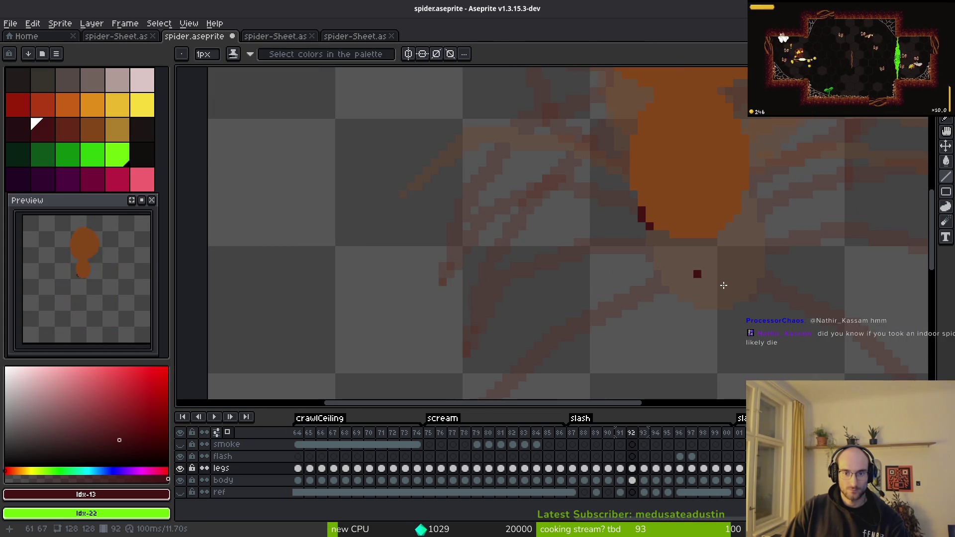
key(g)
scroll(623, 213, down, 2)
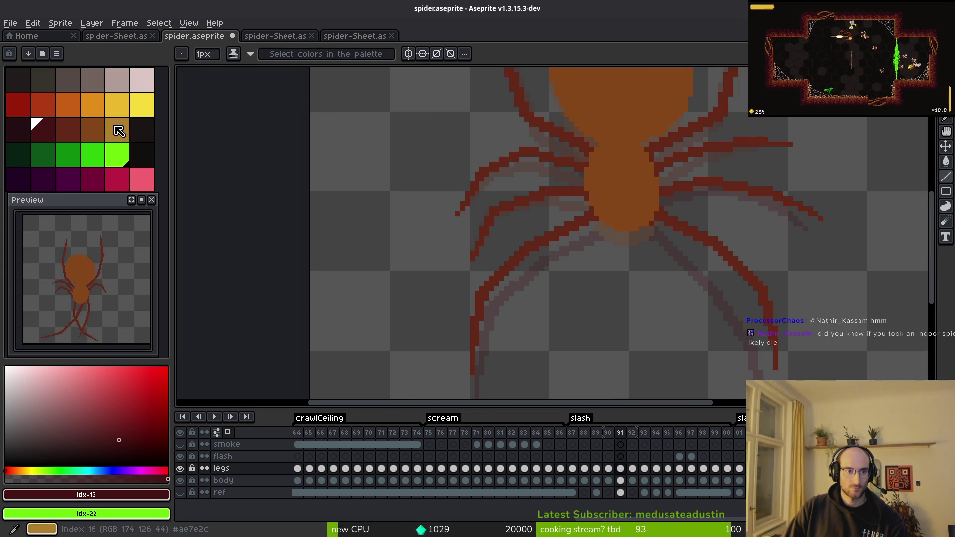
Fill the lower-left, upper-left and a dark-red leg with tan across frames 92 and 93.
click(117, 130)
click(552, 258)
key(period)
key(comma)
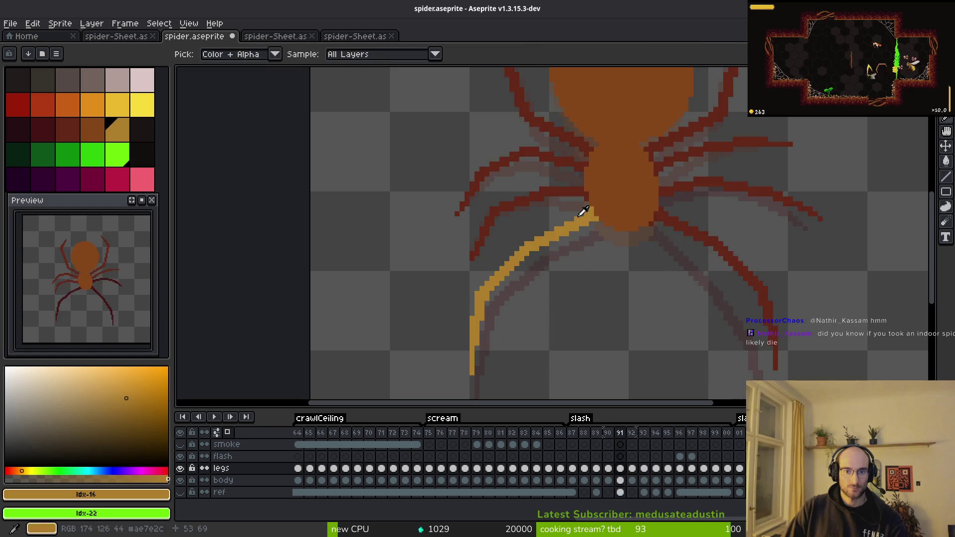
key(period)
key(period)
click(505, 122)
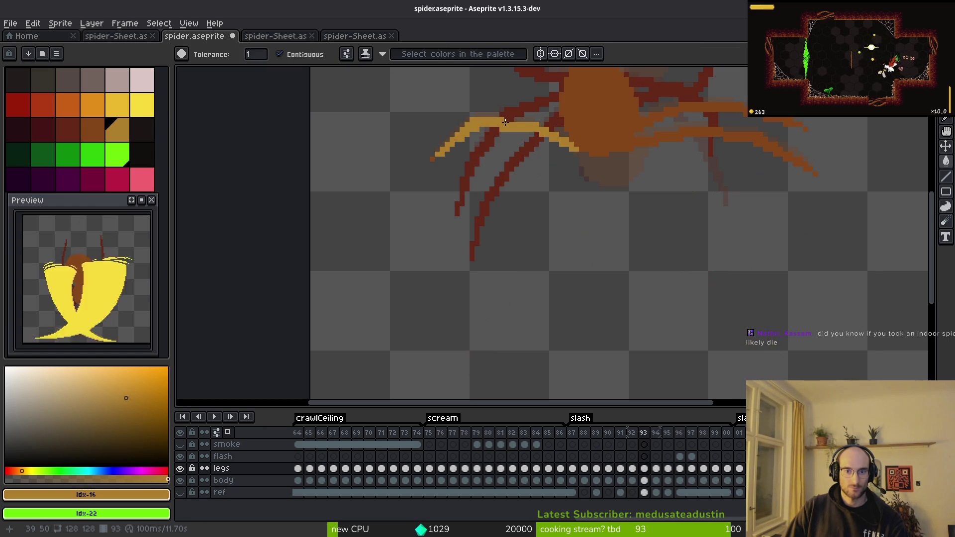
scroll(434, 166, up, 2)
scroll(548, 209, down, 2)
key(comma)
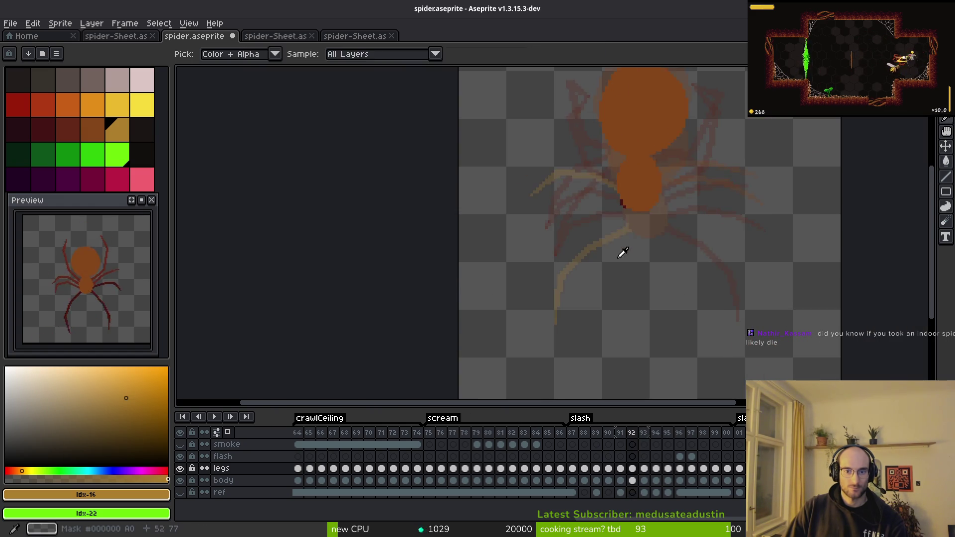
scroll(619, 204, up, 2)
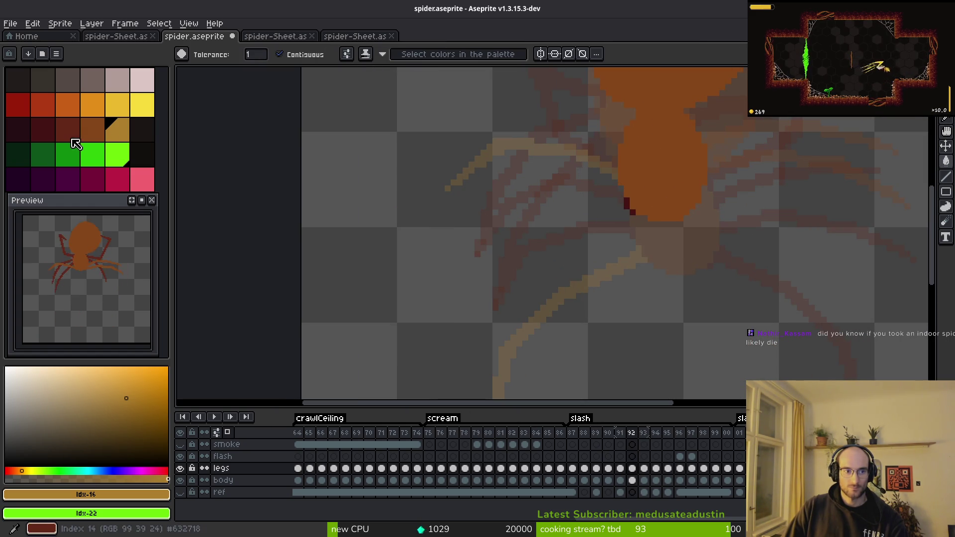
scroll(667, 221, up, 1)
click(615, 200)
Draw the first straight section of the new leg with the Line tool and add an end pixel.
drag(575, 226, 637, 214)
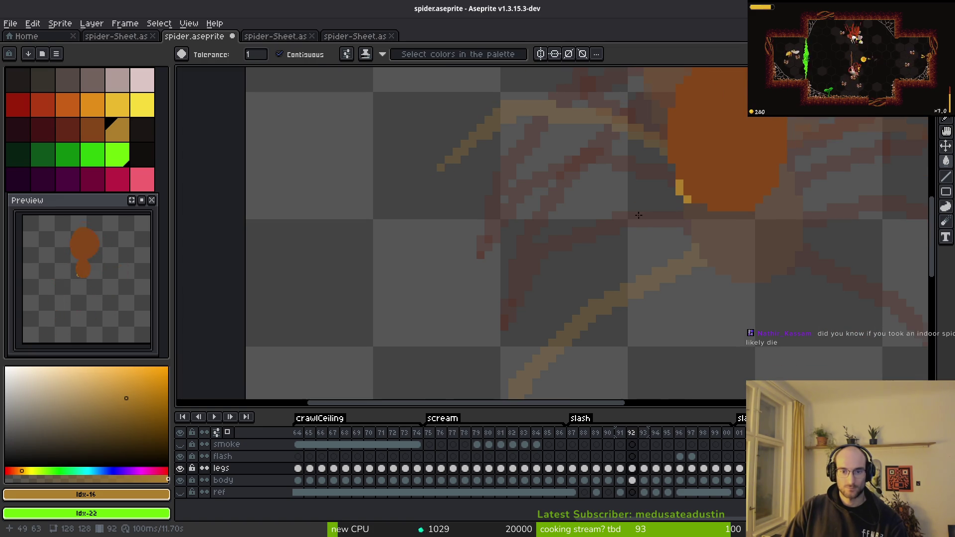
key(l)
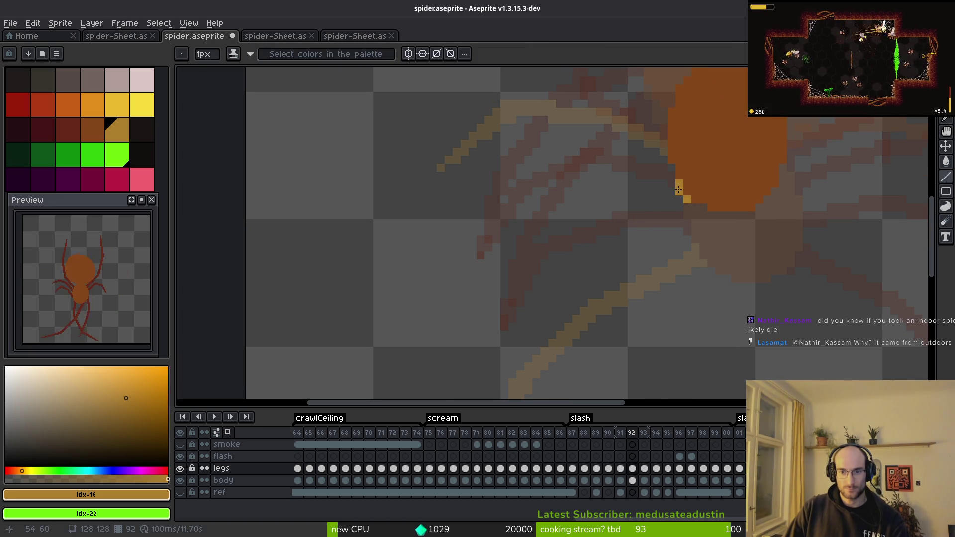
mouse_move(681, 192)
mouse_down()
mouse_move(596, 187)
mouse_move(572, 205)
mouse_move(580, 201)
mouse_move(573, 194)
mouse_move(607, 177)
mouse_move(597, 176)
mouse_up()
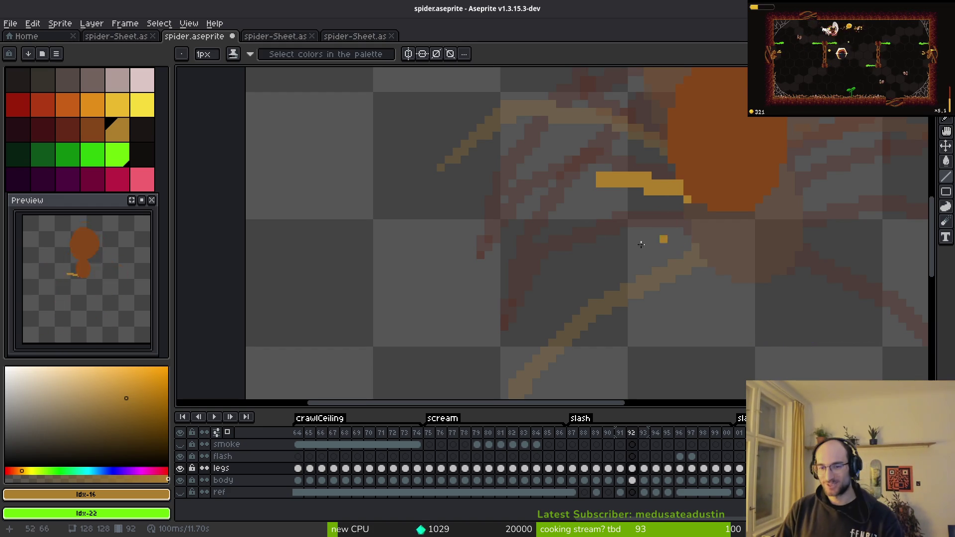
scroll(673, 240, left, 3)
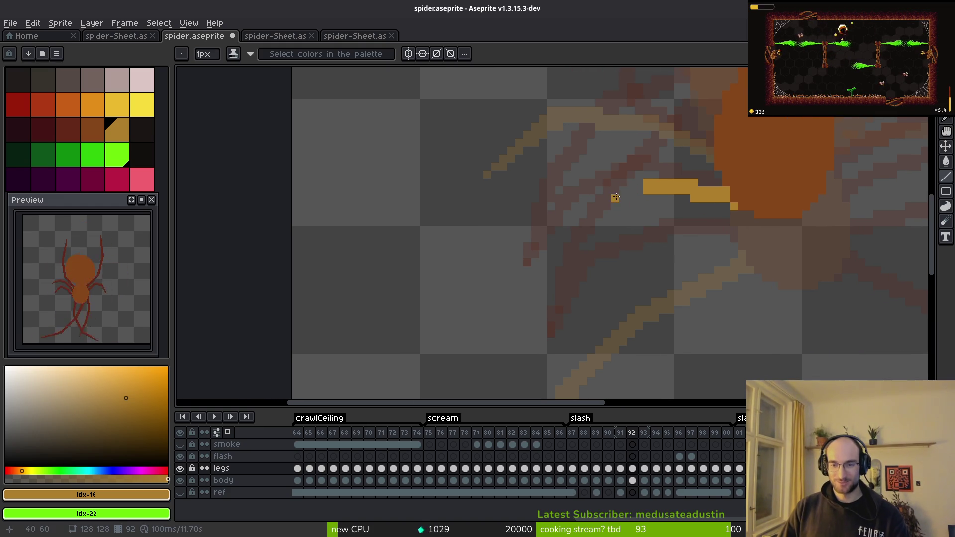
scroll(617, 198, left, 5)
scroll(653, 205, down, 3)
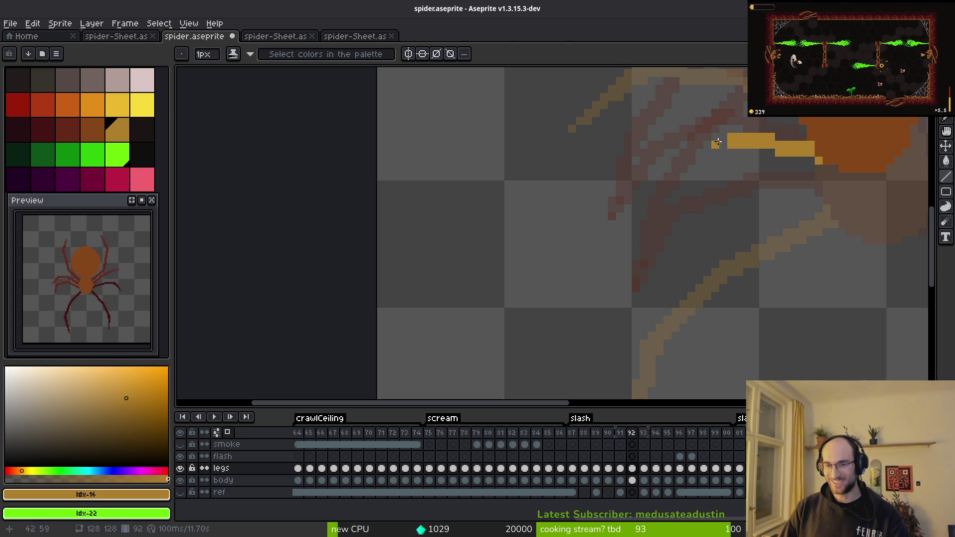
click(739, 161)
Extend the leg with two more line segments curving down to the lower left.
scroll(724, 140, left, 1)
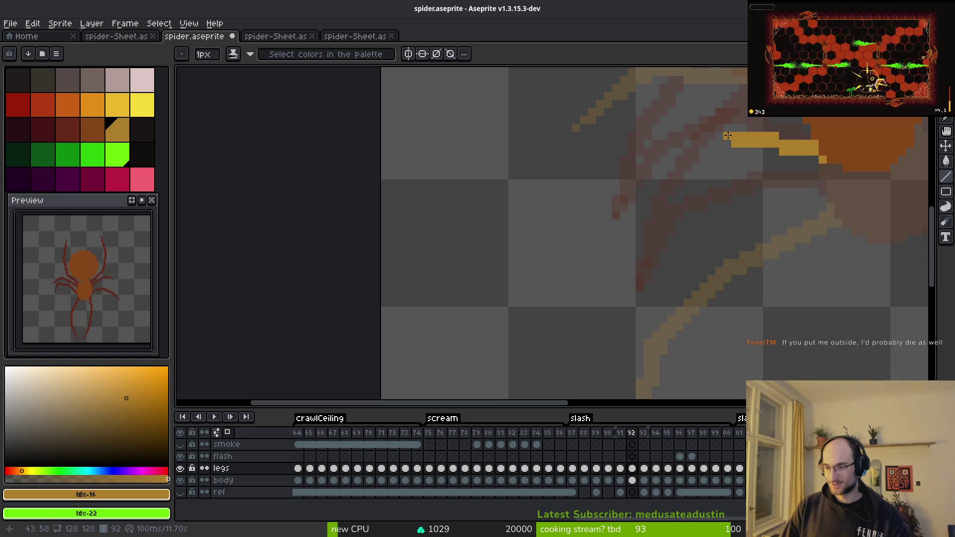
scroll(716, 150, down, 1)
drag(679, 175, 641, 256)
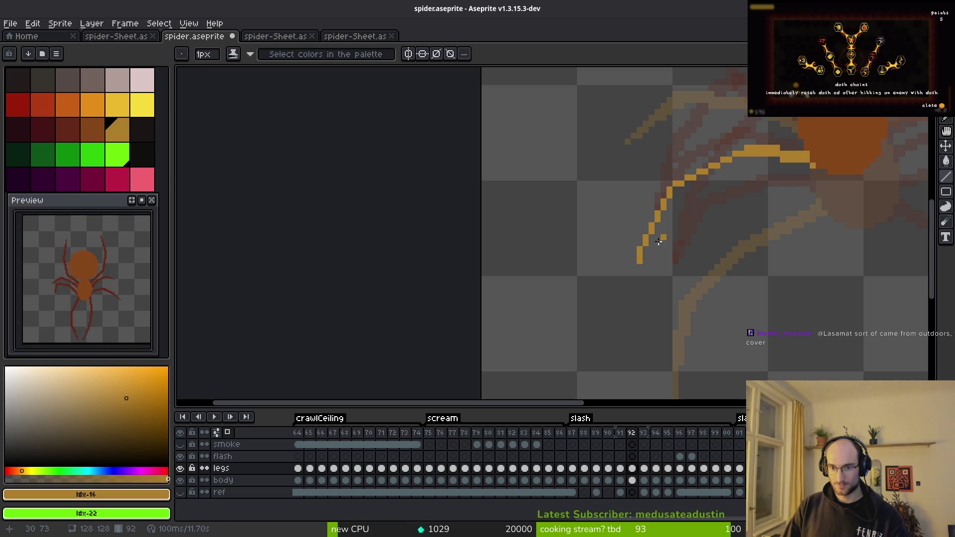
mouse_move(645, 250)
mouse_down()
mouse_move(676, 192)
mouse_move(747, 160)
mouse_up()
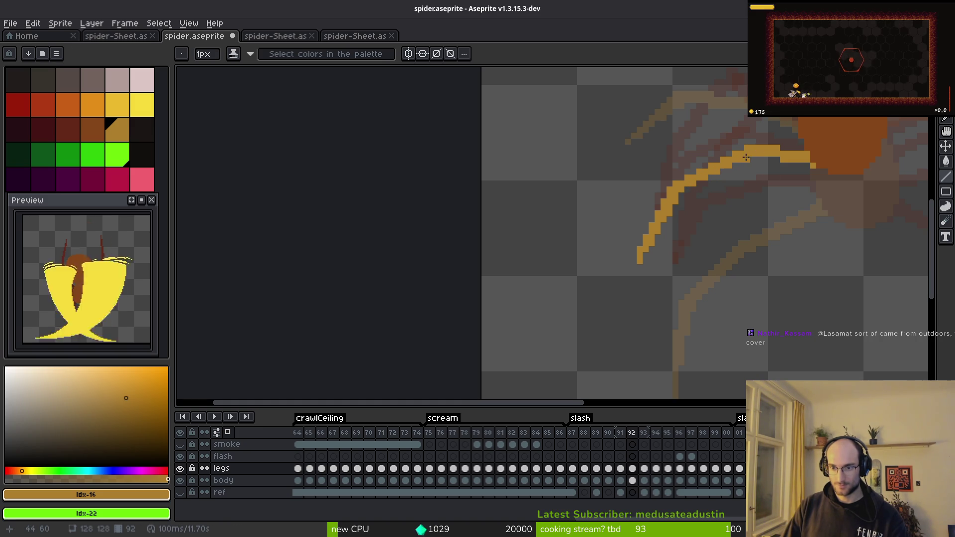
scroll(694, 197, down, 1)
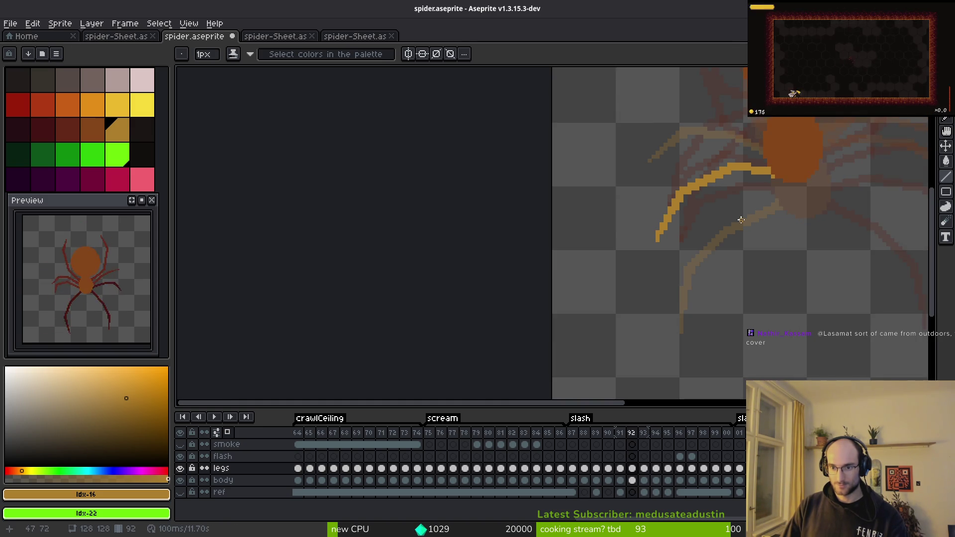
scroll(741, 220, down, 3)
key(i)
key(Right)
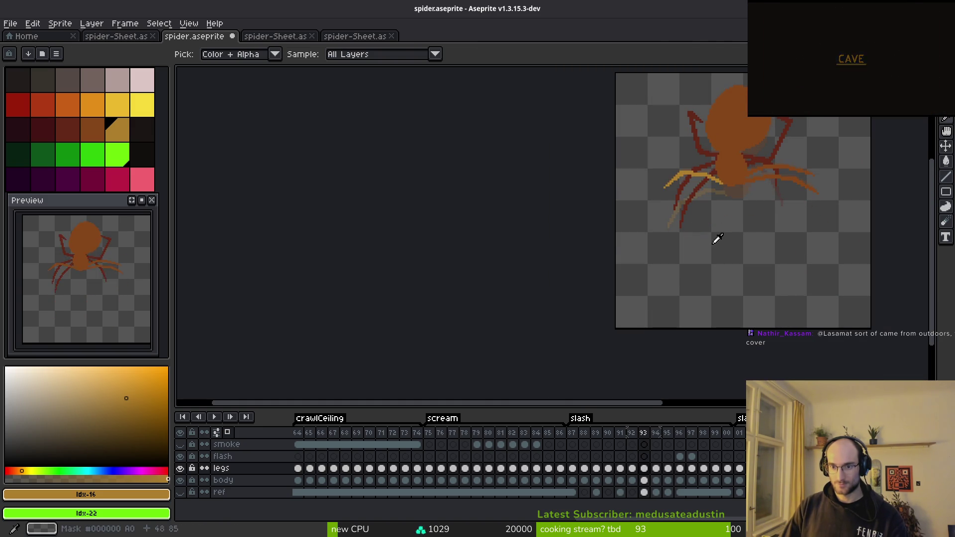
Compare frames 91 to 93, then sample mid red from an existing leg and select the Paint Bucket.
key(Left)
key(Left)
key(Right)
key(Right)
key(Left)
key(b)
scroll(751, 227, up, 1)
key(Left)
scroll(752, 227, up, 2)
key(i)
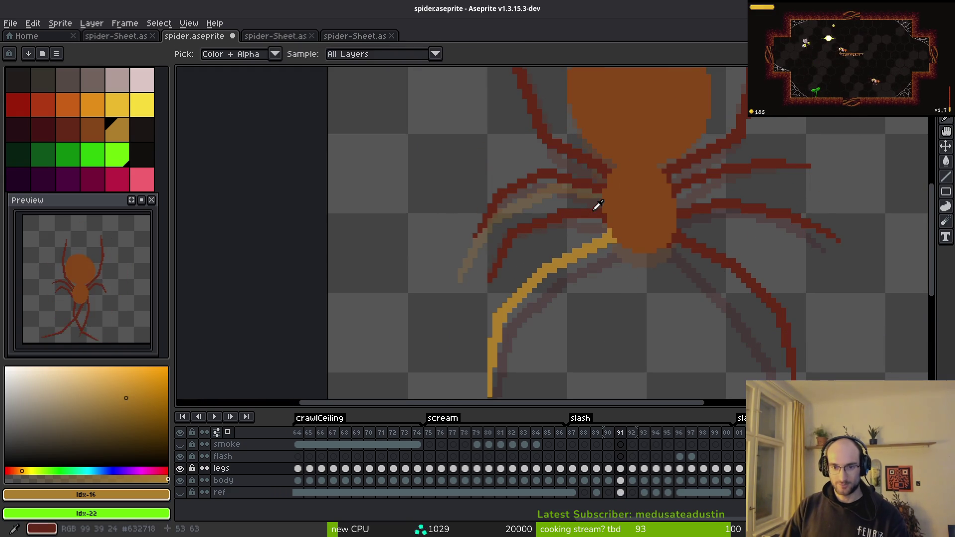
click(598, 207)
key(g)
On frame 93, undo a mid-red fill and fill the tan leg with the darker palette red instead.
scroll(602, 224, down, 3)
key(Right)
key(Right)
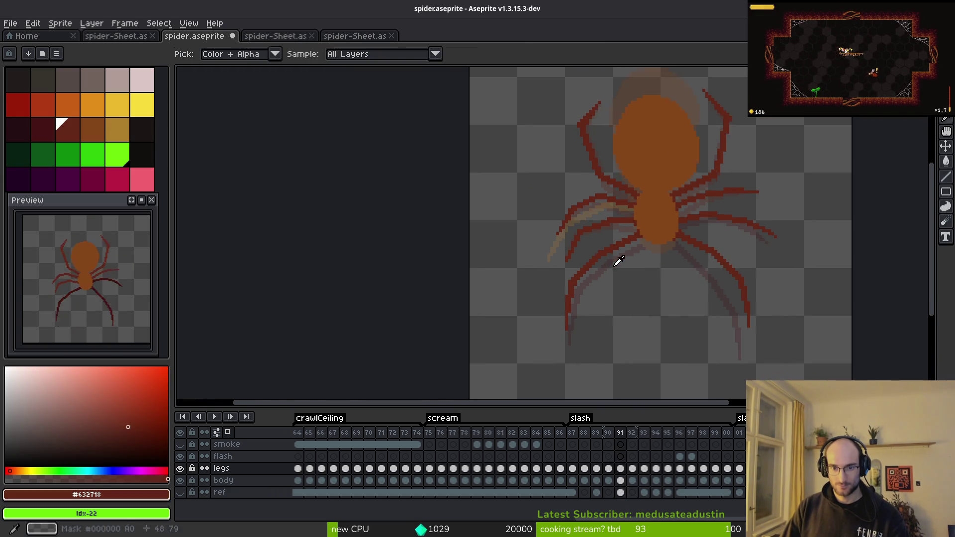
scroll(658, 207, up, 3)
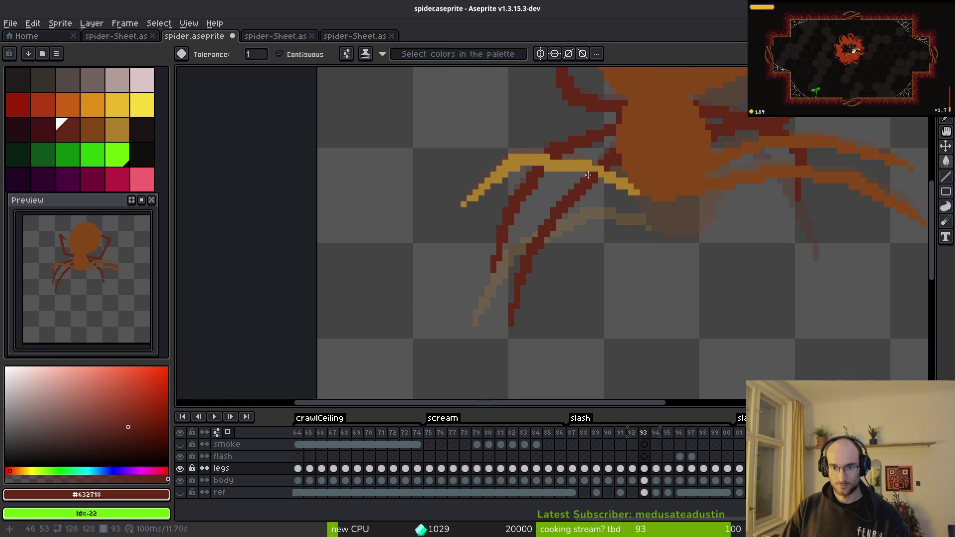
click(567, 165)
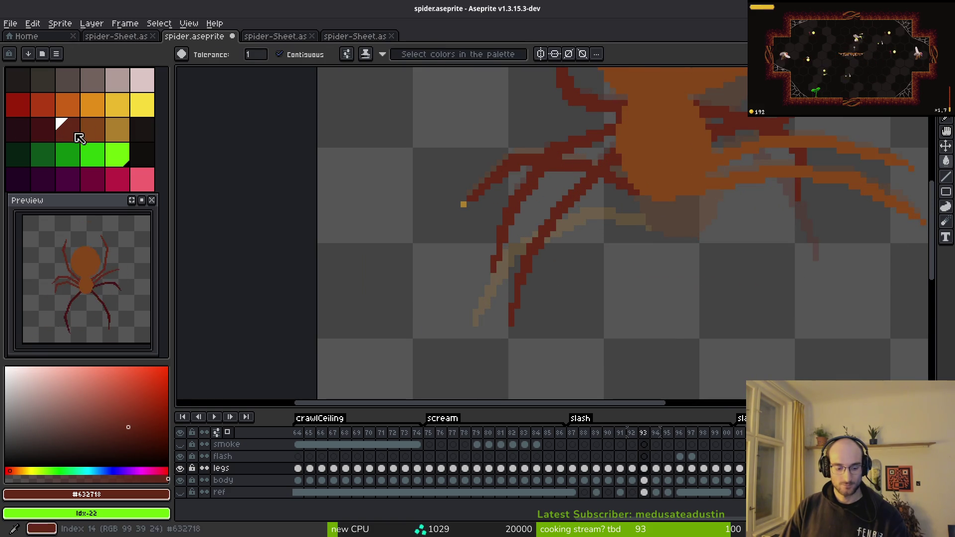
key(ctrl+z)
click(56, 128)
click(579, 172)
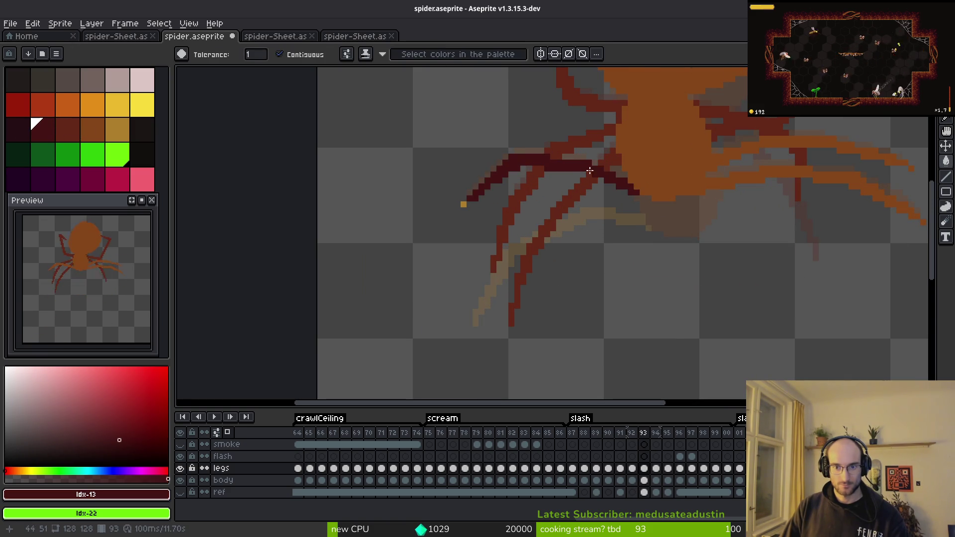
On frame 91, fill the tan leg and the lower-left, lower-right and right middle legs dark red.
scroll(483, 199, down, 1)
scroll(482, 199, up, 2)
scroll(485, 197, down, 1)
scroll(657, 244, down, 1)
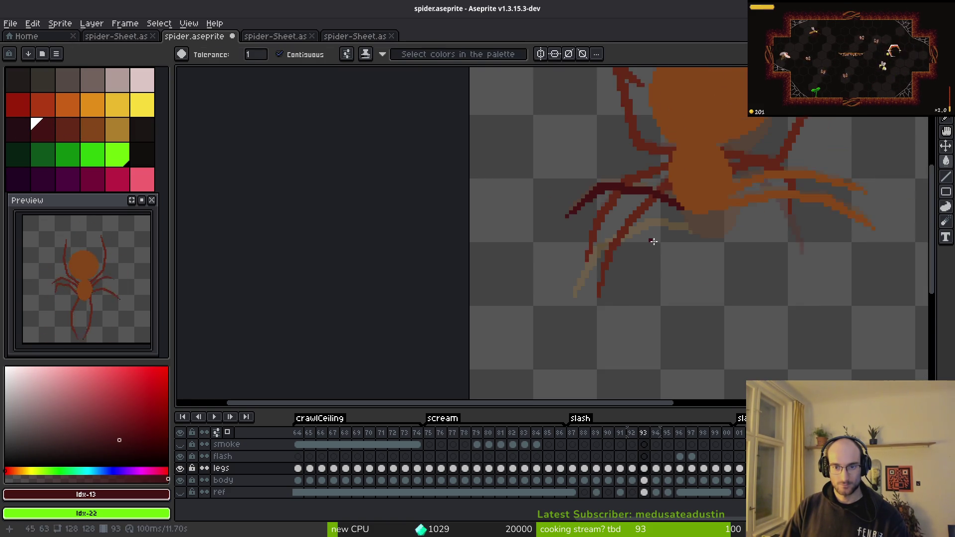
click(686, 226)
scroll(679, 256, down, 1)
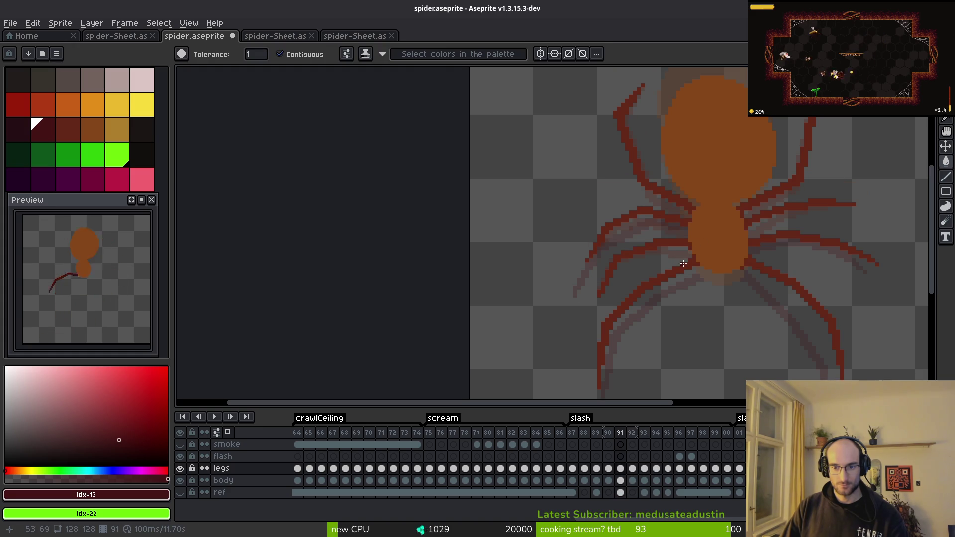
click(686, 265)
click(785, 279)
click(755, 261)
scroll(755, 261, up, 1)
scroll(746, 279, down, 1)
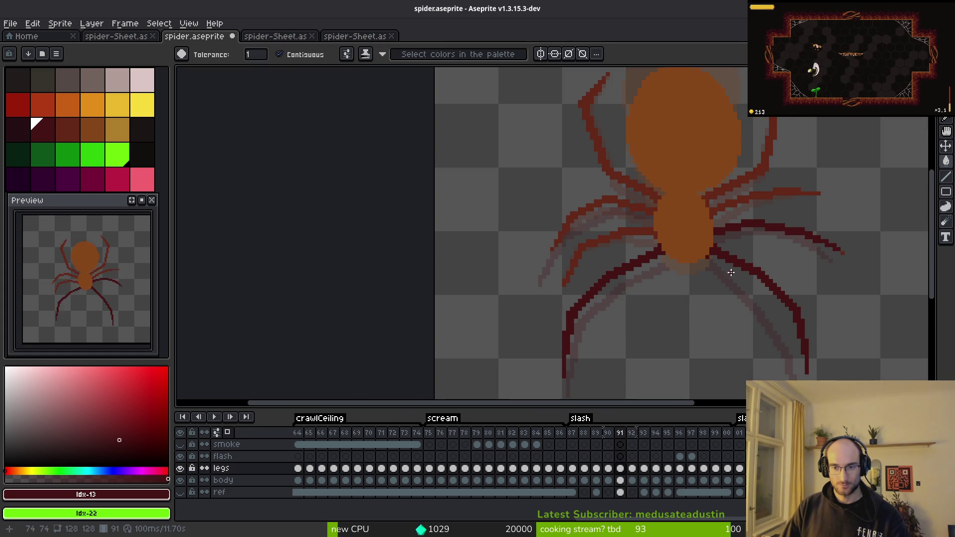
scroll(763, 283, down, 2)
Sample the mid red from a leg on a neighbouring frame, then return to frame 92.
key(i)
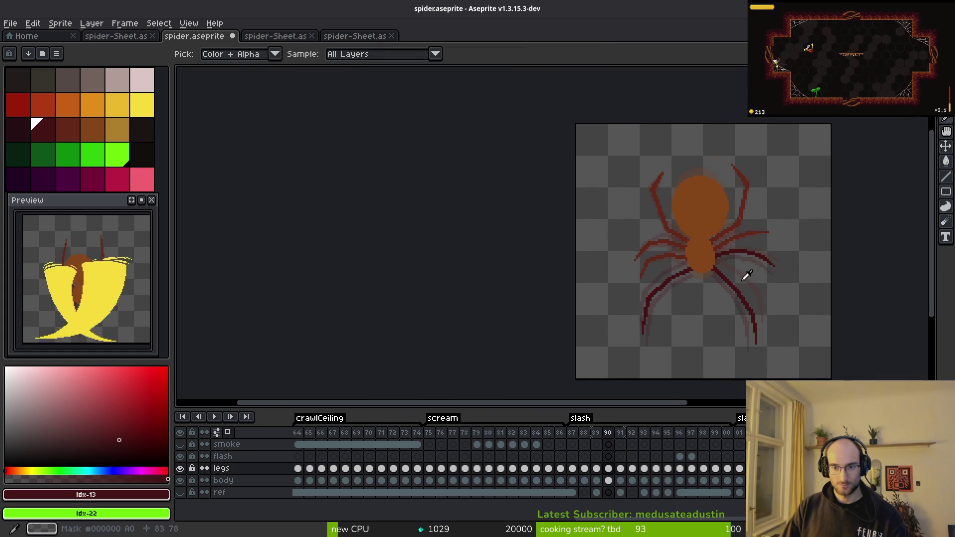
key(period)
key(period)
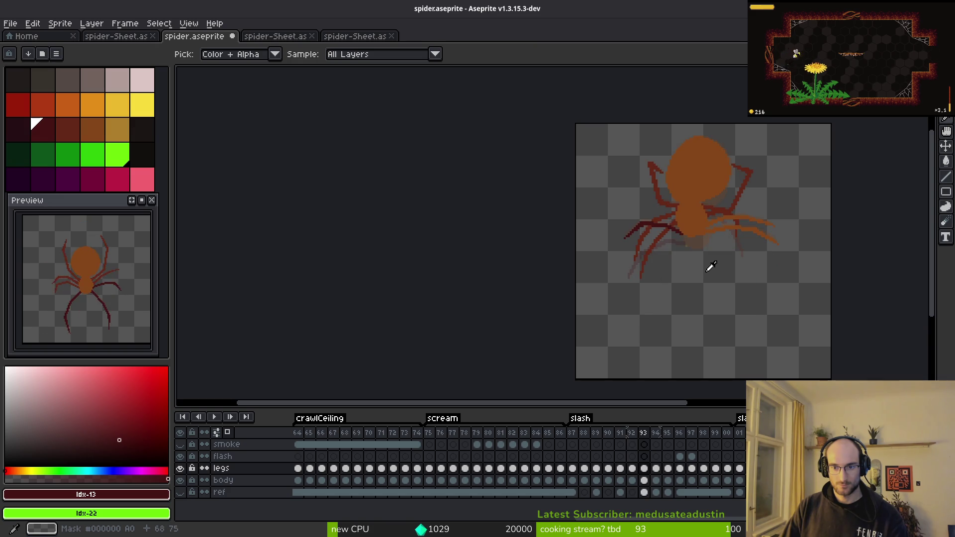
scroll(675, 237, up, 3)
alt+click(675, 237)
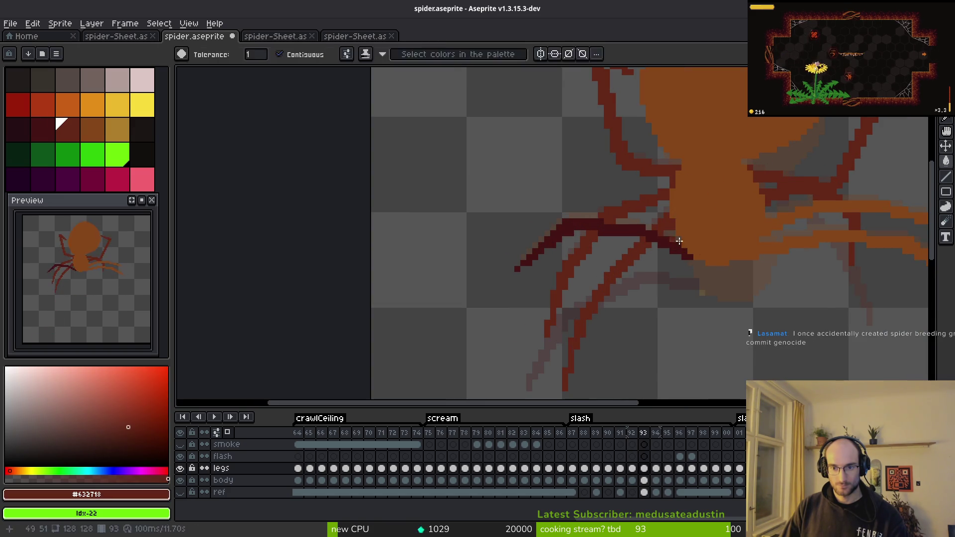
key(comma)
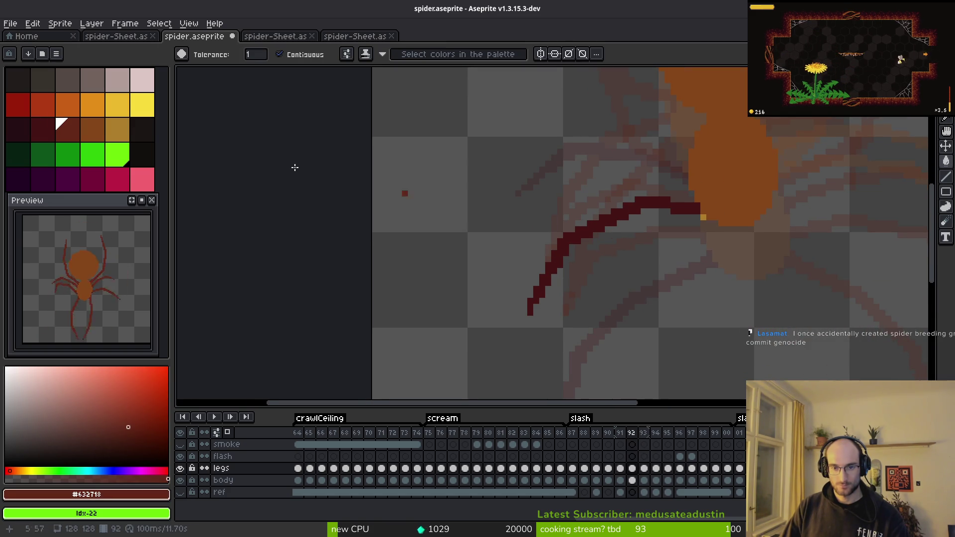
Turn onion skinning on and set its display mode to Red/Blue Tint.
click(229, 433)
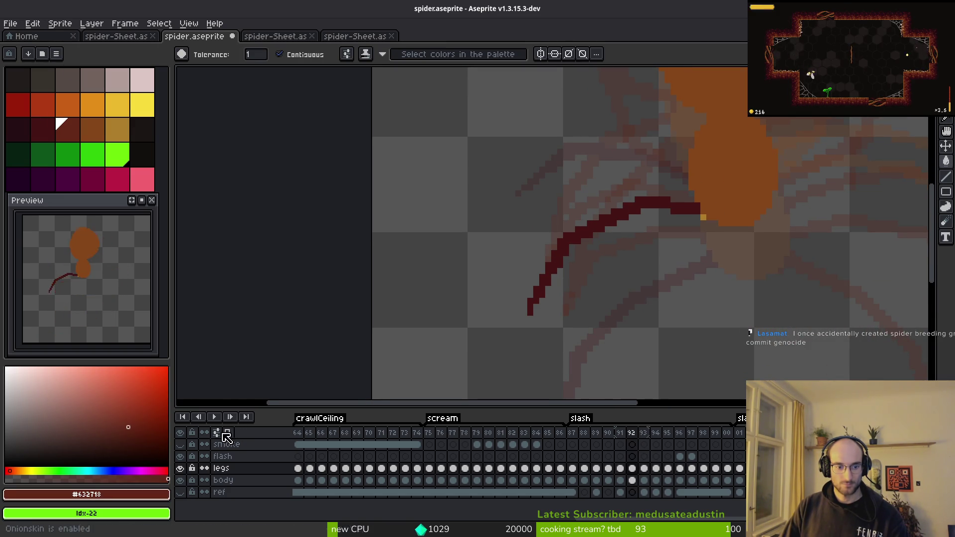
right_click(228, 433)
click(225, 297)
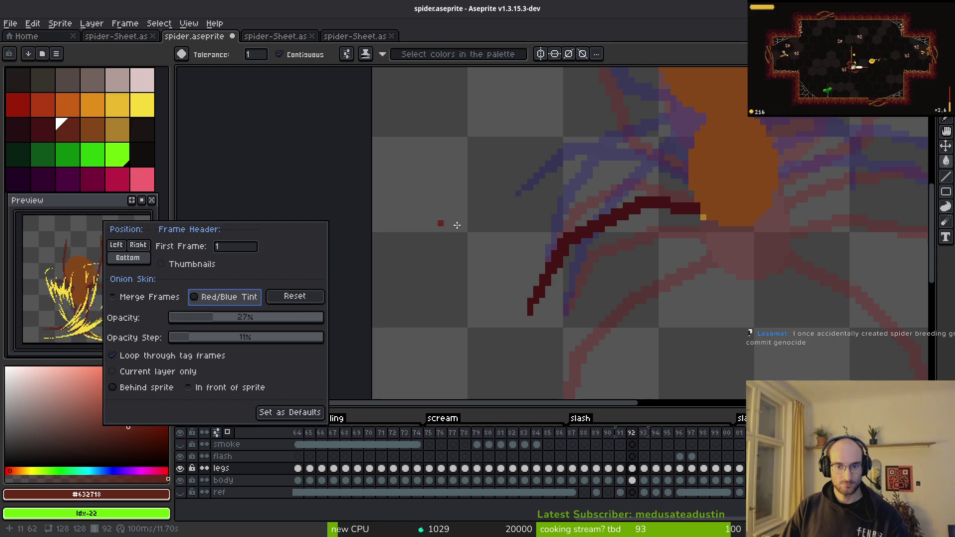
click(443, 223)
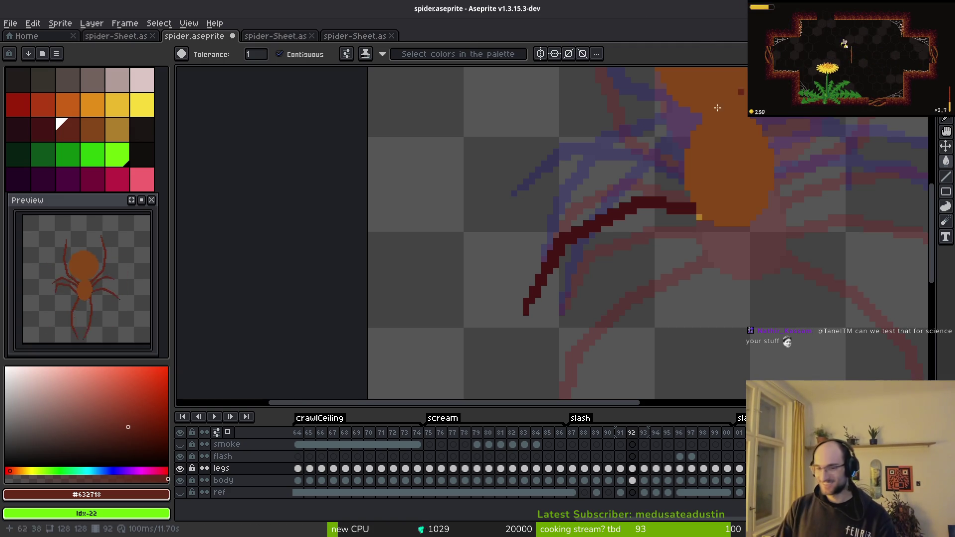
Place a red pixel with the pencil, then sample the dark red and mid red from the legs.
scroll(616, 278, right, 2)
key(b)
click(609, 311)
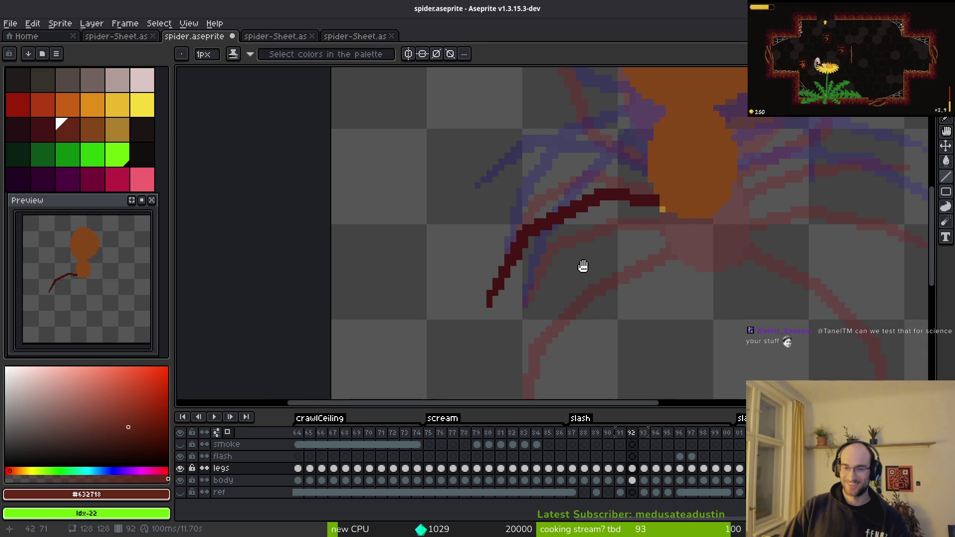
scroll(667, 214, up, 3)
alt+click(629, 192)
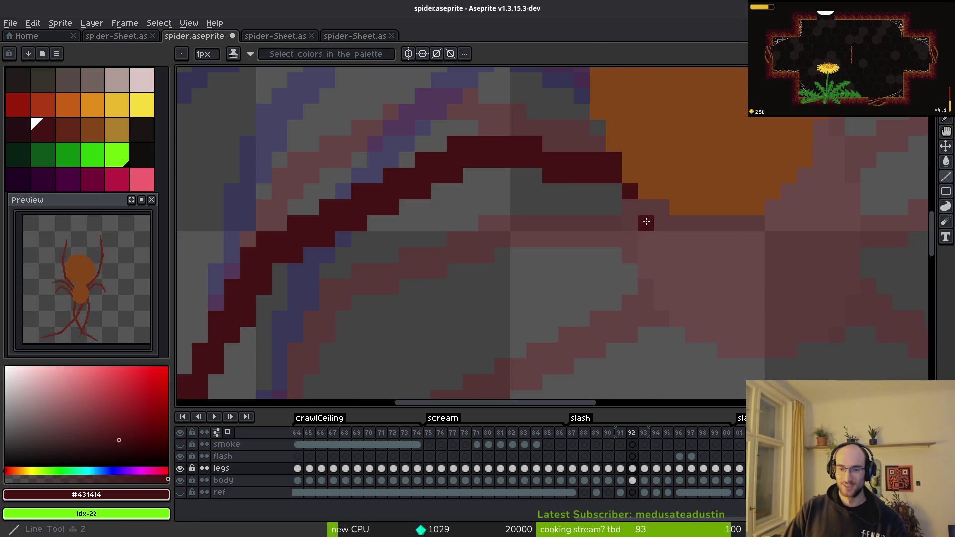
scroll(646, 222, down, 2)
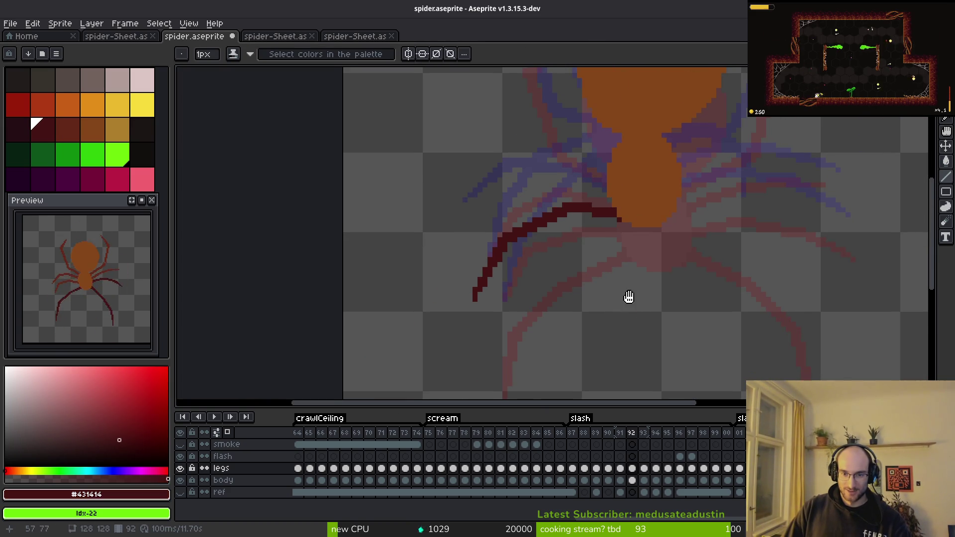
scroll(612, 238, up, 5)
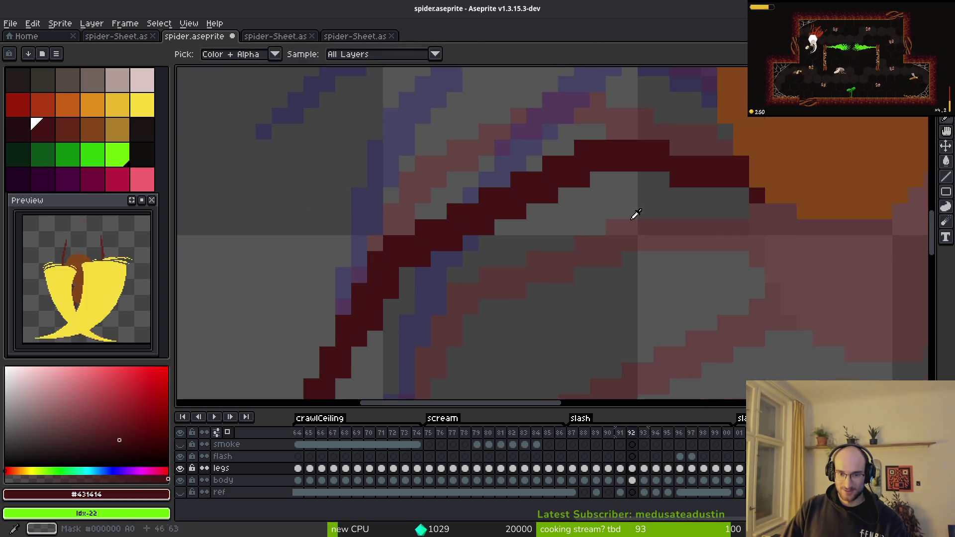
scroll(627, 218, down, 2)
alt+click(718, 233)
scroll(626, 203, down, 1)
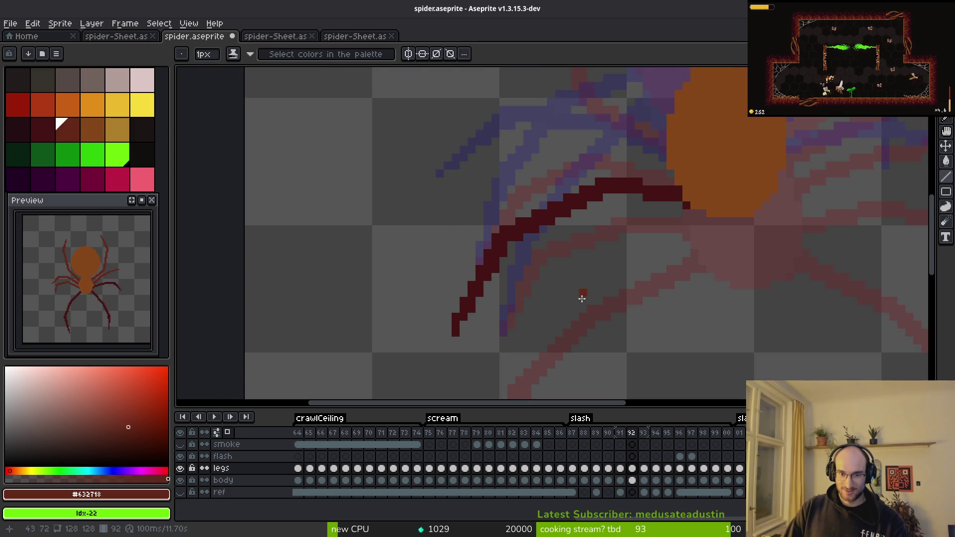
Compare leg poses across frames 91–93, then settle on frame 92 zoomed onto the front leg.
key(comma)
key(period)
key(comma)
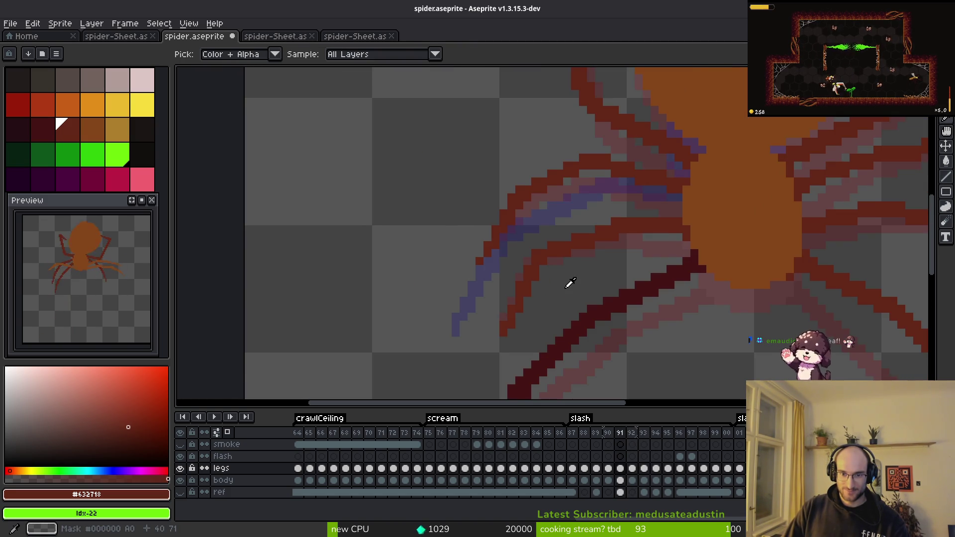
scroll(650, 231, down, 3)
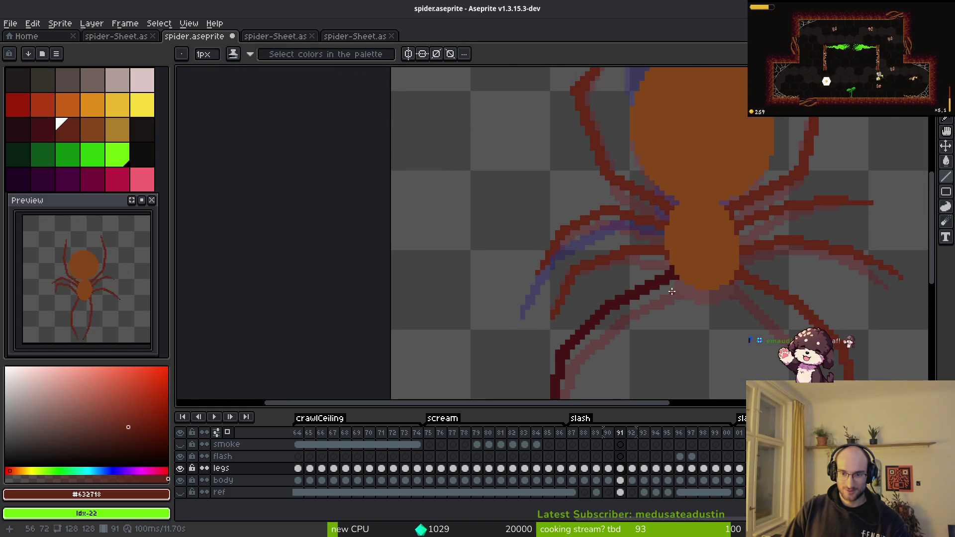
key(period)
key(period)
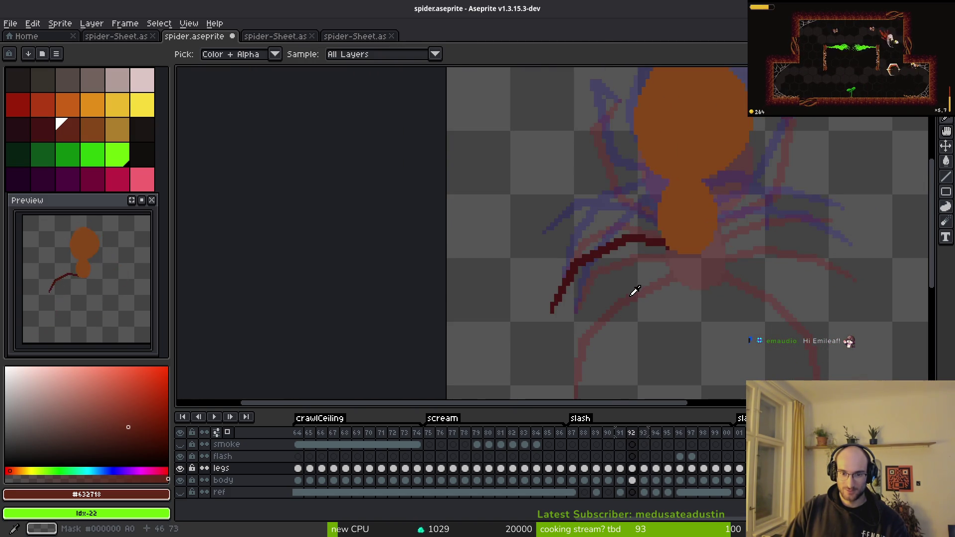
key(comma)
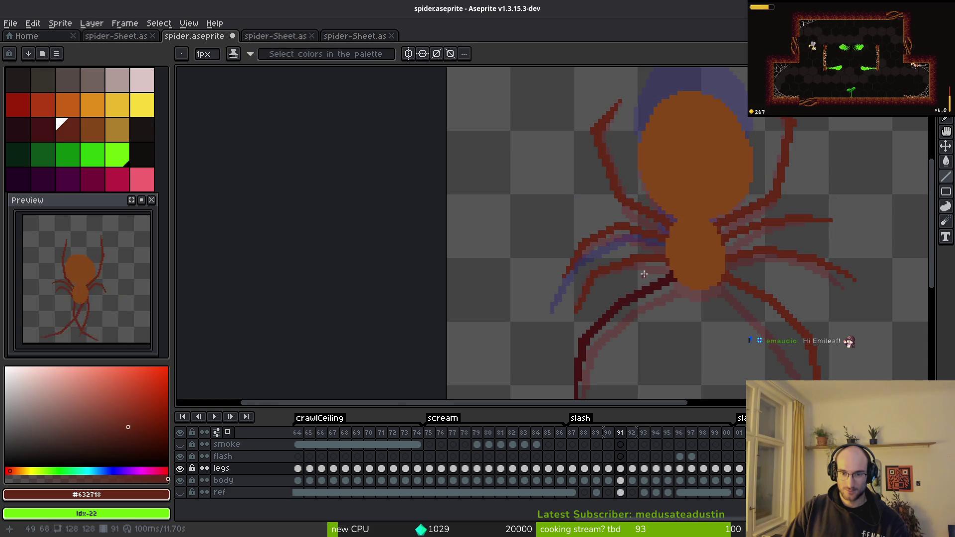
scroll(622, 234, up, 2)
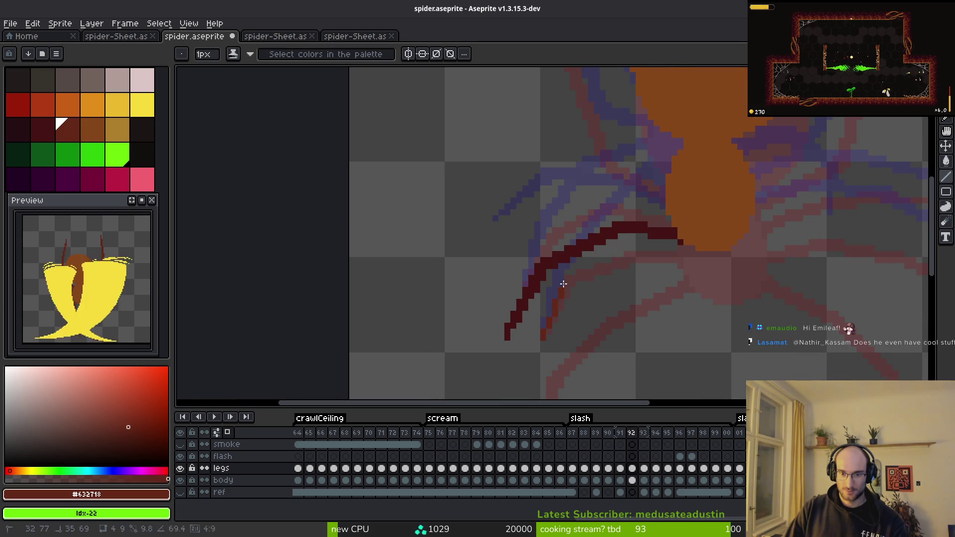
scroll(558, 258, up, 2)
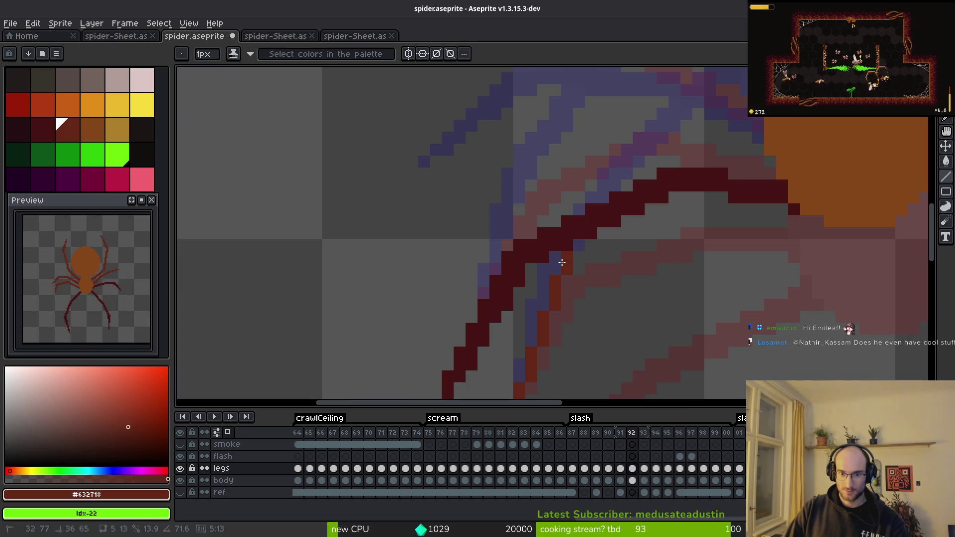
Draw a mid-red line inside the front leg on frame 92, compare with frame 91, and undo it.
scroll(584, 313, down, 1)
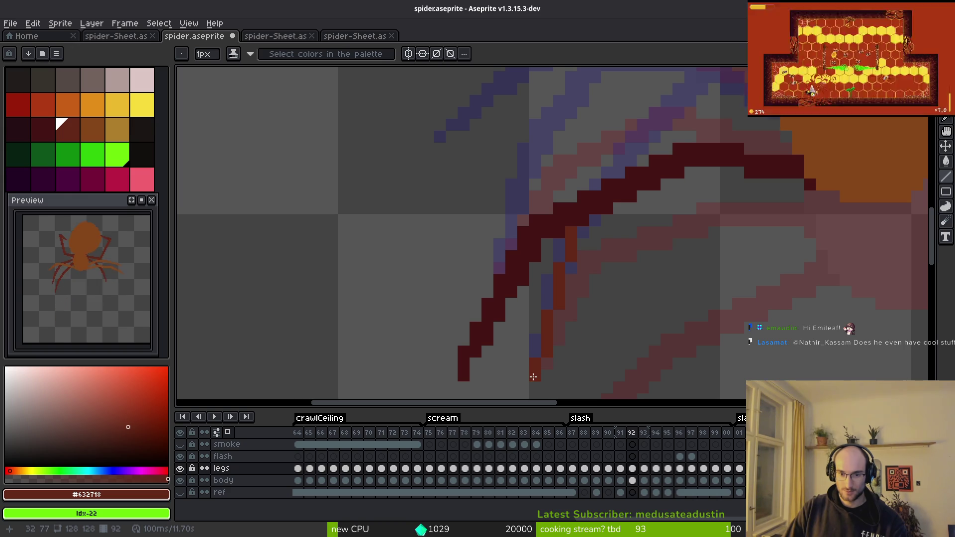
mouse_move(535, 371)
mouse_down()
mouse_move(587, 234)
mouse_move(579, 253)
mouse_up()
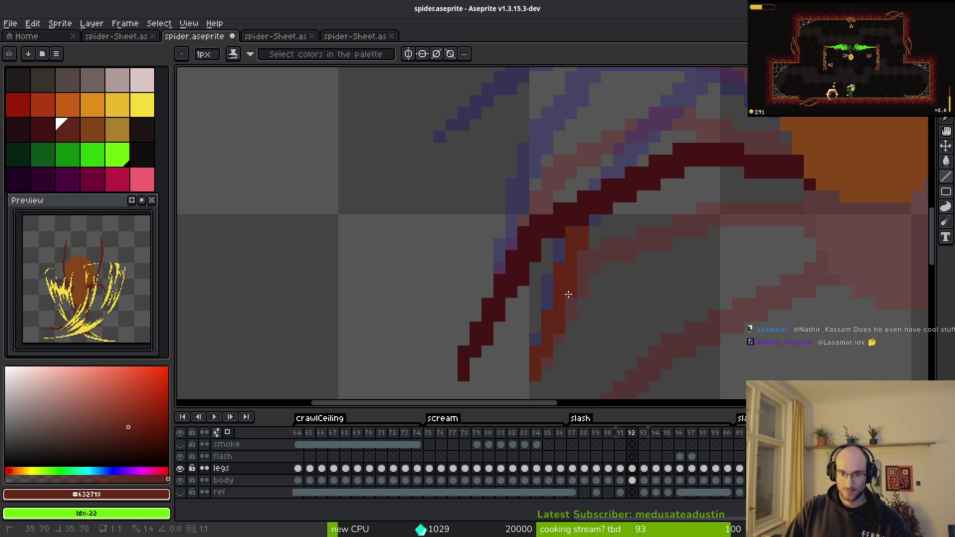
scroll(621, 229, down, 1)
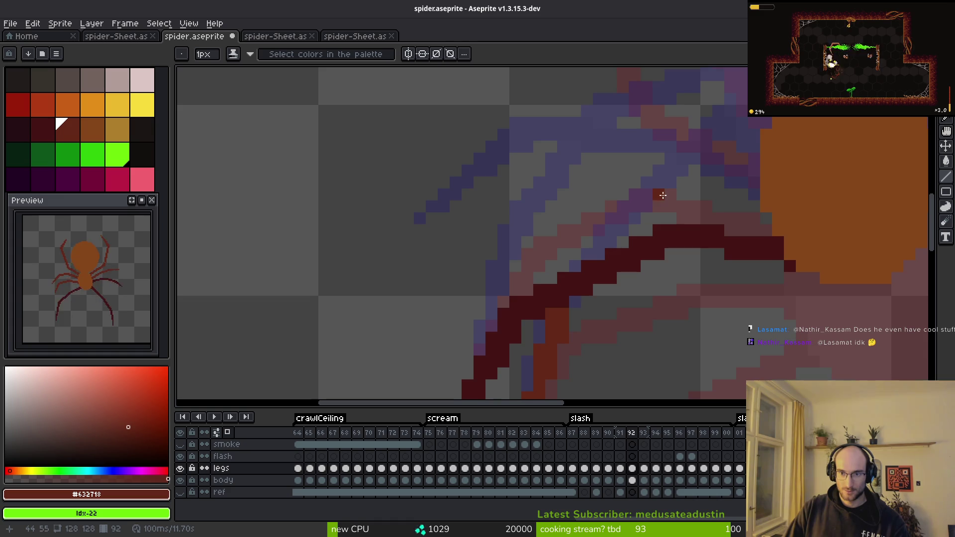
scroll(656, 213, down, 1)
scroll(655, 213, down, 1)
key(i)
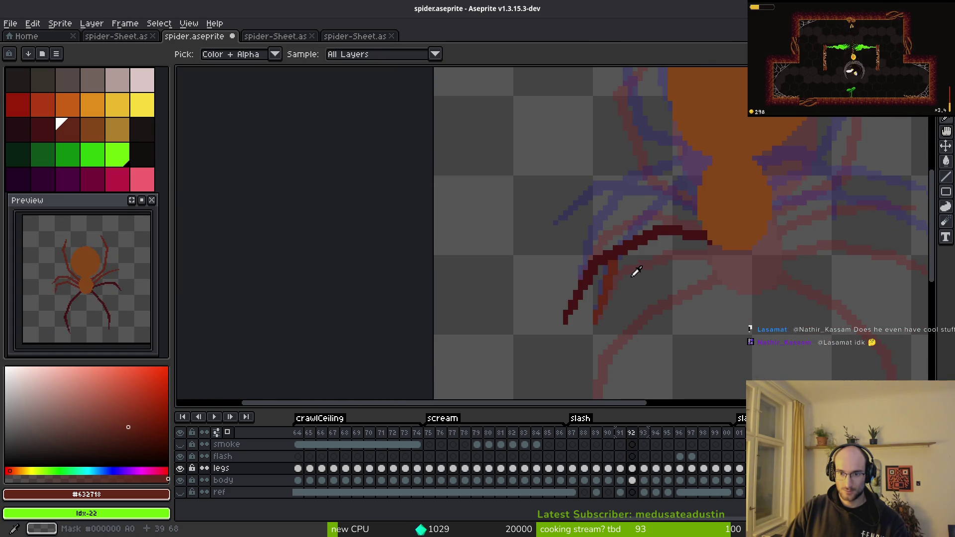
key(comma)
key(period)
scroll(652, 280, up, 2)
key(l)
key(ctrl+z)
Redraw mid-red line segments up the inside of the dark leg, cancelling a stray line.
drag(608, 298, 621, 269)
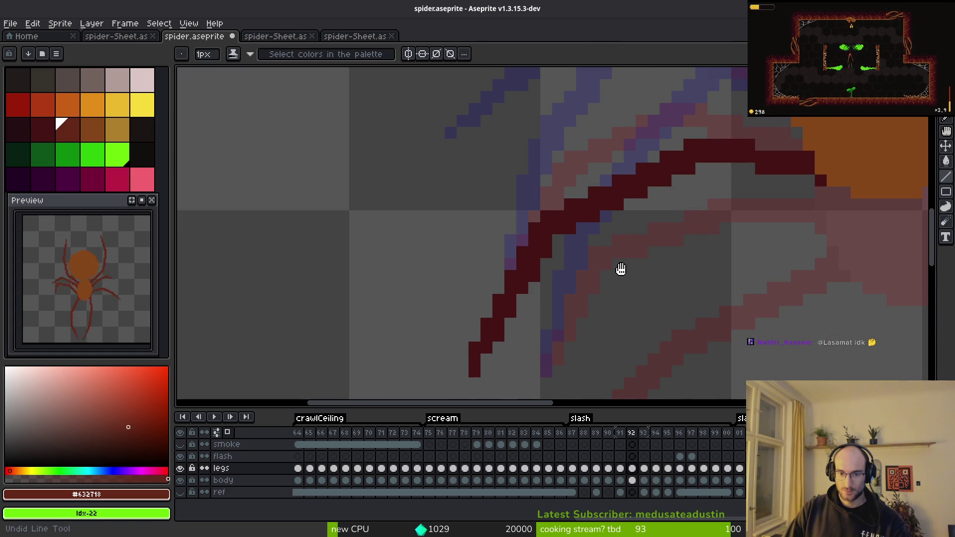
mouse_move(550, 370)
mouse_down()
mouse_move(592, 256)
mouse_move(583, 259)
mouse_up()
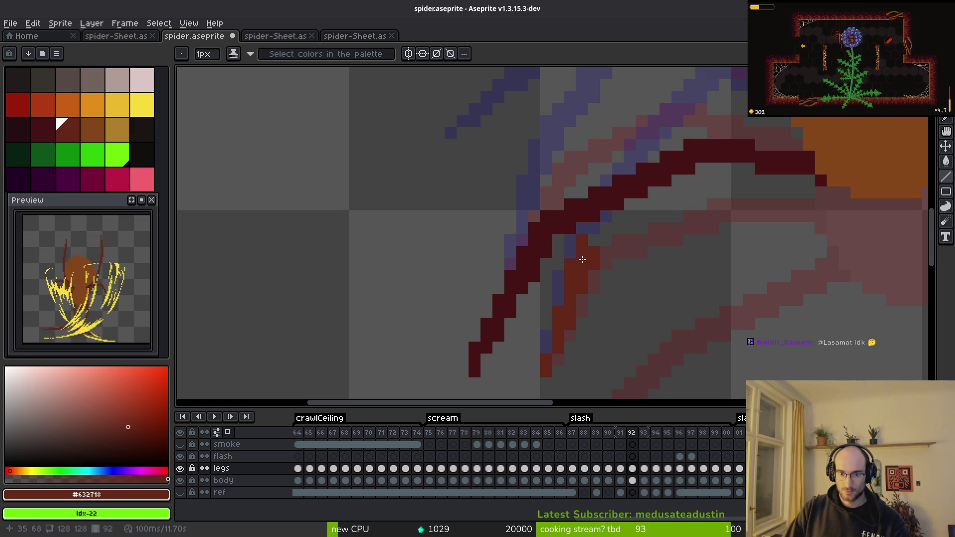
scroll(608, 349, up, 3)
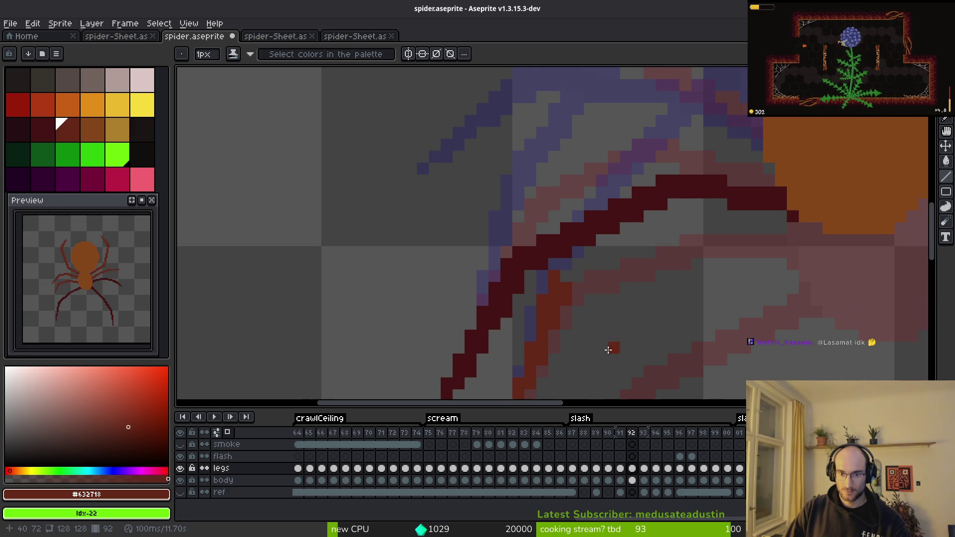
mouse_move(568, 268)
mouse_down()
mouse_move(659, 214)
mouse_move(597, 245)
mouse_move(650, 196)
mouse_move(631, 256)
mouse_up()
key(Escape)
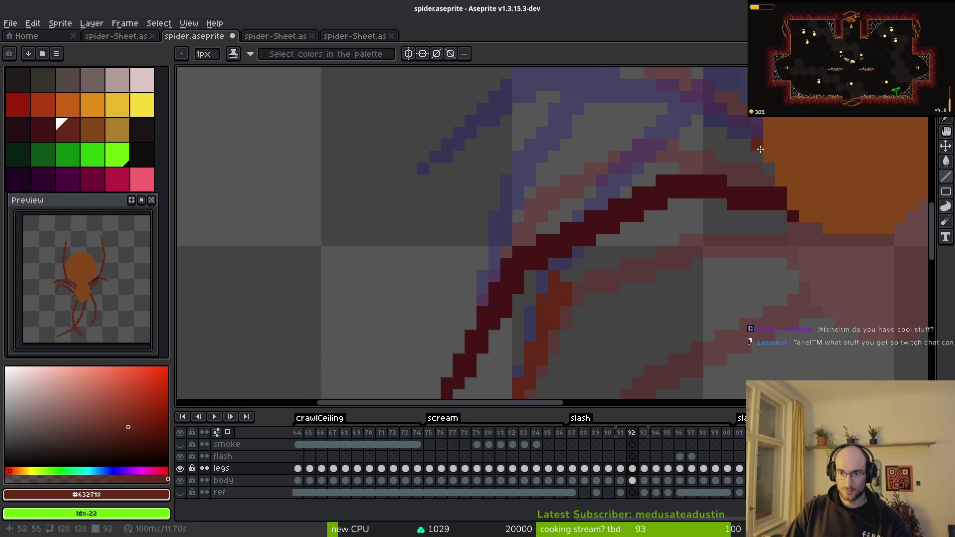
scroll(760, 153, up, 2)
scroll(726, 266, down, 2)
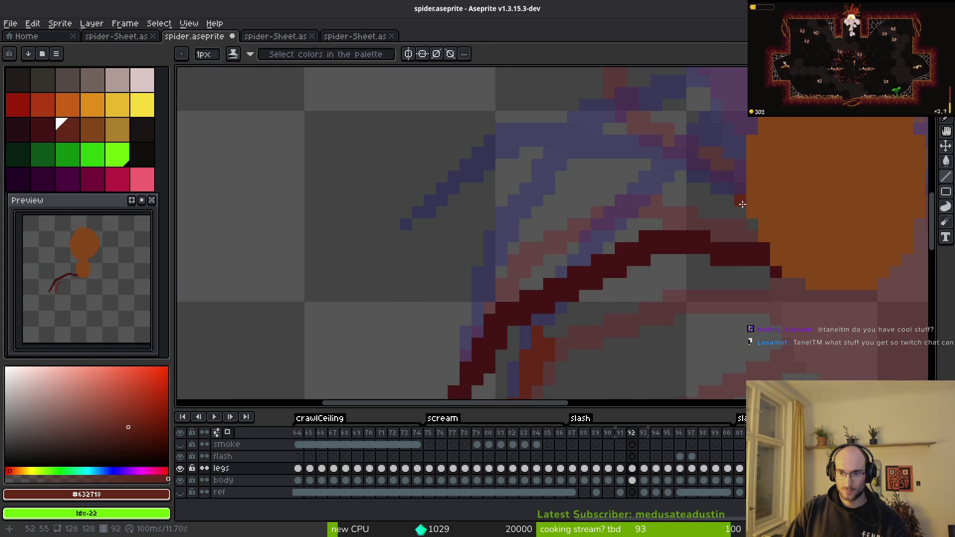
key(alt)
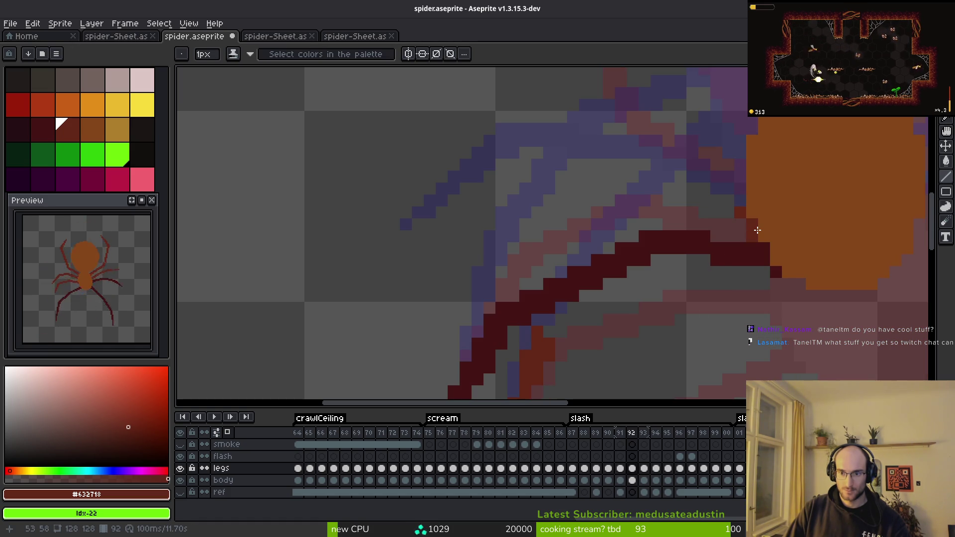
mouse_move(704, 226)
mouse_down()
mouse_move(758, 159)
mouse_move(697, 175)
mouse_move(597, 249)
mouse_move(667, 190)
mouse_move(599, 254)
mouse_move(604, 267)
mouse_move(687, 203)
mouse_up()
Repaint the upper leg outline pixels in darkest red #431414, undoing and redoing strokes.
click(628, 241)
mouse_move(753, 171)
mouse_down()
mouse_move(789, 164)
mouse_move(695, 188)
mouse_move(733, 212)
mouse_up()
alt+click(708, 167)
mouse_move(721, 181)
mouse_down()
mouse_move(741, 181)
mouse_move(707, 186)
mouse_up()
key(ctrl+z)
key(ctrl+z)
key(ctrl+z)
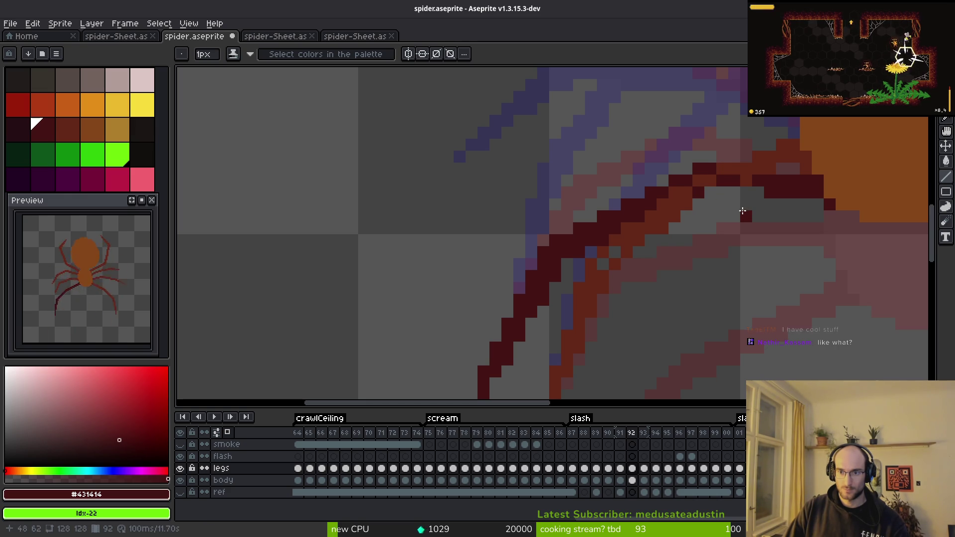
key(ctrl+y)
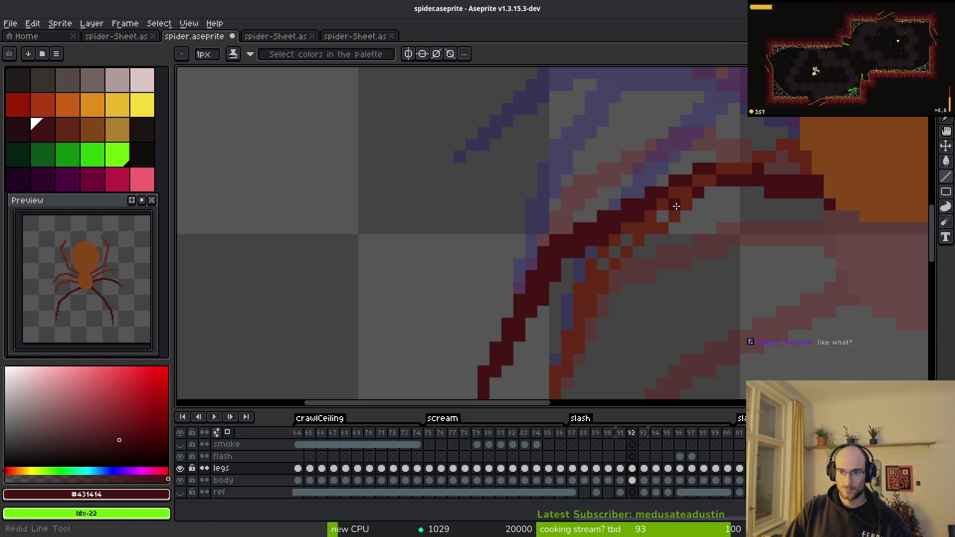
key(ctrl+y)
key(ctrl+y)
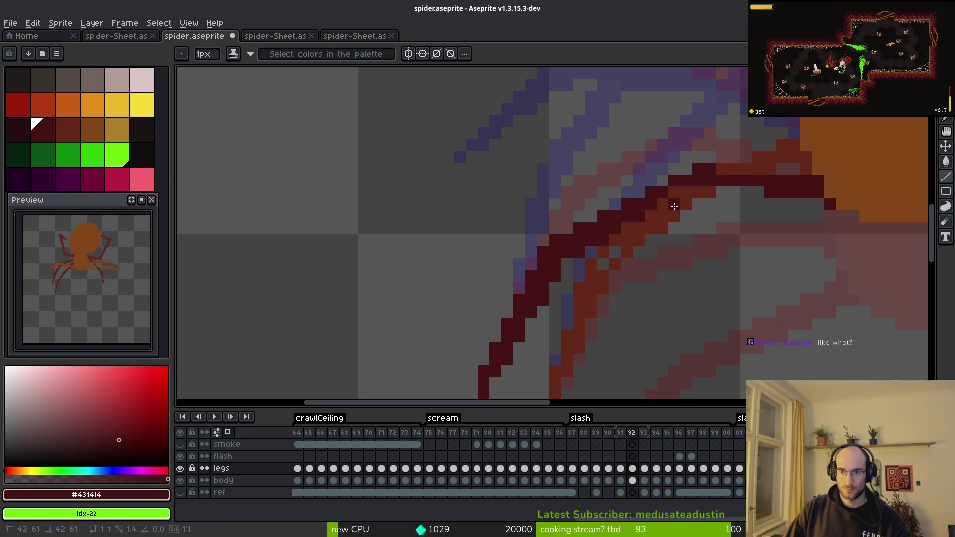
drag(762, 166, 674, 191)
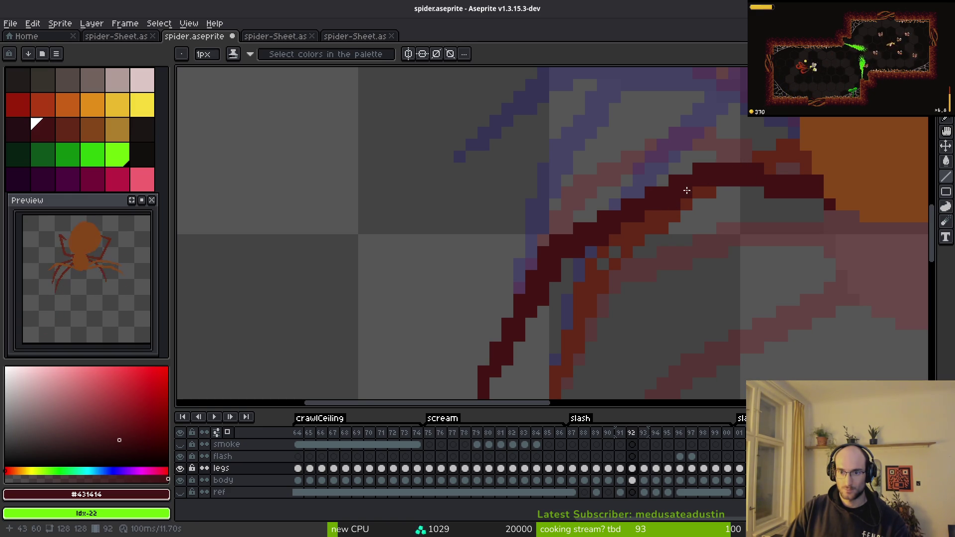
Fix the leg edge pixels with #632718 and #431414, restoring the mid-red edge and darkening a stray pixel.
alt+click(614, 252)
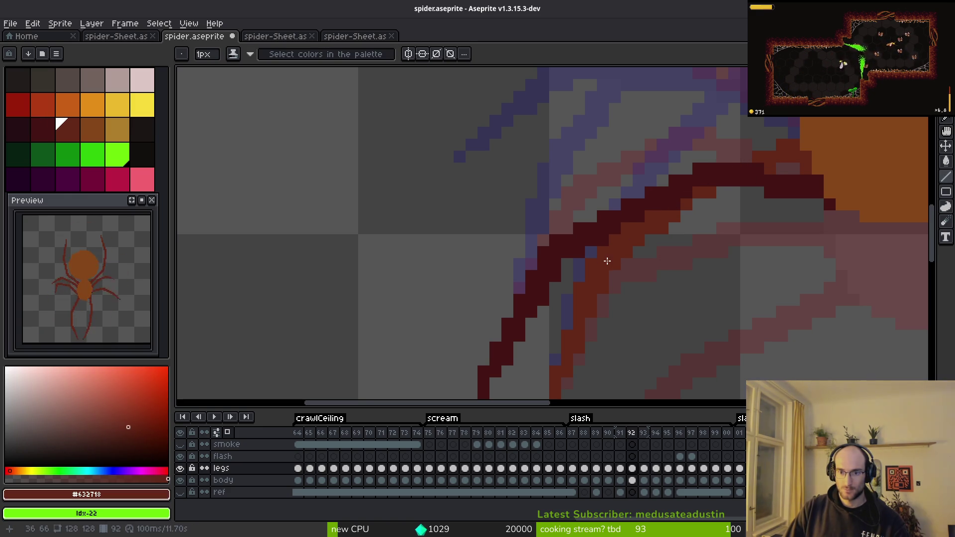
scroll(666, 261, down, 3)
scroll(666, 261, up, 3)
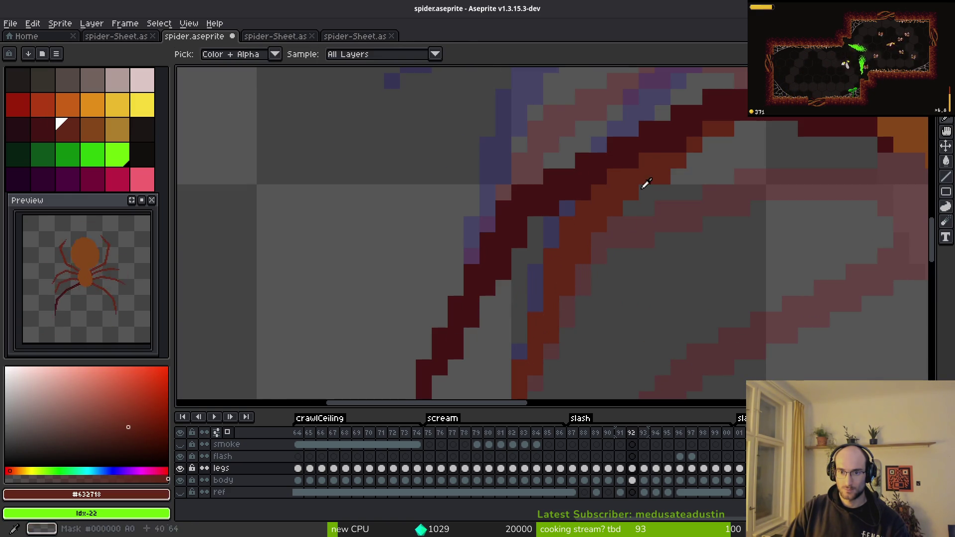
alt+click(648, 162)
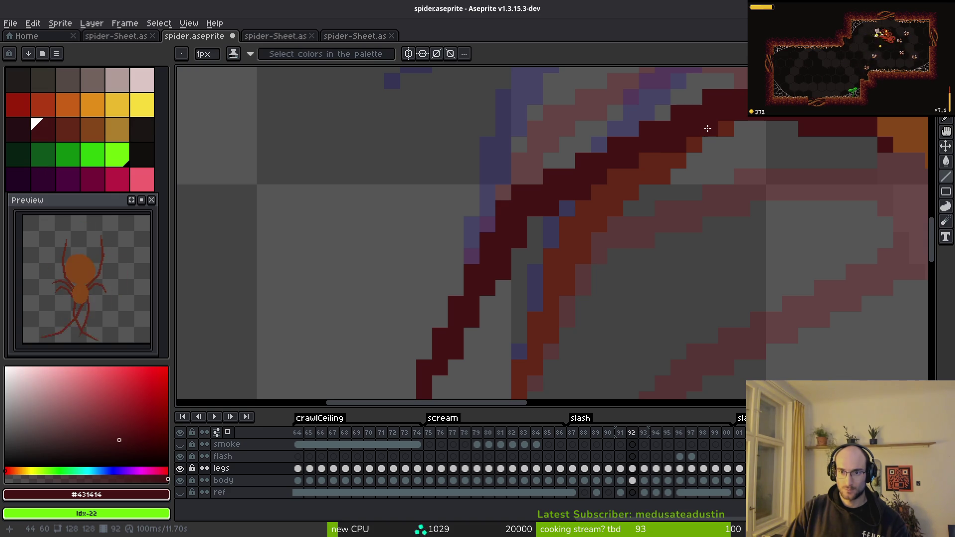
click(764, 223)
key(ctrl+z)
key(ctrl+z)
key(ctrl+z)
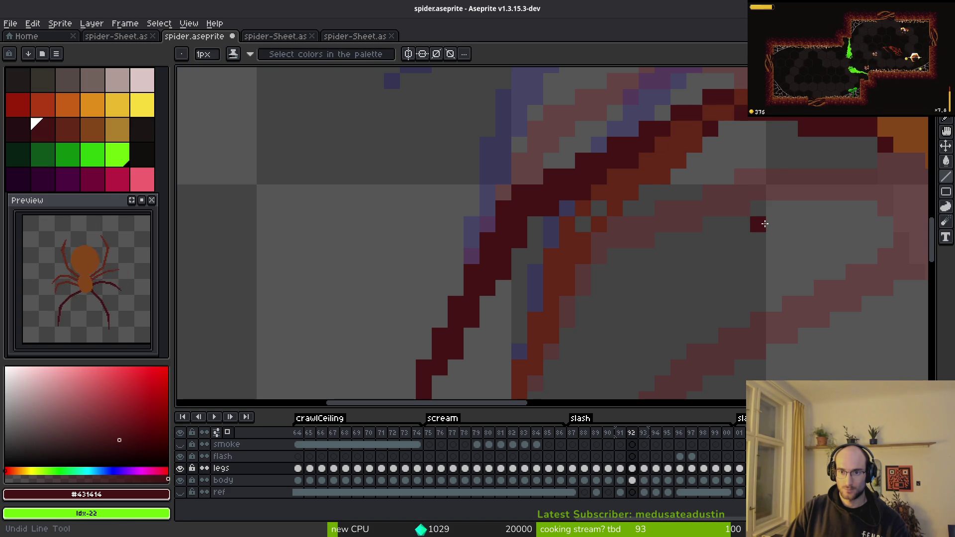
key(ctrl+z)
key(ctrl+z)
key(ctrl+z)
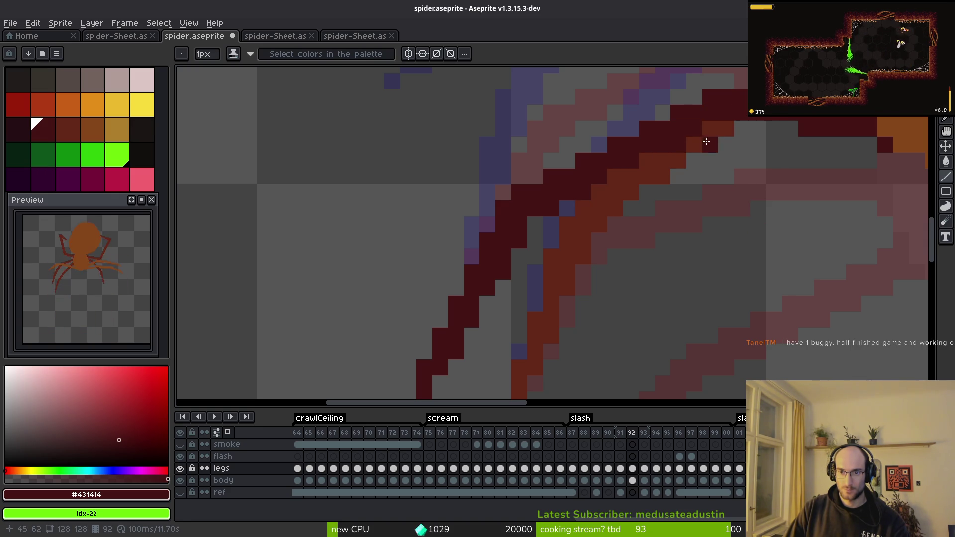
key(ctrl+z)
key(ctrl+z)
key(ctrl+z)
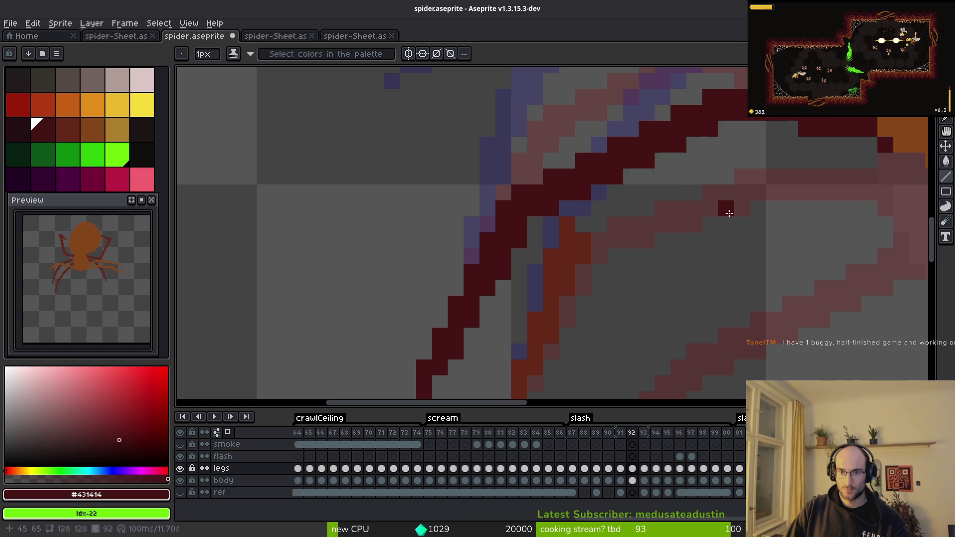
key(ctrl+y)
key(ctrl+y)
key(ctrl+y)
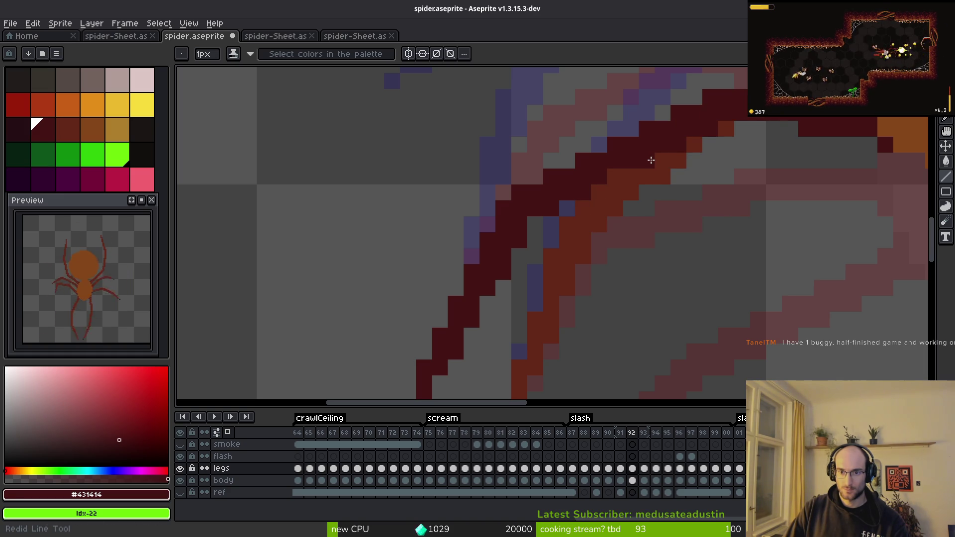
click(617, 172)
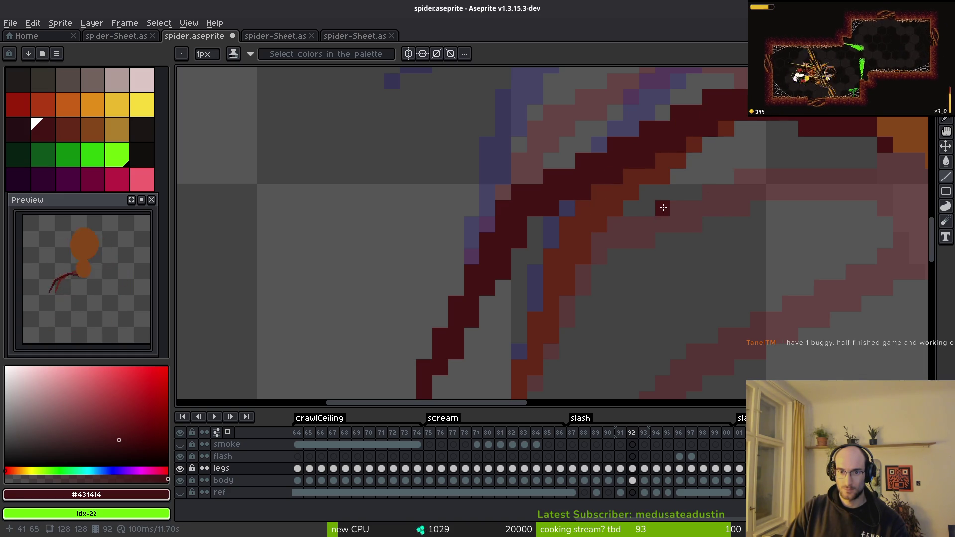
Save spider.aseprite with Ctrl+S.
scroll(661, 207, down, 3)
scroll(667, 214, up, 4)
key(v)
key(b)
key(ctrl+s)
scroll(606, 254, down, 3)
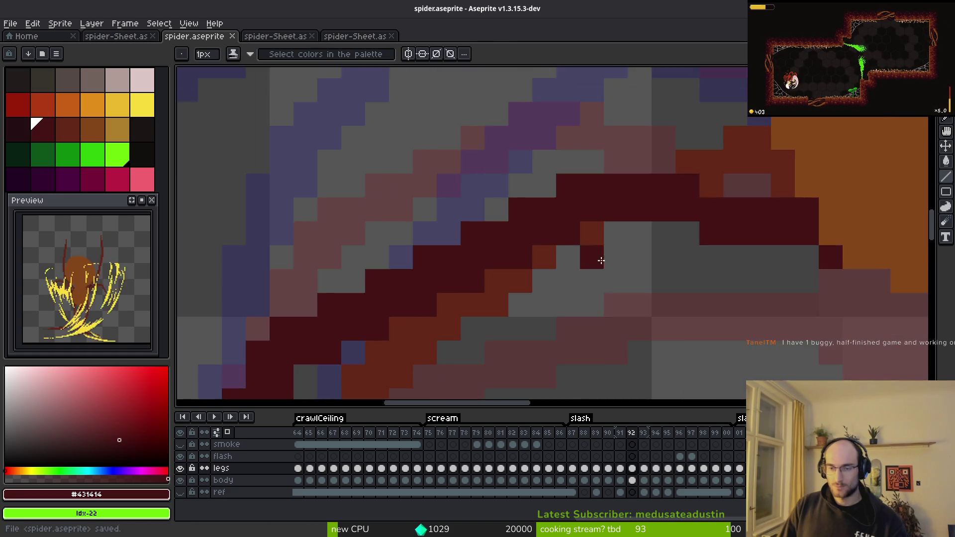
scroll(626, 256, up, 1)
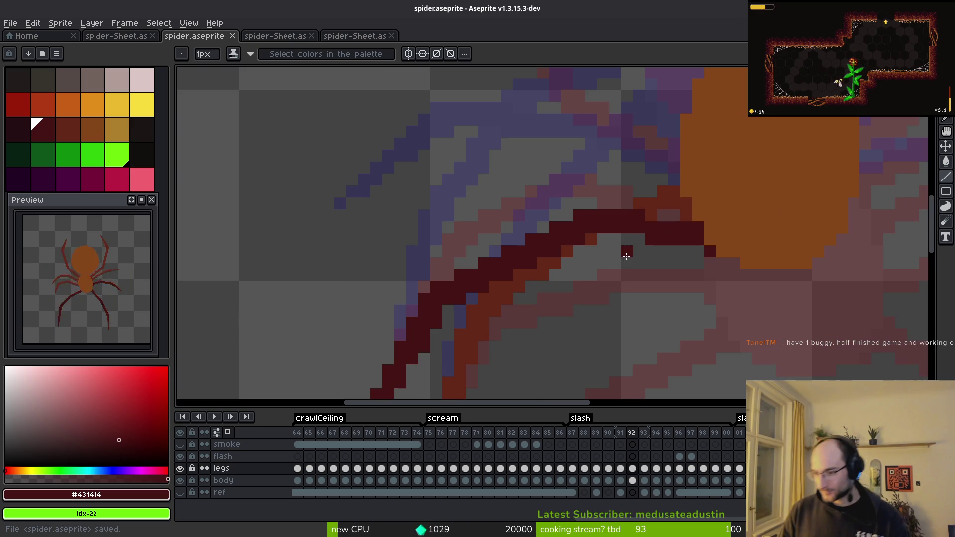
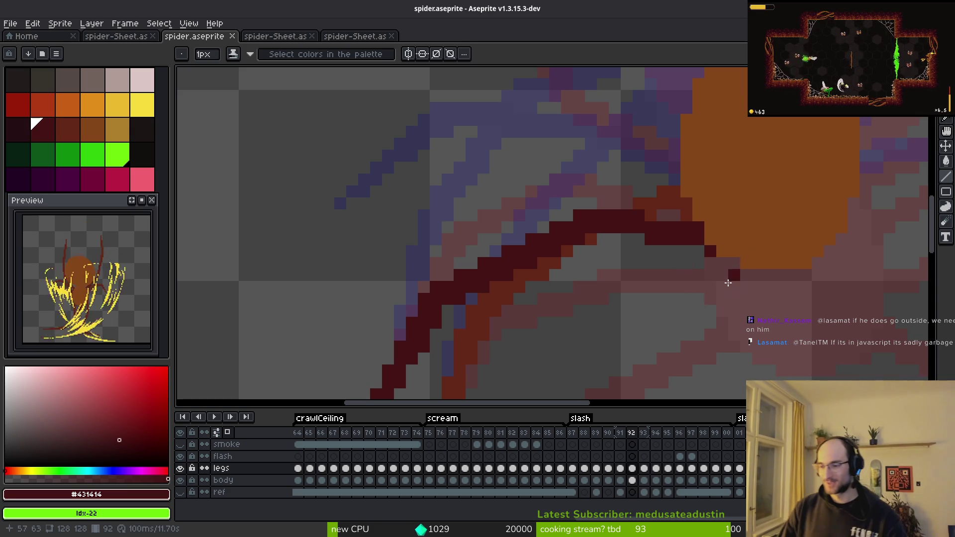
Sample the dark red #632718 from an existing spider leg.
scroll(686, 266, down, 1)
key(ctrl+s)
alt+click(568, 249)
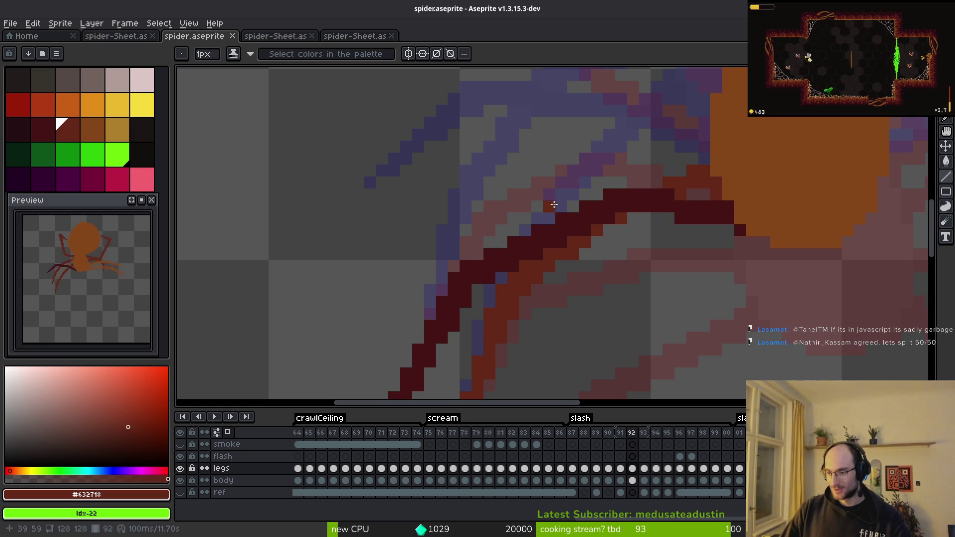
scroll(565, 195, right, 1)
scroll(552, 189, right, 1)
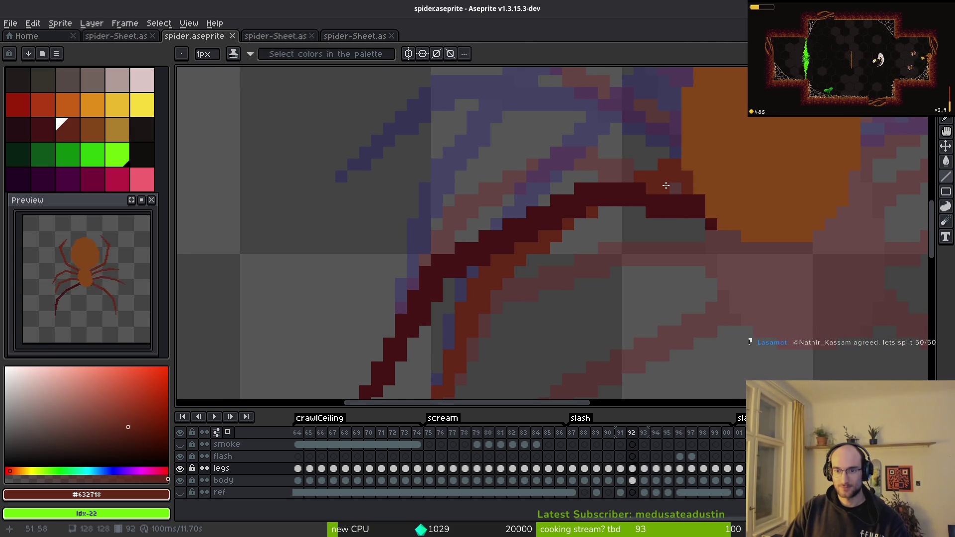
With the Pencil active, compare frame 92's leg against frame 91.
key(b)
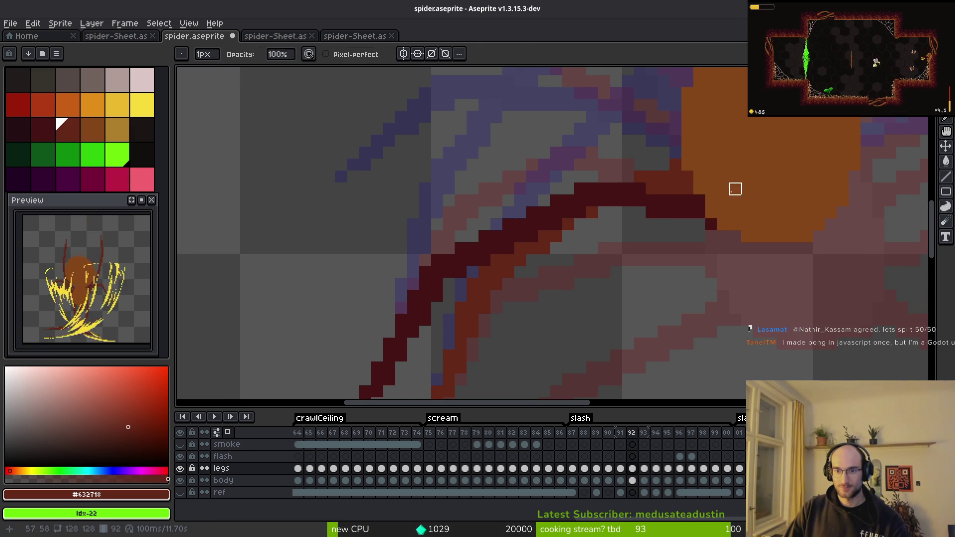
scroll(736, 213, down, 2)
scroll(708, 201, up, 2)
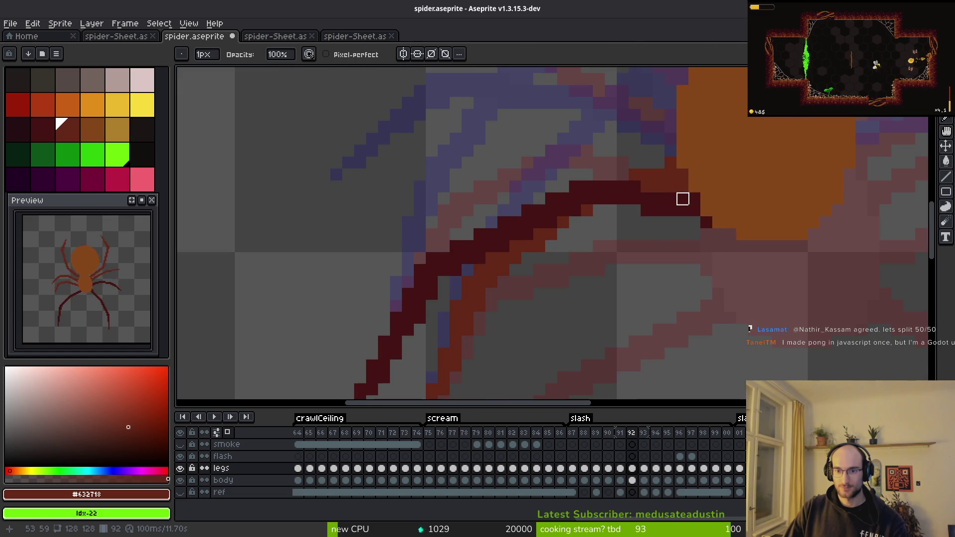
scroll(718, 211, down, 2)
key(Left)
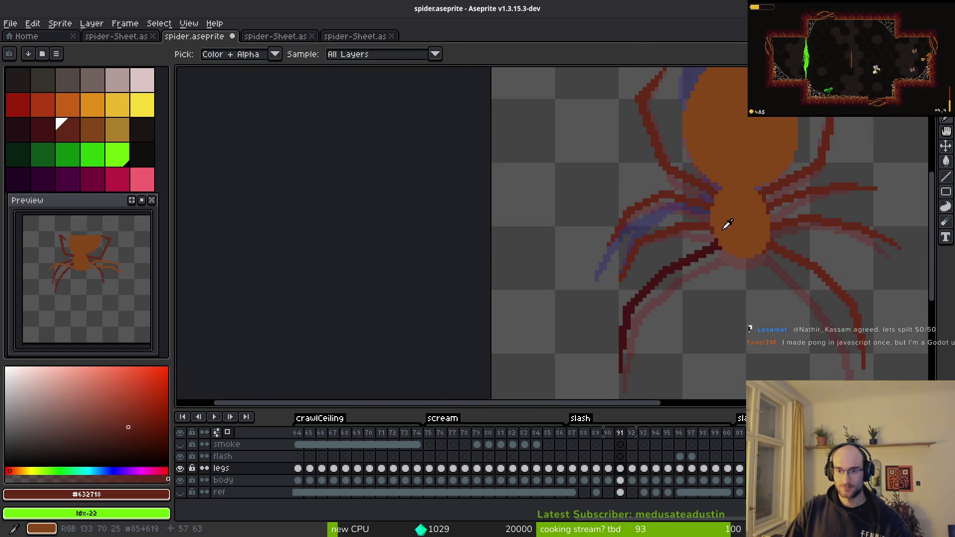
scroll(721, 240, up, 2)
key(Right)
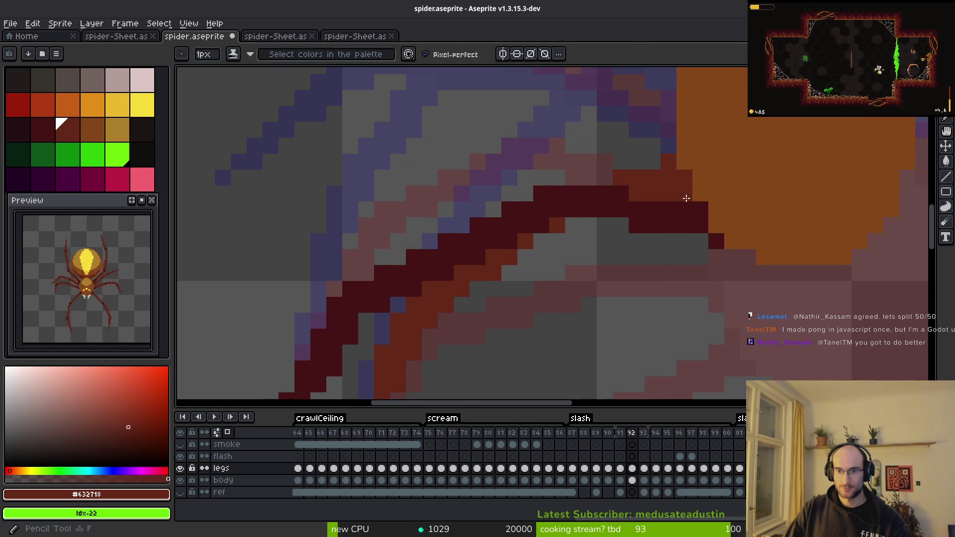
scroll(710, 224, down, 2)
scroll(732, 204, up, 2)
Erase stray pixels on frame 92 and check frame 91's leg placement.
key(e)
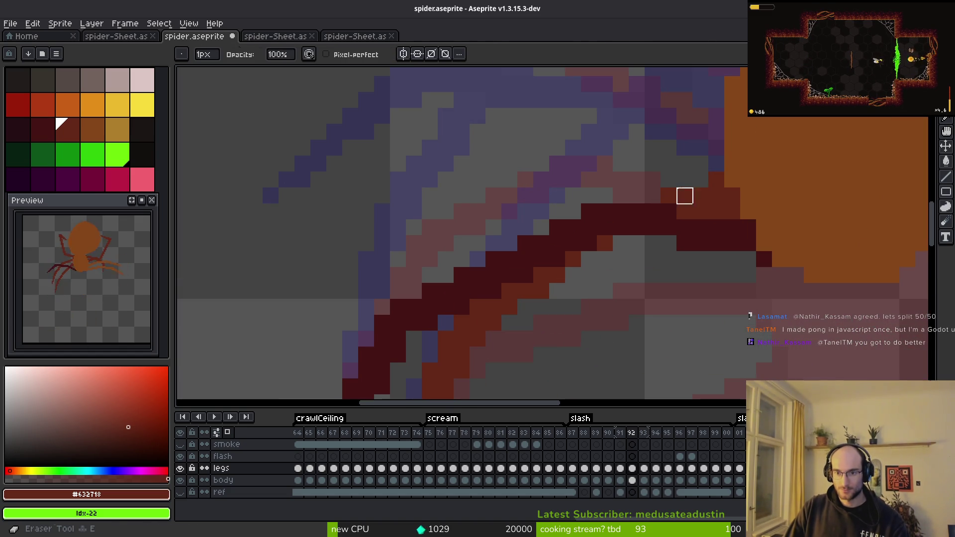
scroll(749, 249, down, 3)
key(i)
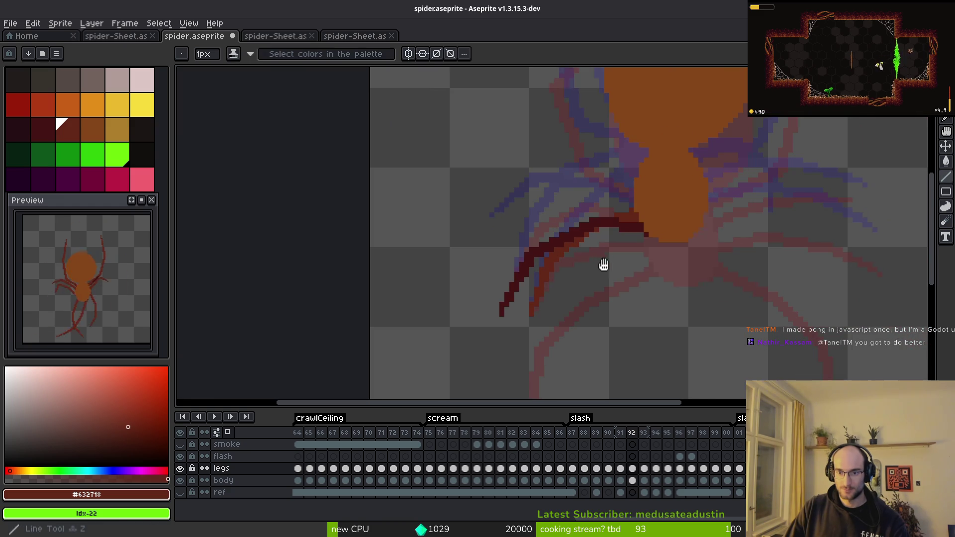
key(Left)
key(i)
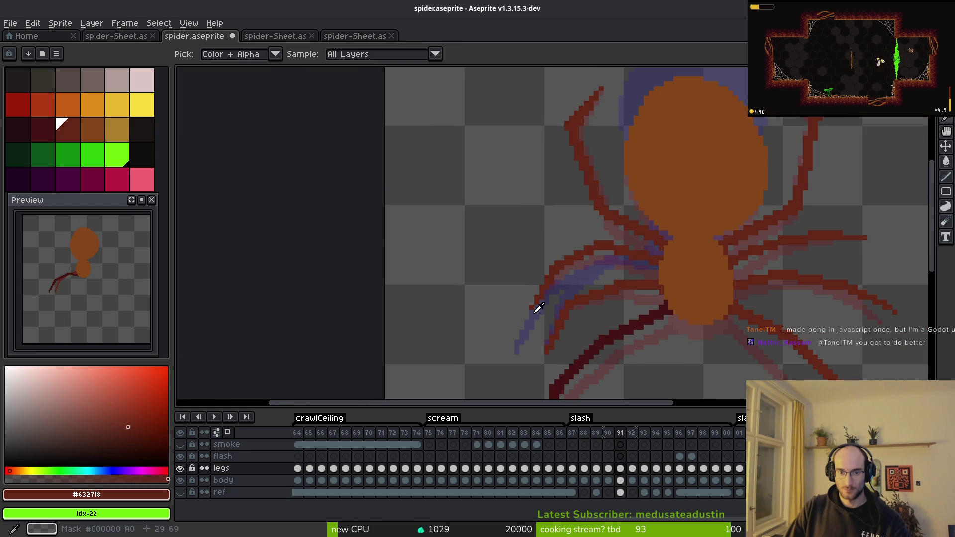
key(b)
scroll(567, 288, up, 2)
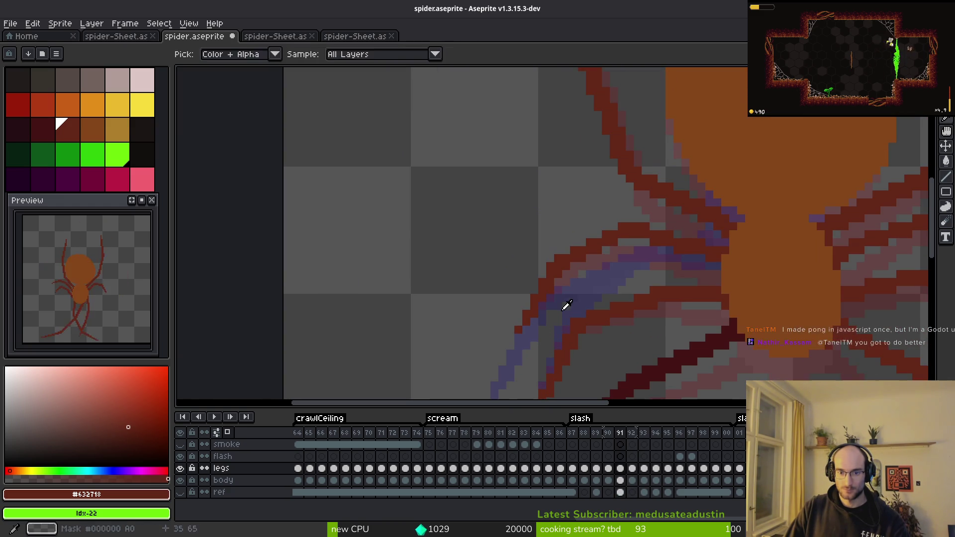
key(i)
key(Left)
key(Right)
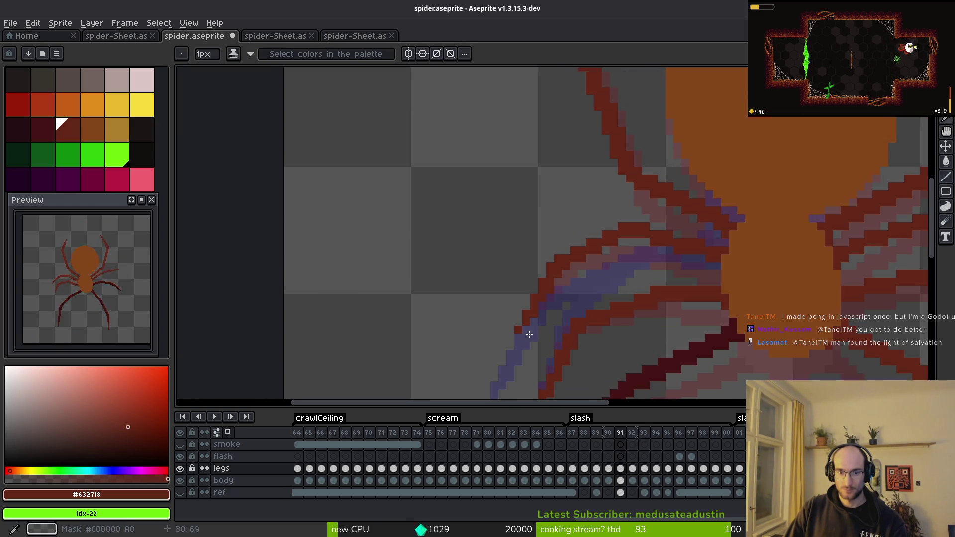
key(b)
Flip between neighbouring frames to match the leg pose before drawing.
scroll(532, 334, up, 1)
key(i)
key(Right)
key(Left)
key(Right)
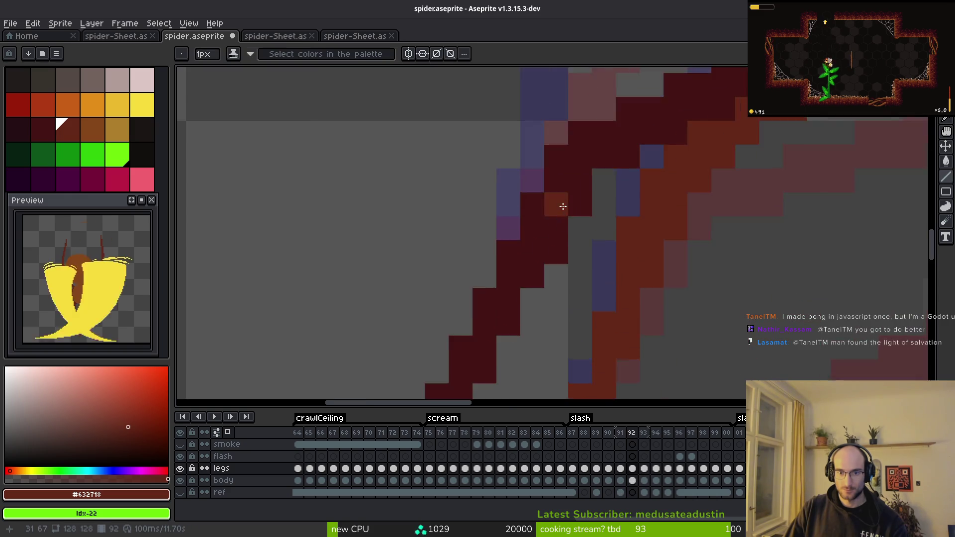
key(b)
scroll(552, 269, up, 1)
scroll(552, 268, down, 2)
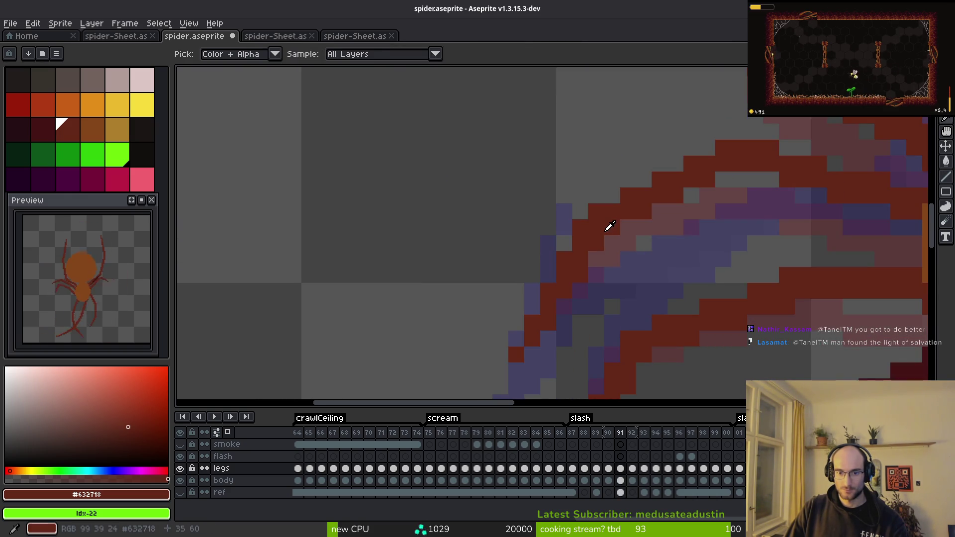
Draw a straight dark-red line thickening the leg toward the body, checked against frames 91 and 93.
key(ctrl+y)
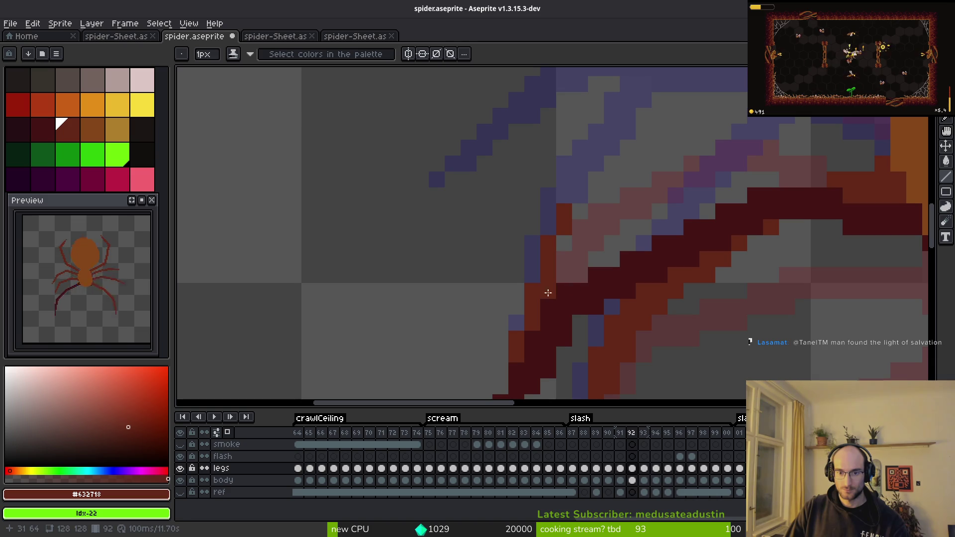
drag(556, 281, 571, 224)
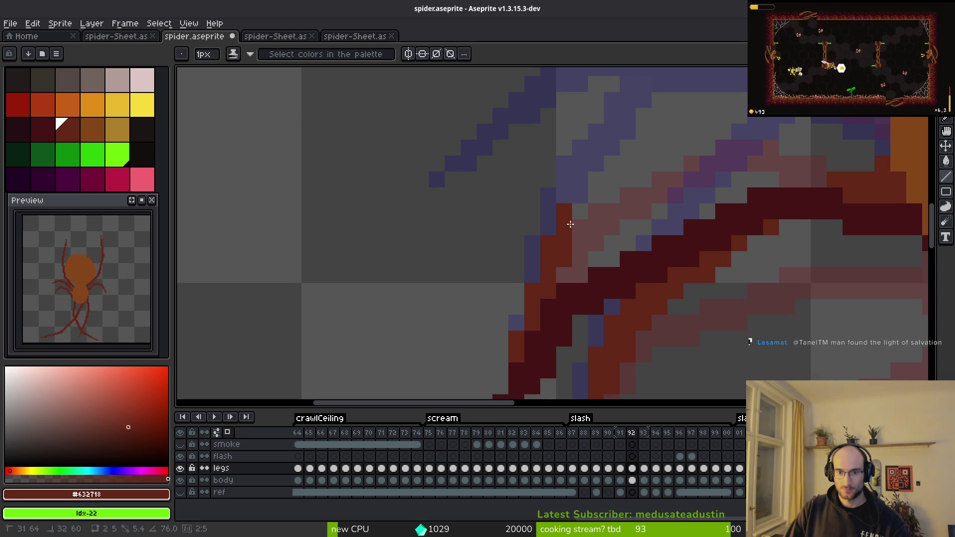
key(Left)
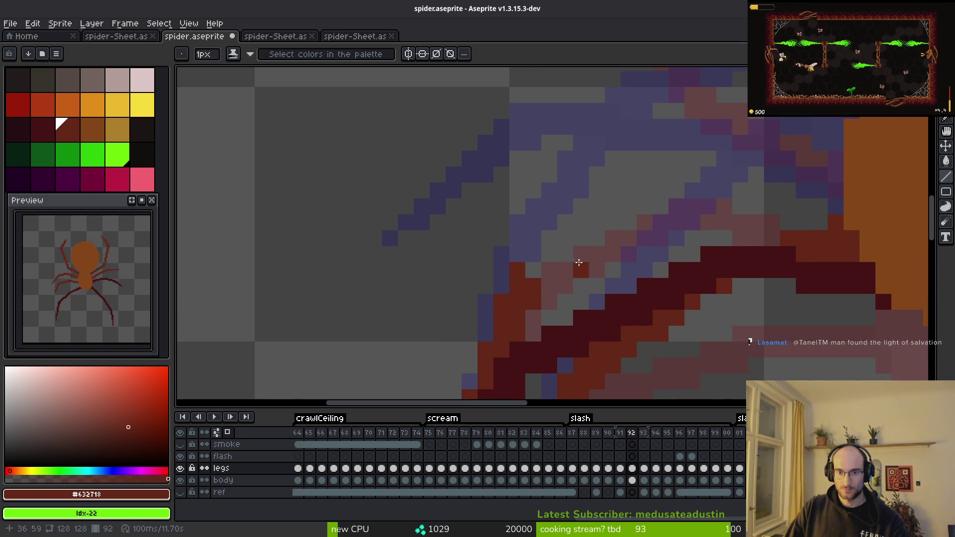
scroll(597, 263, down, 2)
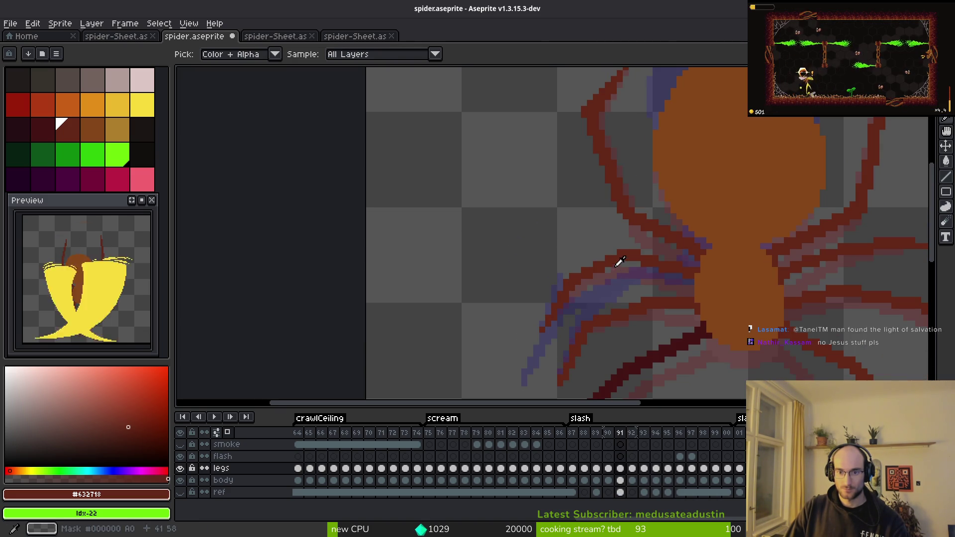
key(Right)
key(Right)
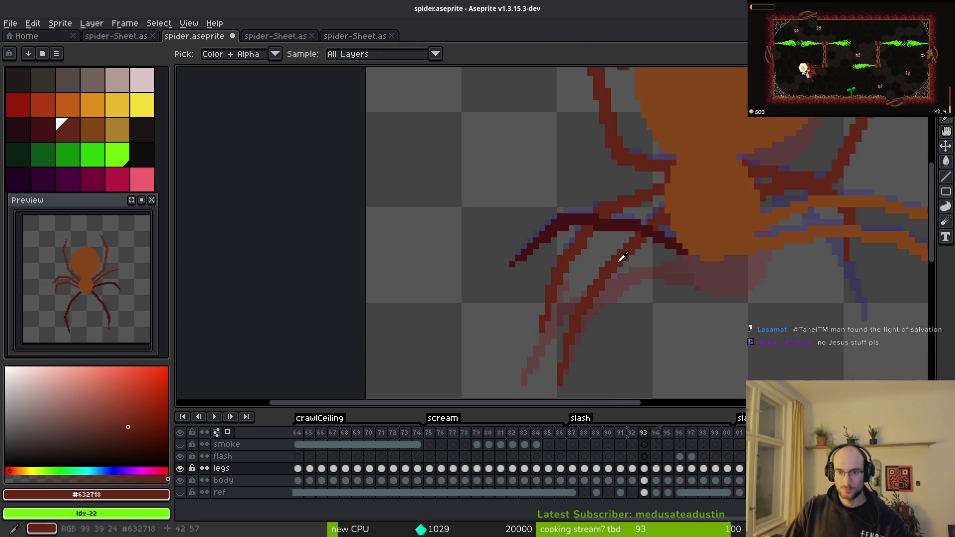
key(Left)
key(Right)
key(Left)
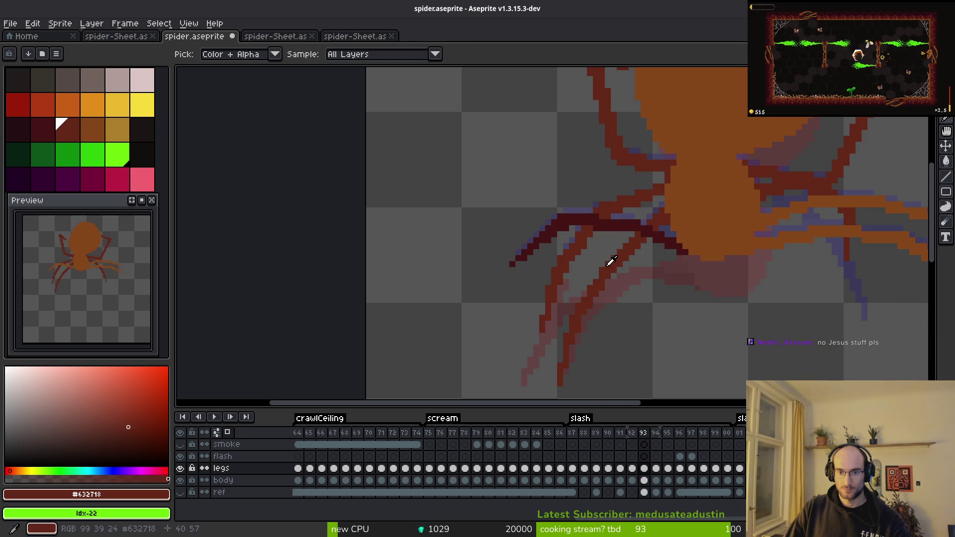
key(b)
scroll(592, 275, up, 3)
Draw and thicken a dark-red diagonal leg line on frame 92, touching up one pixel.
mouse_move(528, 264)
mouse_down()
mouse_move(559, 214)
mouse_move(608, 183)
mouse_up()
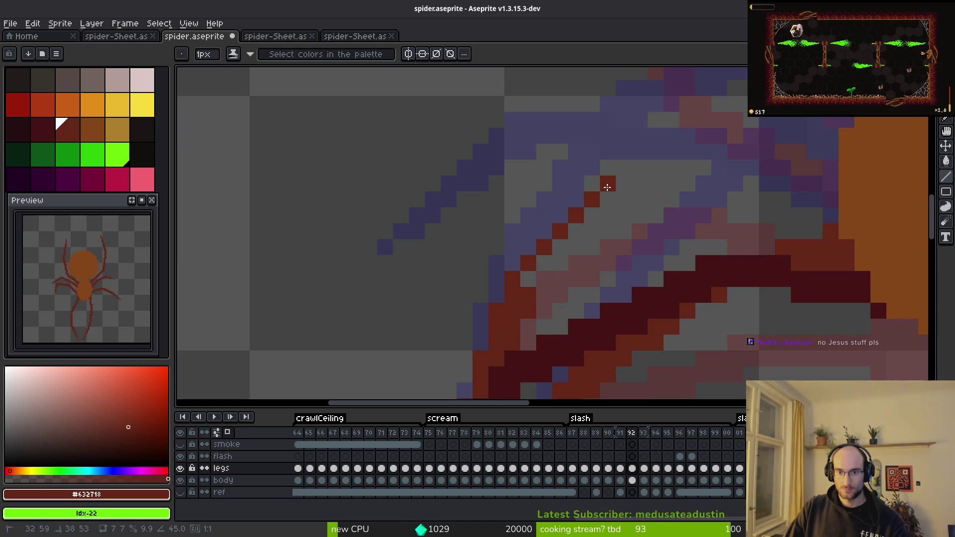
mouse_move(541, 285)
mouse_down()
mouse_move(635, 198)
mouse_move(528, 276)
mouse_up()
key(Right)
key(Left)
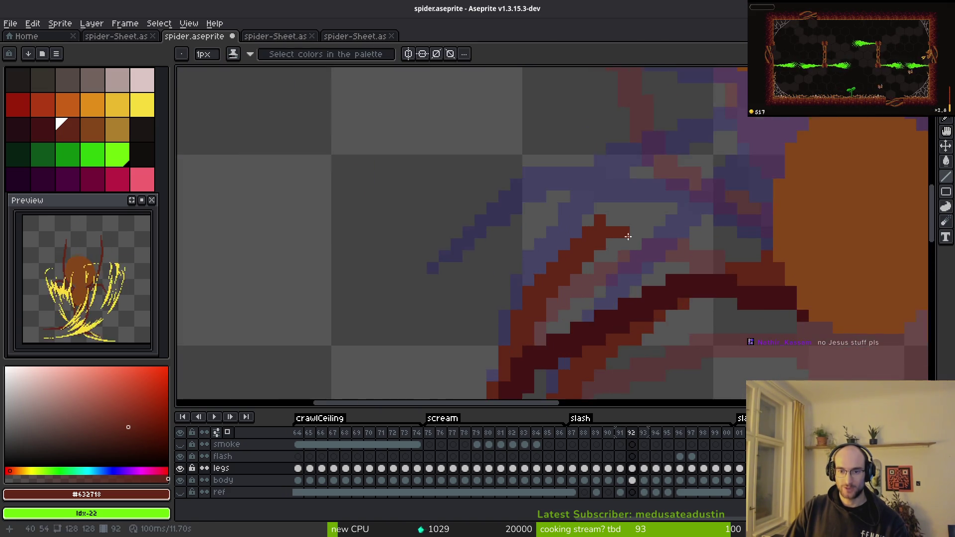
scroll(602, 239, up, 1)
drag(617, 234, 608, 194)
scroll(650, 267, down, 3)
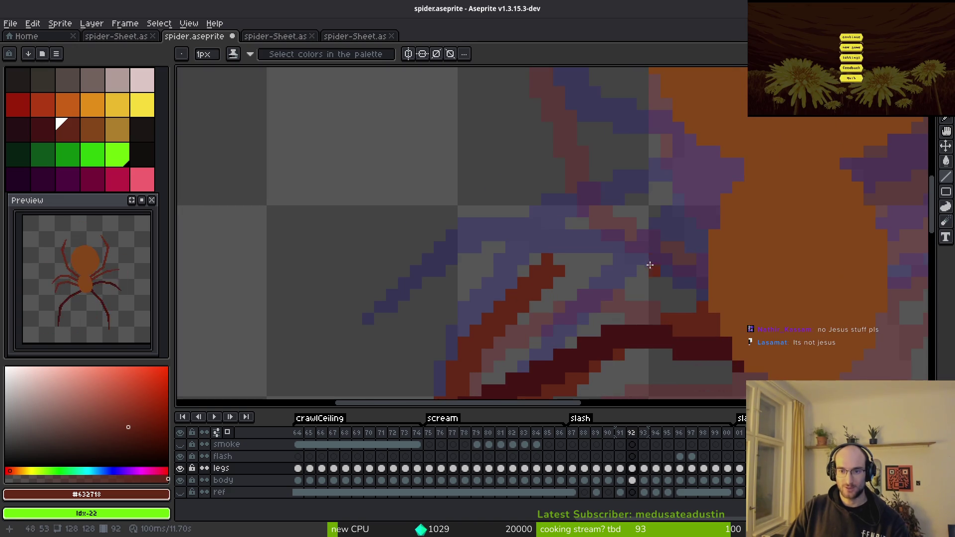
Compare frame 92's leg with frame 93 by flipping back and forth.
key(Right)
key(Left)
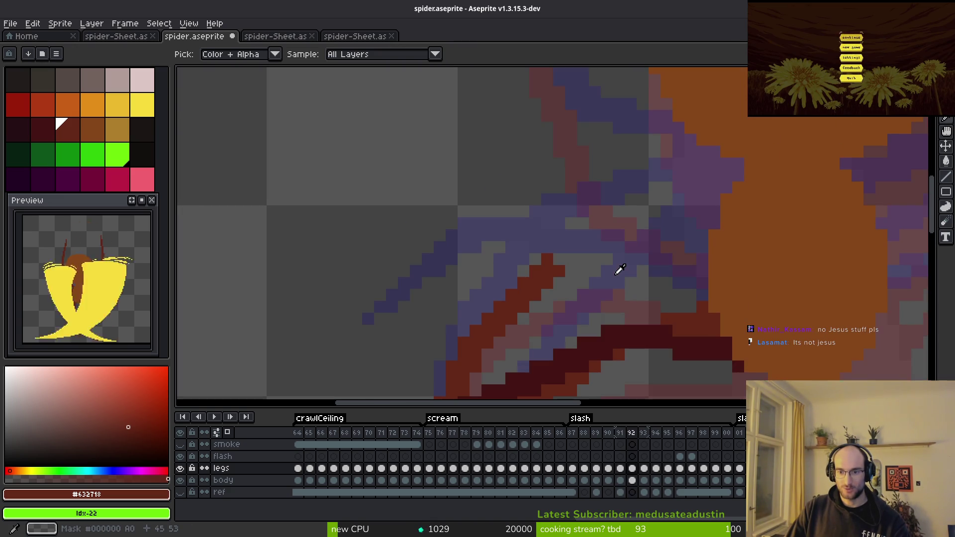
key(Right)
key(Left)
key(Right)
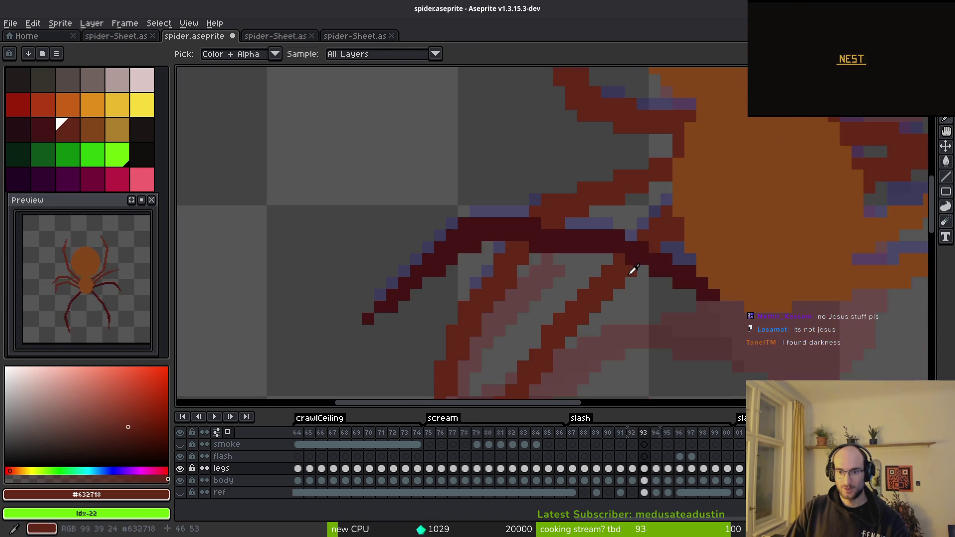
key(Left)
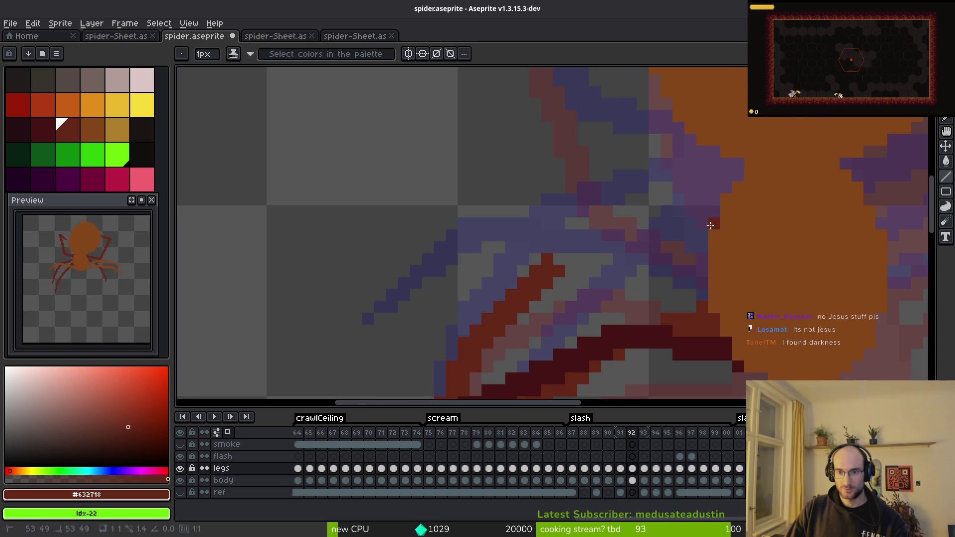
key(Right)
key(Left)
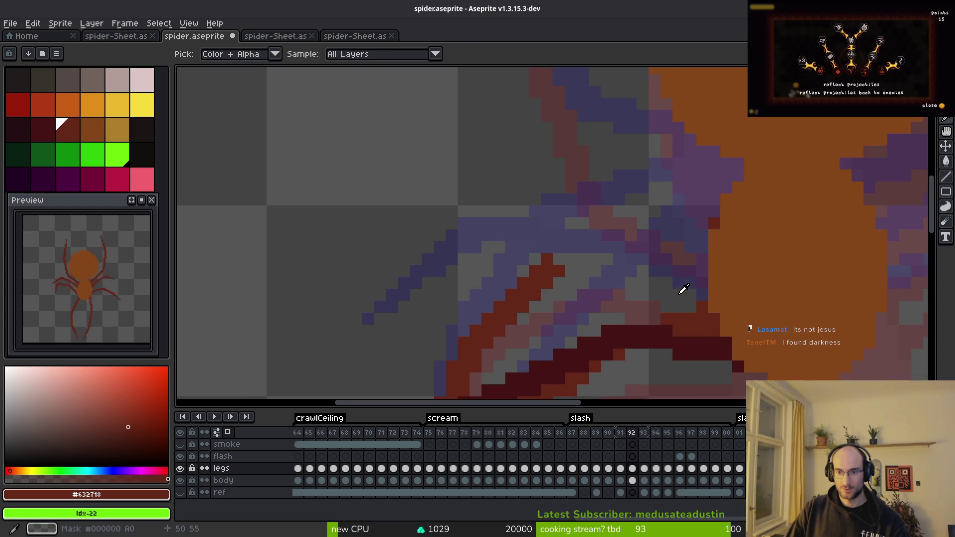
scroll(679, 223, down, 2)
Draw and fill a new dark-red arc for the upper leg.
drag(690, 176, 550, 198)
drag(692, 192, 567, 212)
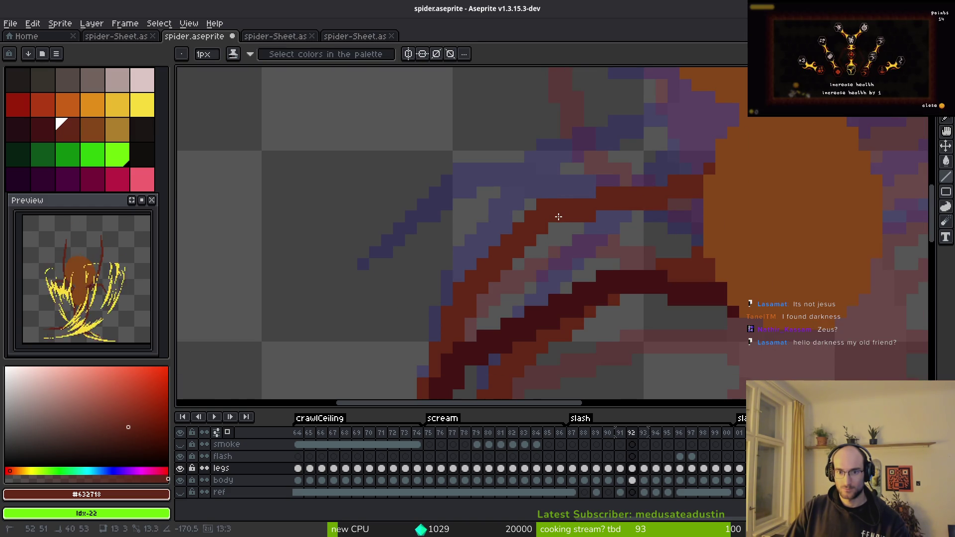
scroll(671, 215, down, 2)
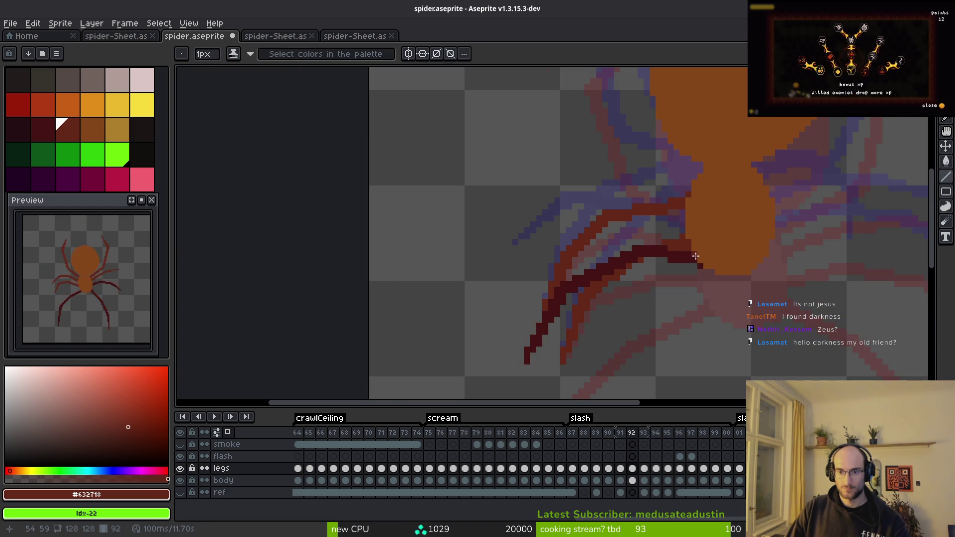
scroll(700, 231, up, 2)
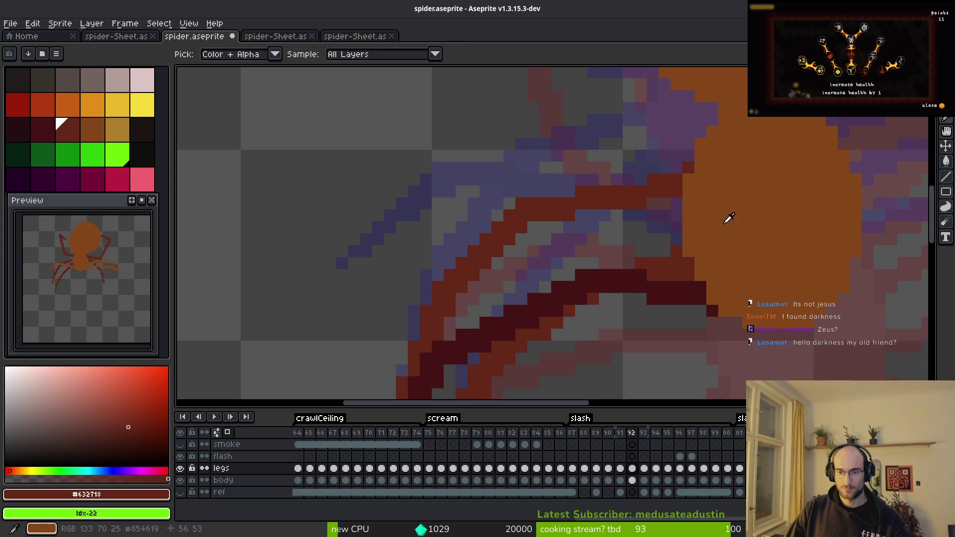
scroll(723, 213, down, 3)
key(comma)
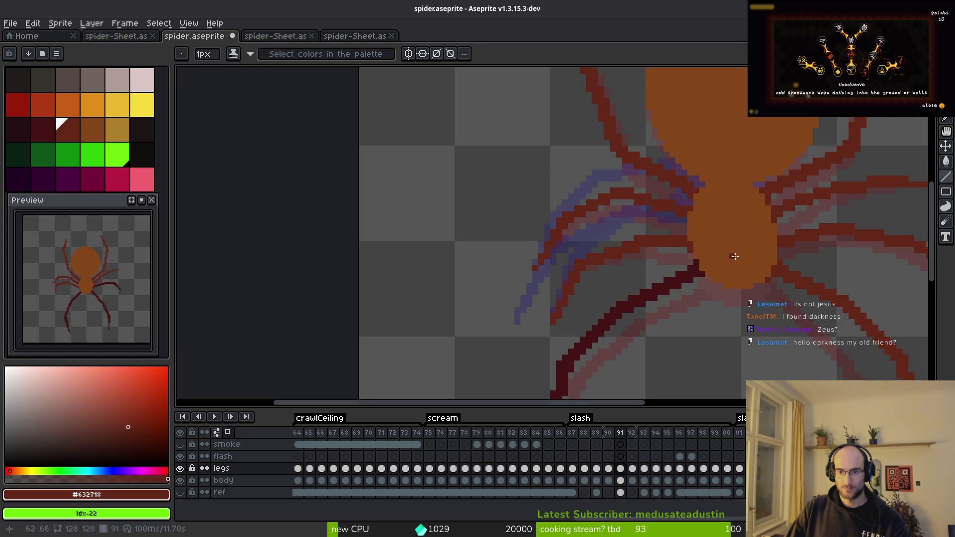
key(period)
scroll(717, 252, up, 3)
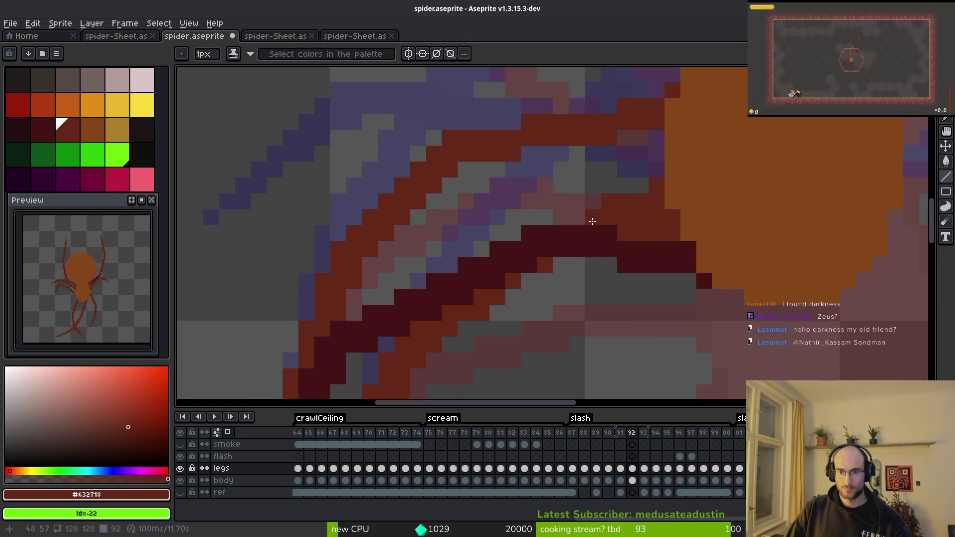
Touch up the leg pixels on frame 92 with Pencil and Eraser.
key(f)
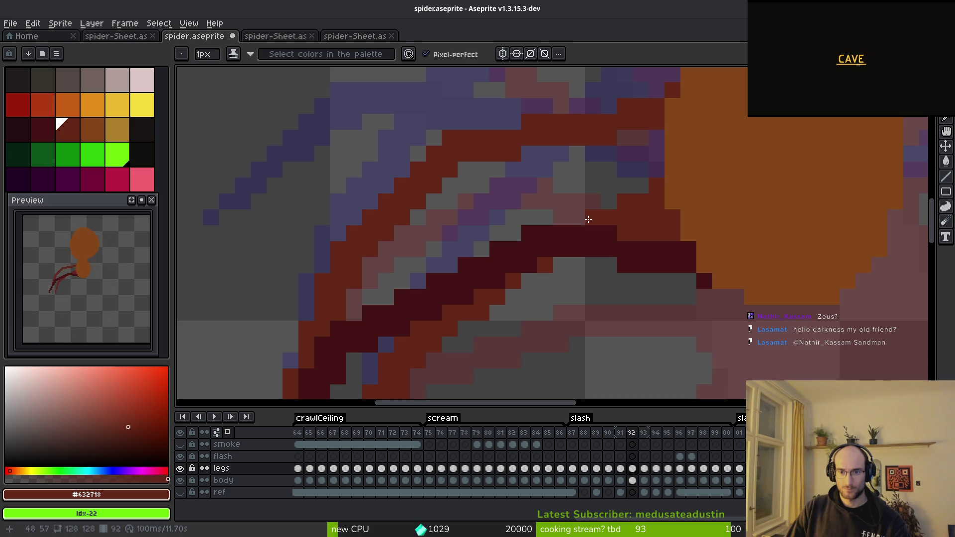
key(e)
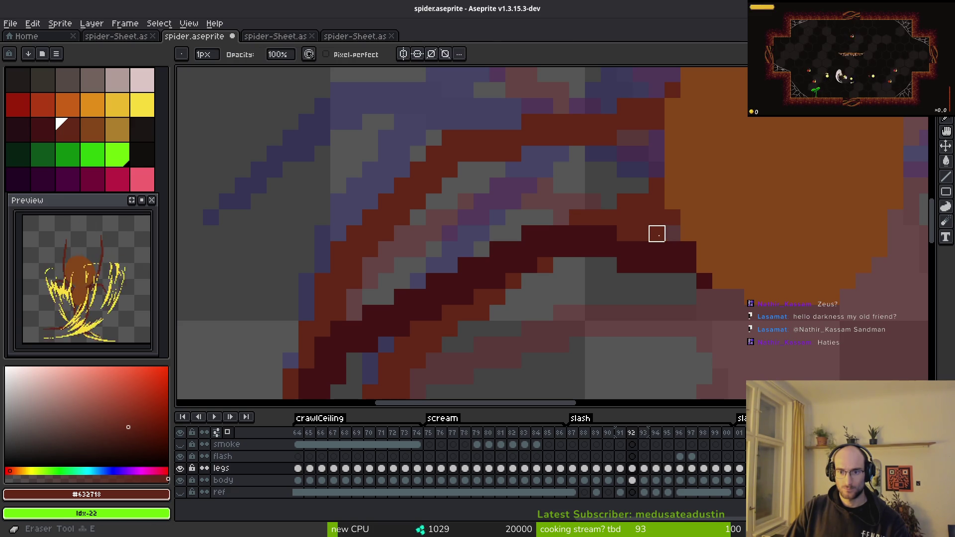
key(b)
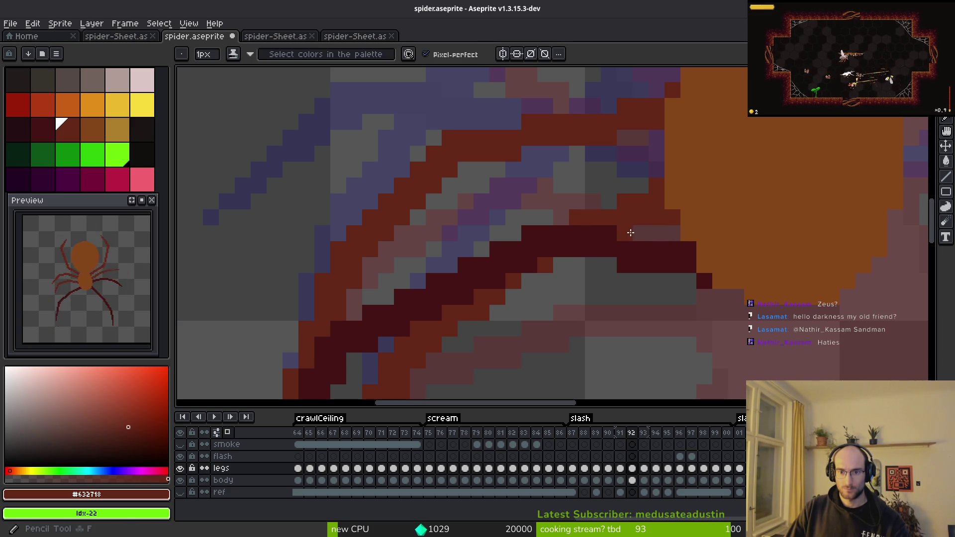
scroll(691, 229, down, 1)
scroll(664, 242, up, 1)
mouse_move(618, 229)
mouse_down()
mouse_move(618, 273)
mouse_move(663, 244)
mouse_up()
key(e)
key(b)
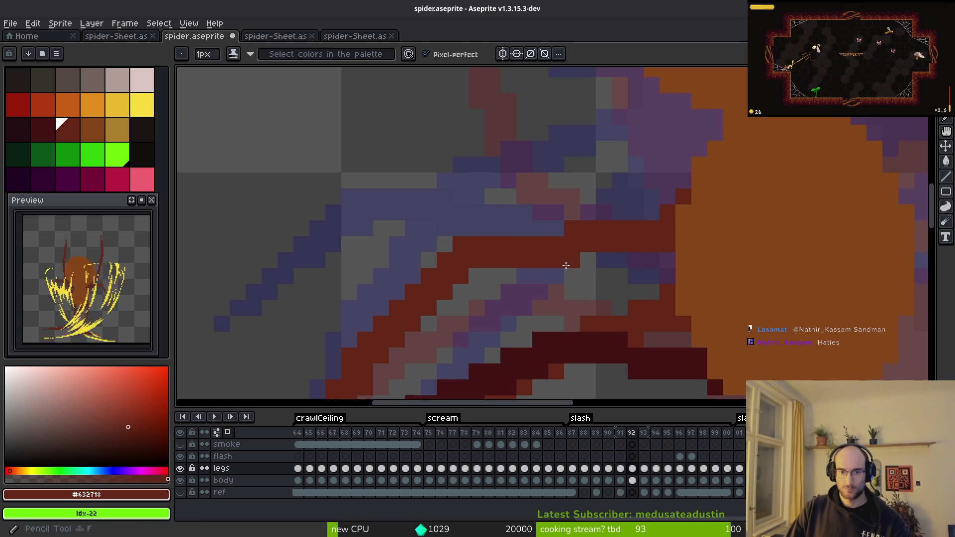
scroll(568, 262, down, 3)
scroll(563, 282, down, 2)
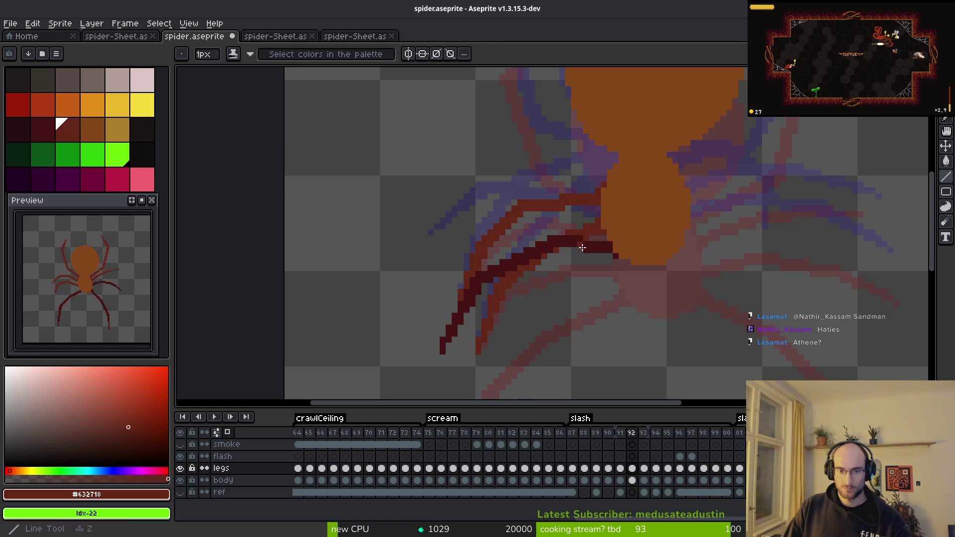
Compare frame 92 against frame 91, then disable onion skinning.
key(i)
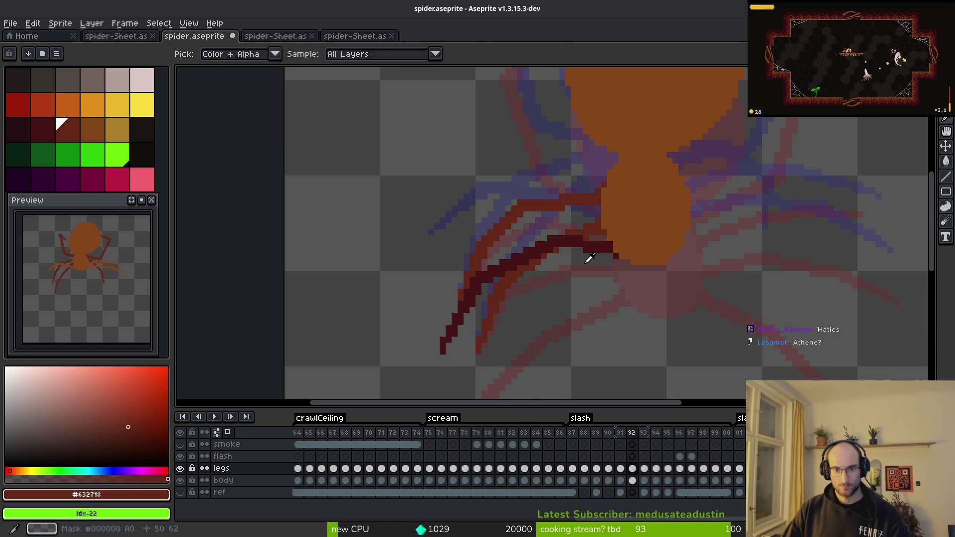
key(Left)
key(b)
scroll(592, 283, up, 3)
key(Right)
key(i)
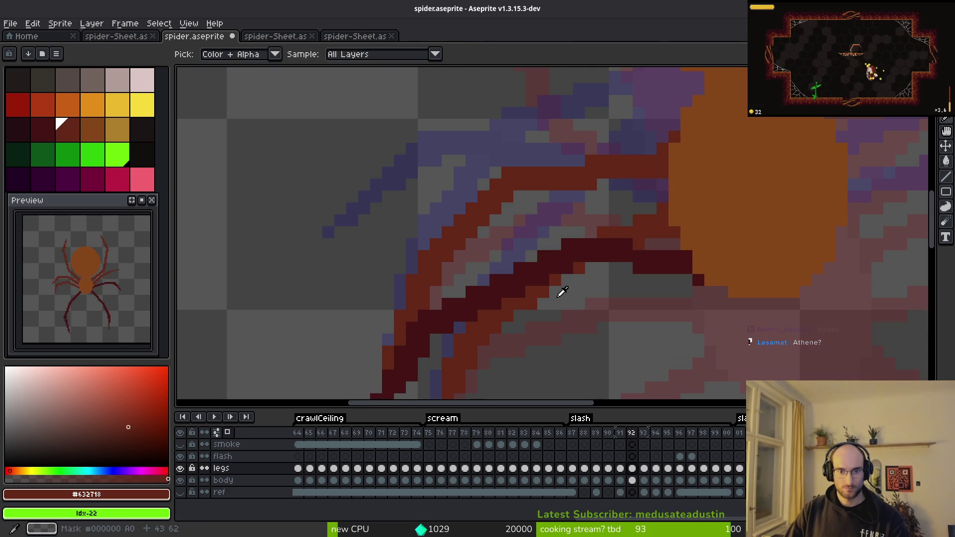
key(b)
scroll(552, 281, down, 2)
key(i)
key(Left)
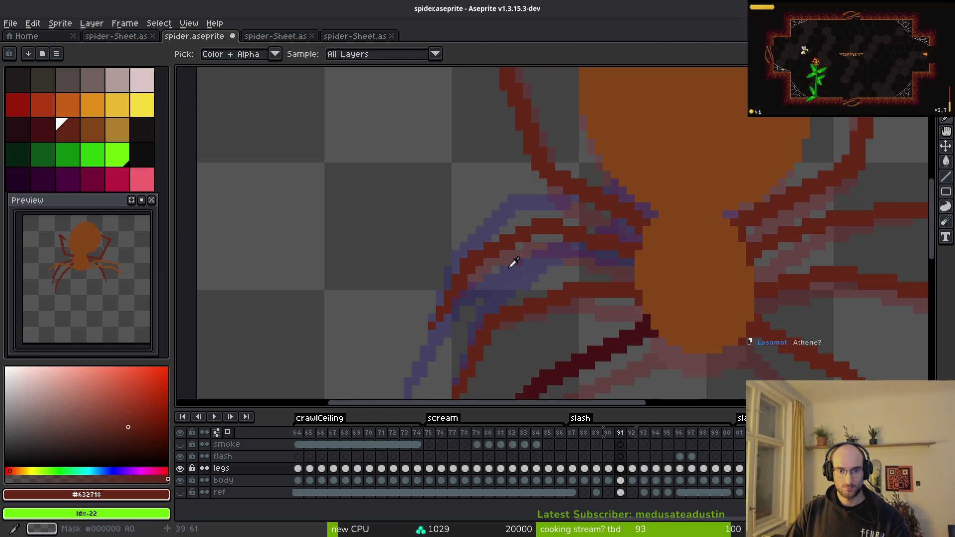
key(Right)
key(b)
click(217, 433)
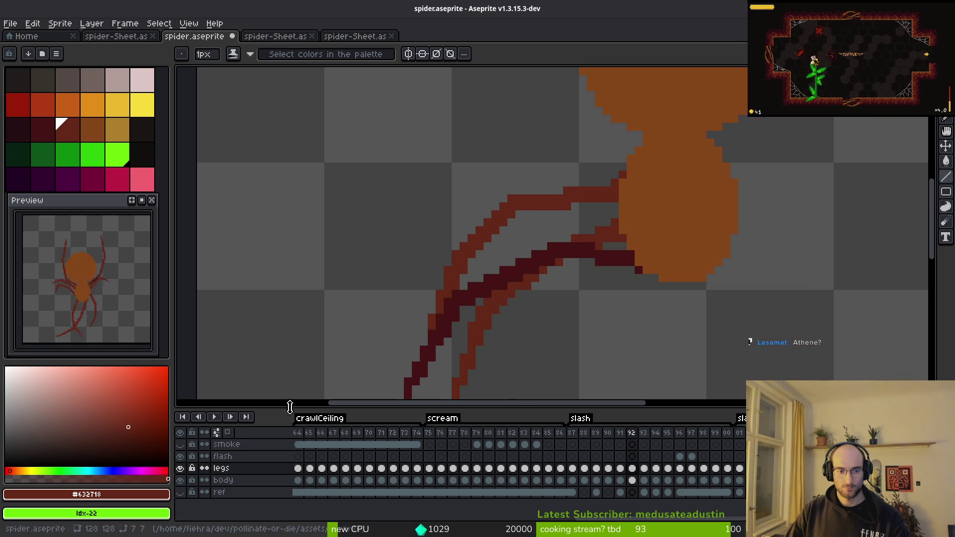
Flip between frames 91 and 92 to compare the upper leg before editing.
key(i)
key(Left)
key(Right)
key(b)
scroll(575, 289, down, 2)
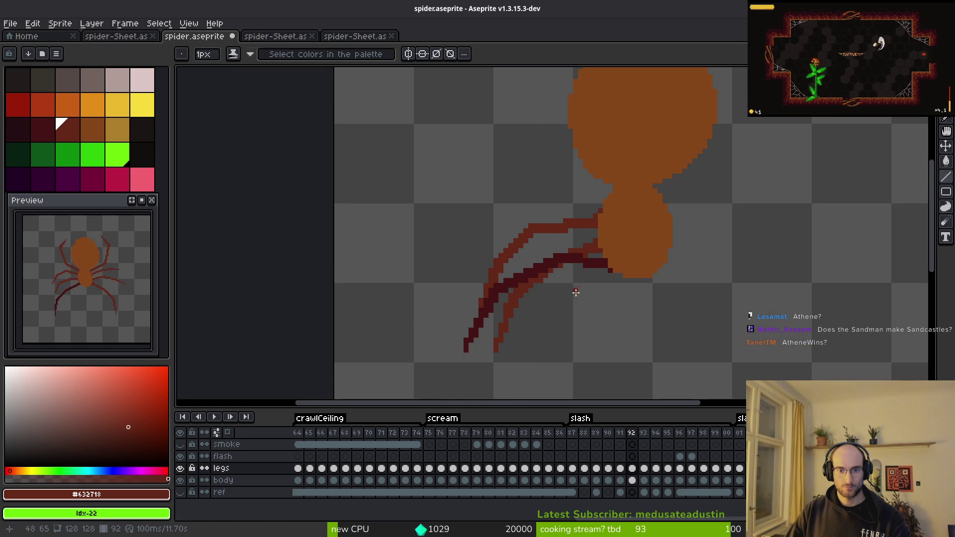
key(i)
key(Left)
key(Right)
key(Left)
key(Right)
key(b)
scroll(541, 230, up, 2)
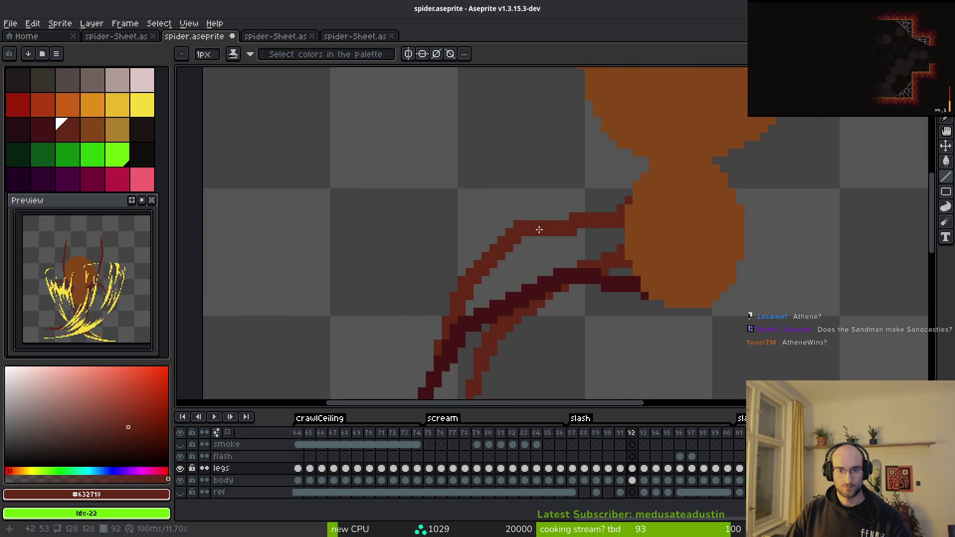
scroll(541, 229, up, 1)
key(b)
Redraw the upper leg's horizontal run one row higher and erase the old row.
click(518, 213)
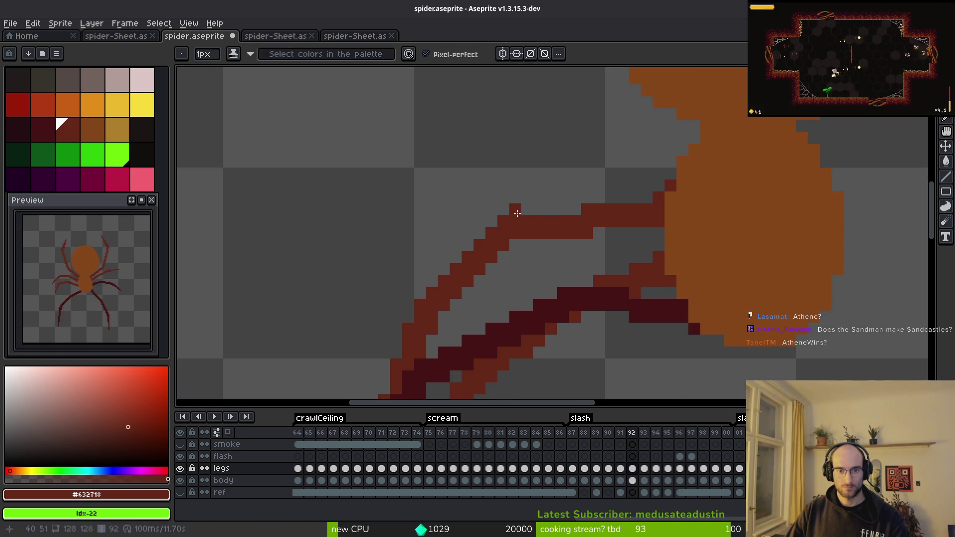
key(e)
drag(525, 233, 592, 233)
key(b)
drag(522, 213, 584, 213)
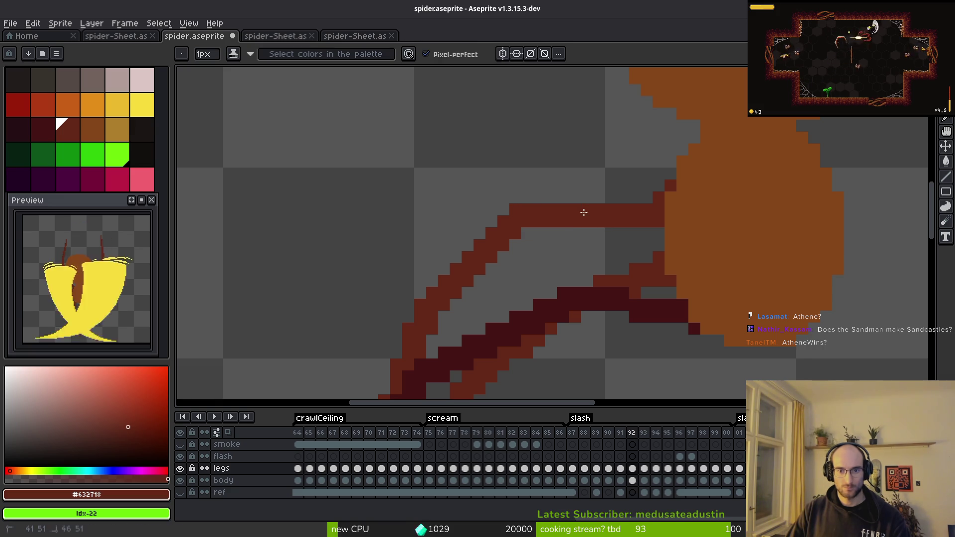
scroll(586, 241, down, 1)
scroll(586, 241, up, 1)
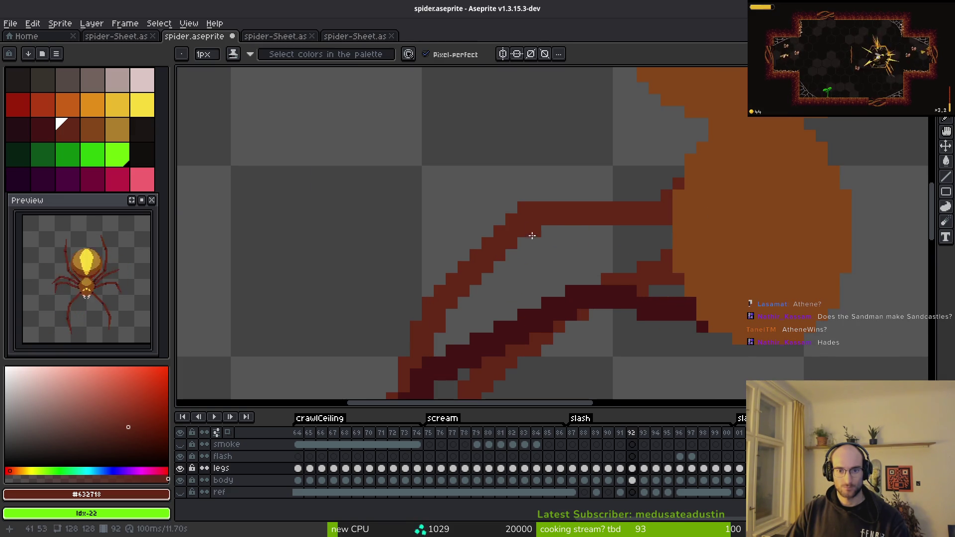
Thicken the leg's bend with a pixel diagonal and trim stray pixels.
drag(488, 277, 532, 228)
key(e)
mouse_move(488, 255)
mouse_down()
mouse_move(524, 230)
mouse_move(516, 235)
mouse_move(582, 243)
mouse_move(559, 231)
mouse_move(474, 309)
mouse_move(497, 227)
mouse_up()
key(b)
scroll(565, 176, down, 4)
scroll(560, 186, up, 4)
key(e)
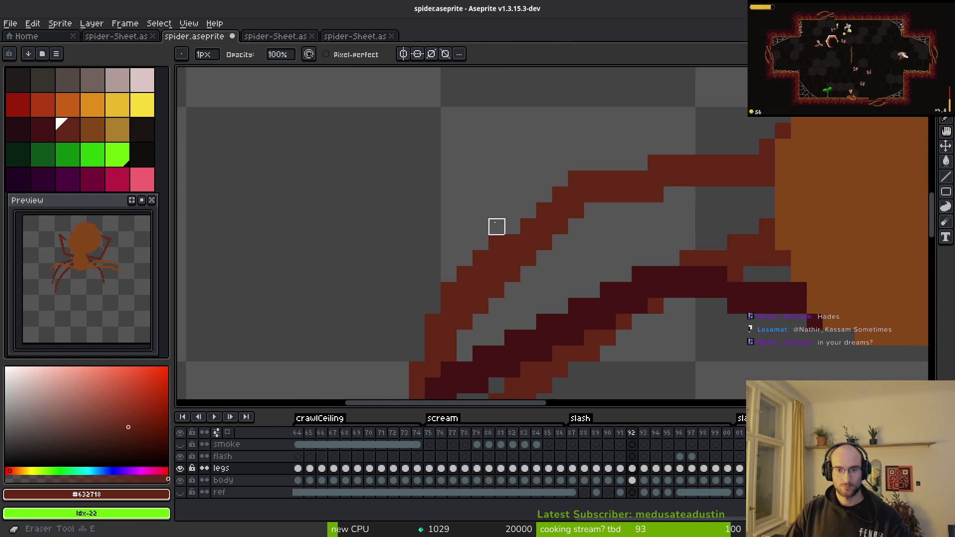
key(b)
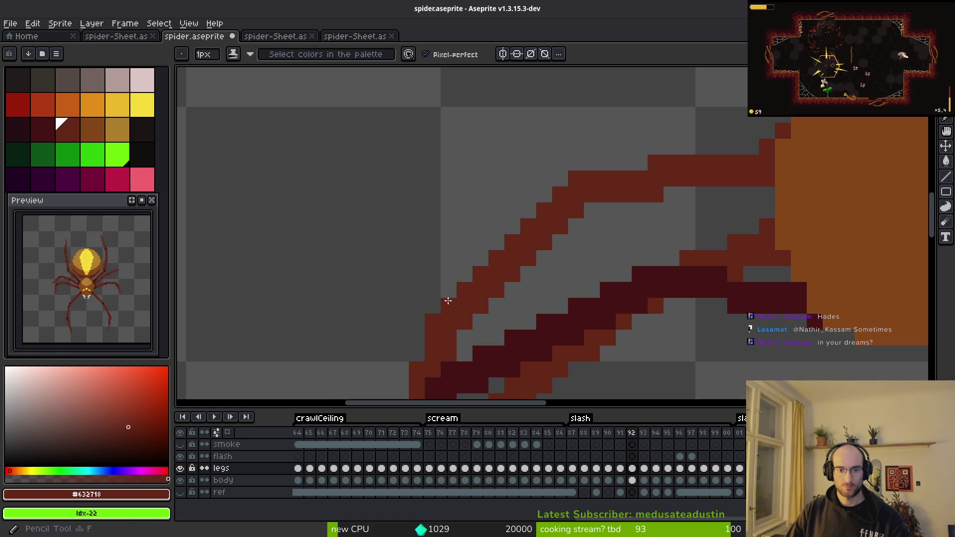
scroll(554, 250, down, 4)
key(i)
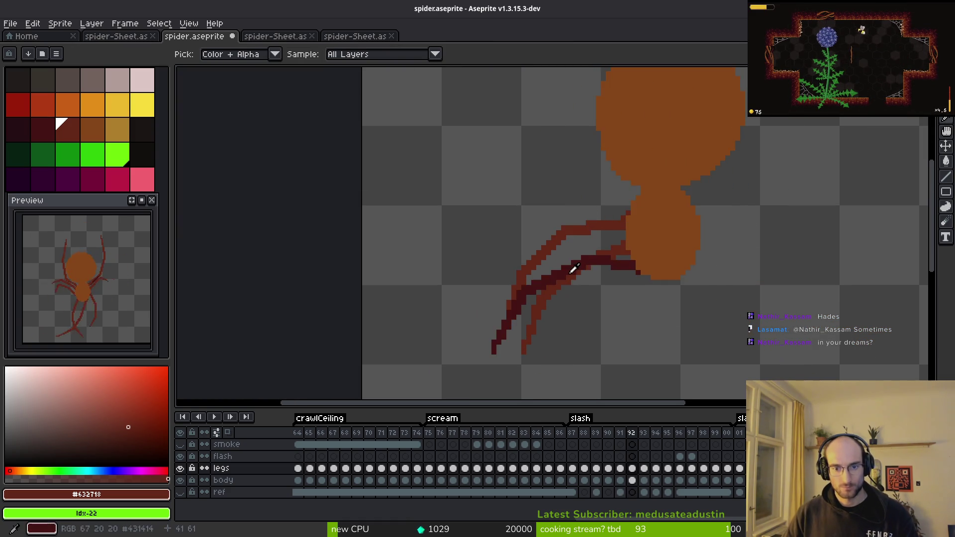
key(b)
scroll(541, 274, up, 3)
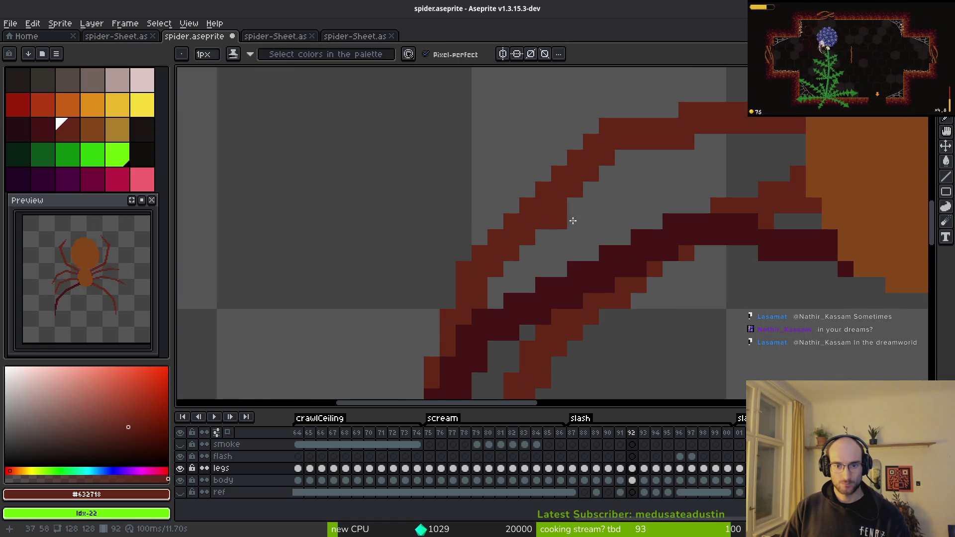
scroll(608, 193, up, 2)
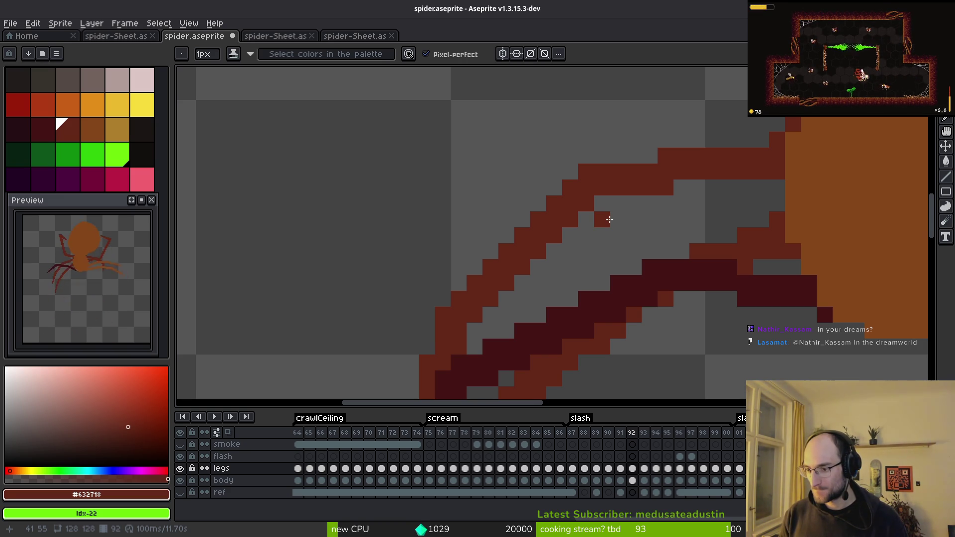
Save spider.aseprite.
key(ctrl+s)
scroll(681, 254, down, 2)
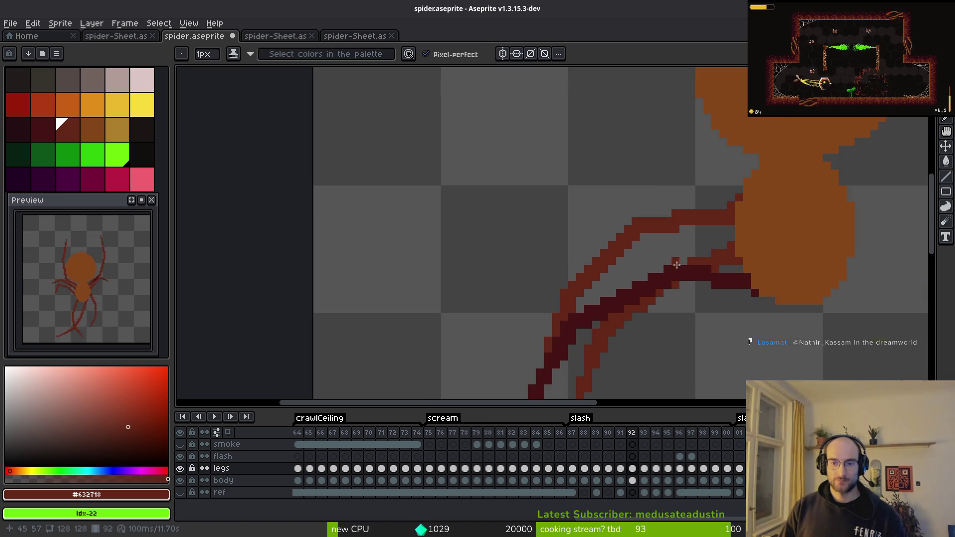
scroll(682, 253, down, 1)
scroll(681, 254, down, 2)
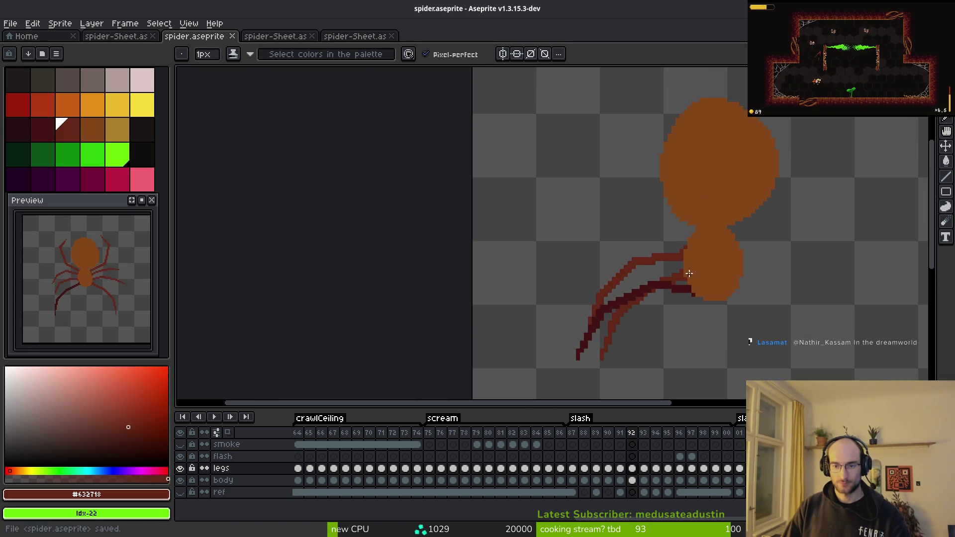
Turn onion skinning back on and compare frame 91 with frame 92 before drawing.
click(227, 433)
scroll(644, 298, right, 2)
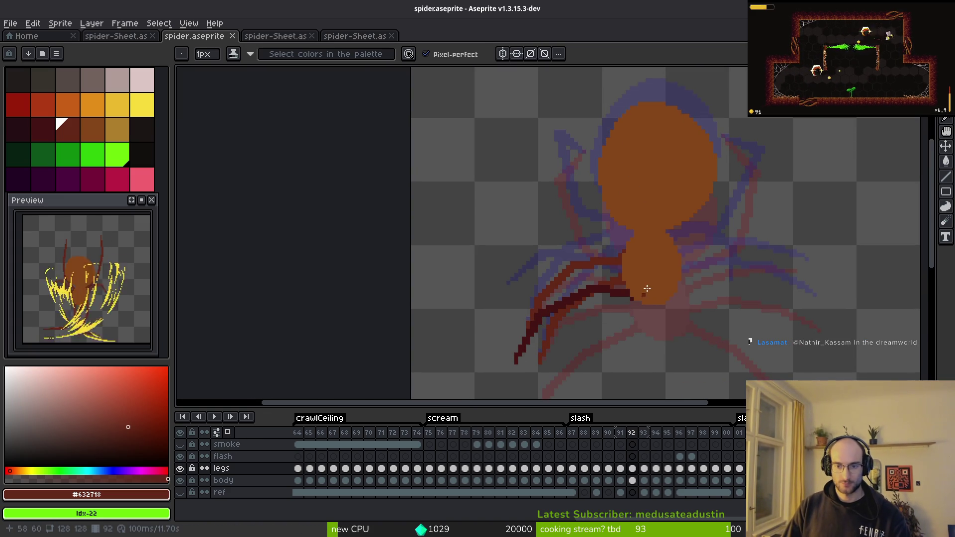
scroll(620, 254, up, 2)
scroll(632, 258, down, 2)
scroll(641, 267, down, 1)
key(i)
key(comma)
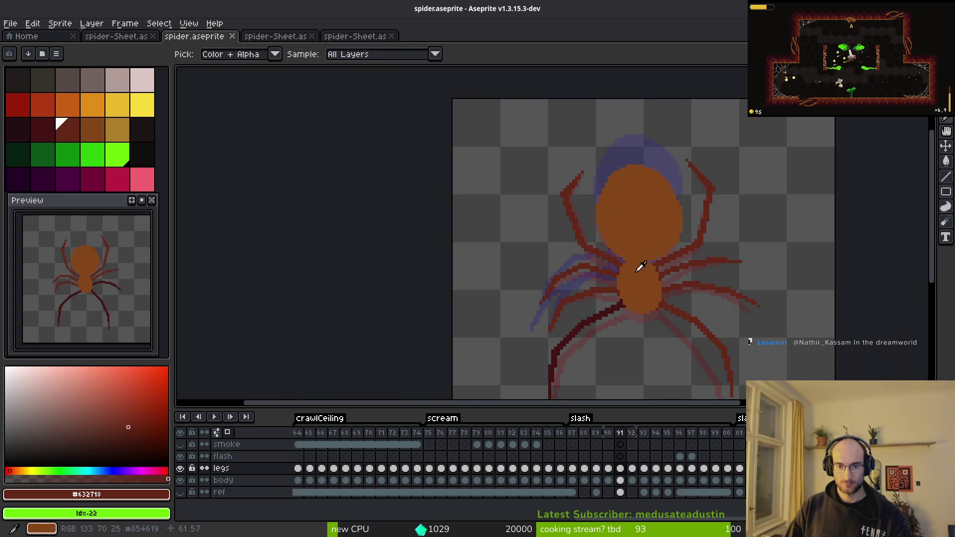
key(period)
key(b)
scroll(619, 241, up, 3)
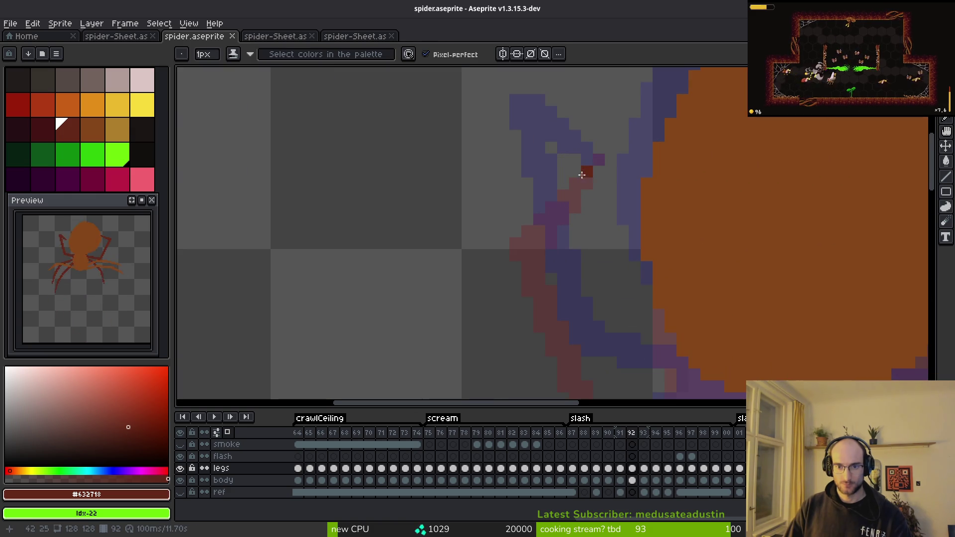
Lay down straight dark red leg lines on frame 92, running from the body dot toward the lower left.
drag(601, 157, 520, 187)
key(ctrl+z)
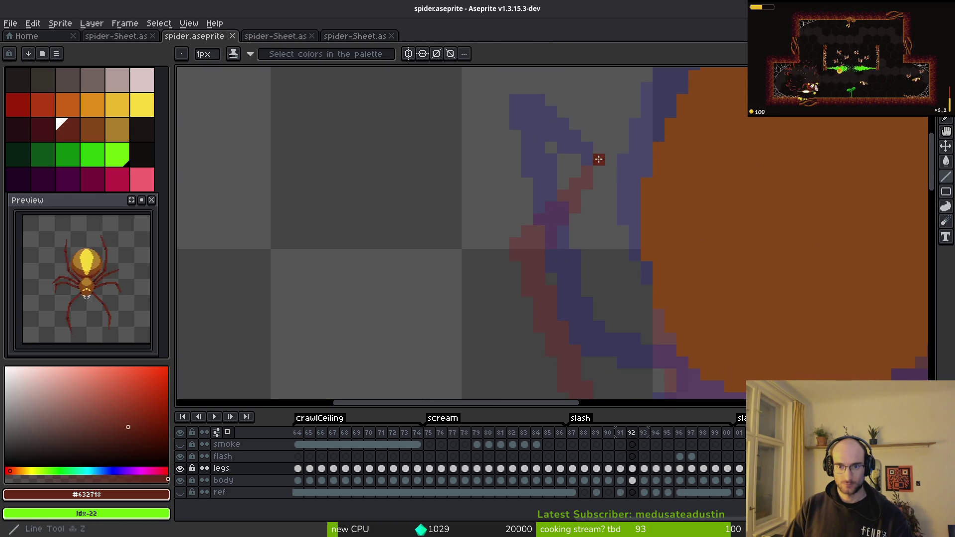
shift+click(509, 180)
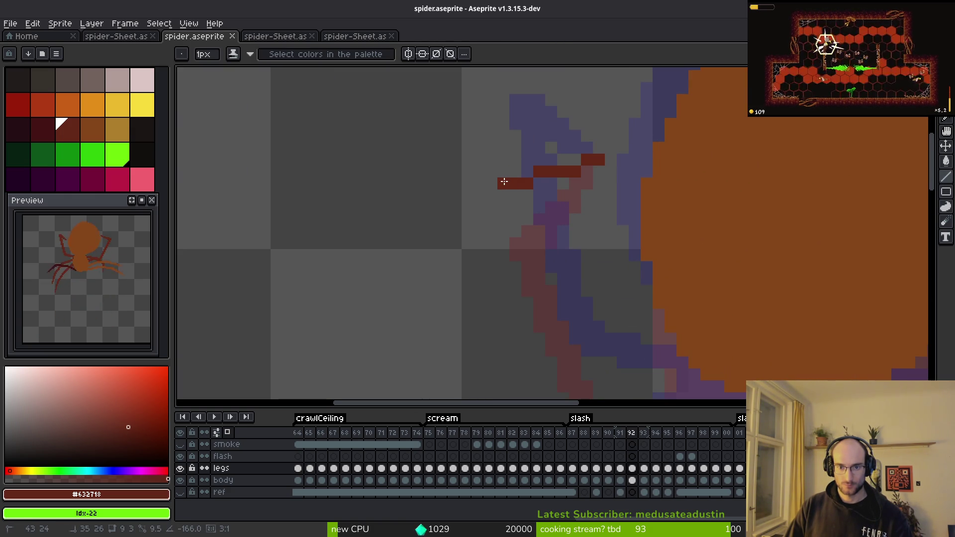
shift+click(510, 181)
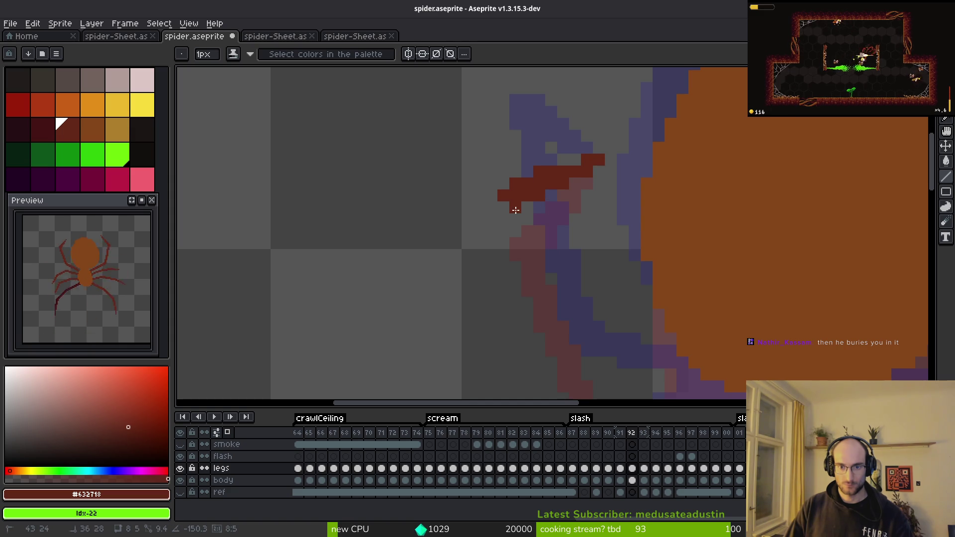
scroll(554, 254, down, 2)
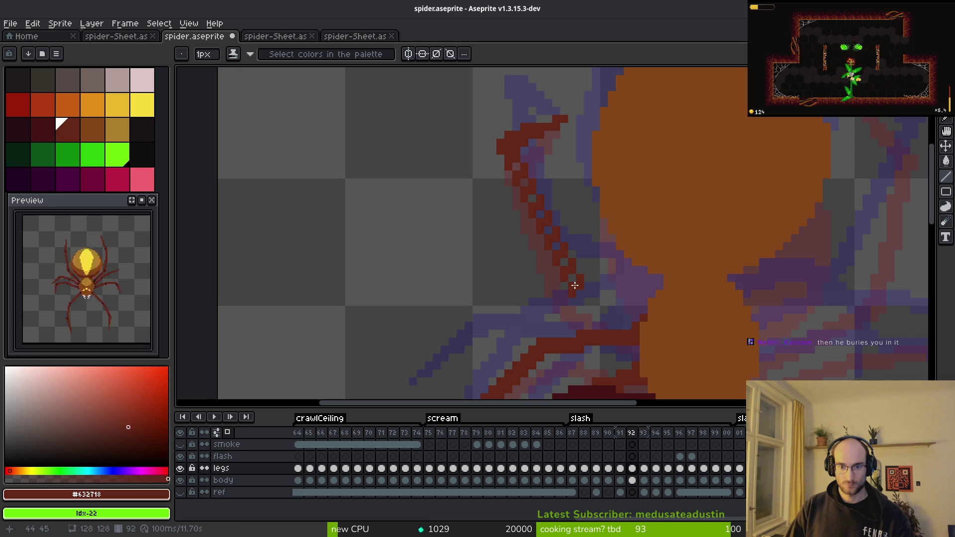
scroll(593, 262, down, 2)
scroll(594, 263, right, 2)
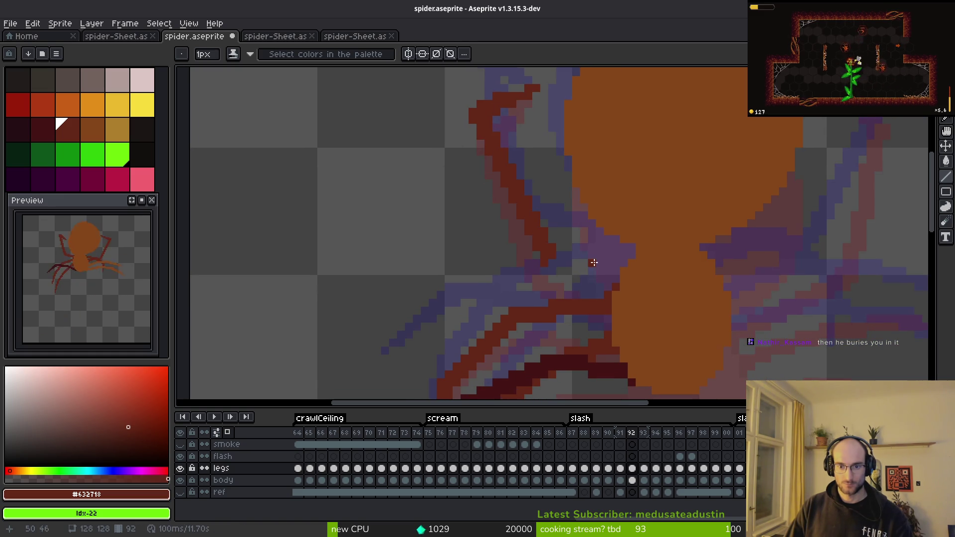
drag(553, 250, 618, 254)
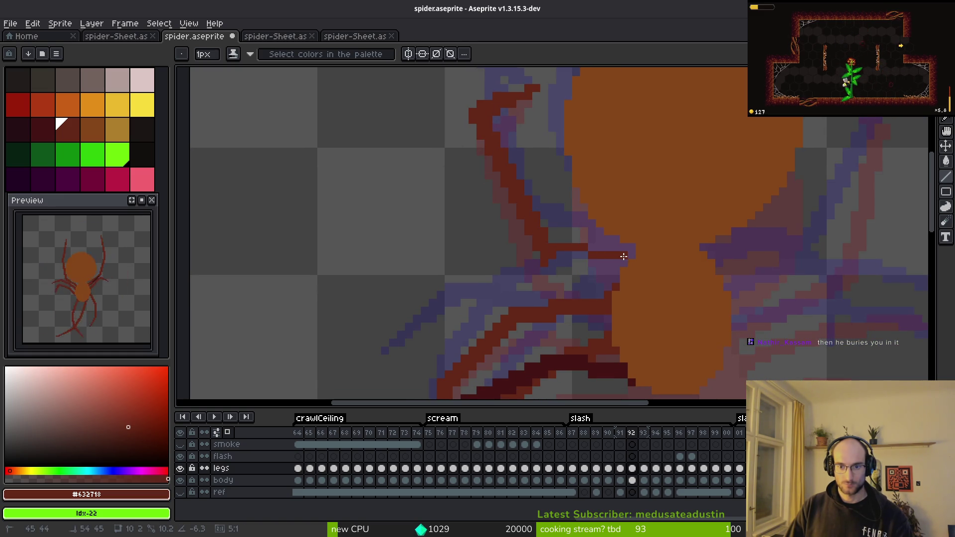
shift+click(624, 262)
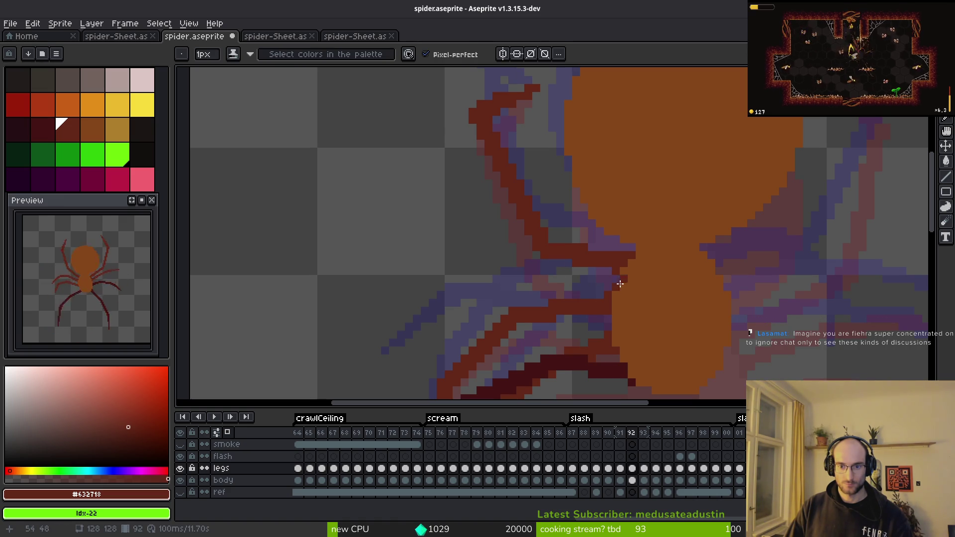
Pencil dark red pixels onto the leg, erase stray pixels, and undo unwanted strokes.
scroll(632, 262, up, 3)
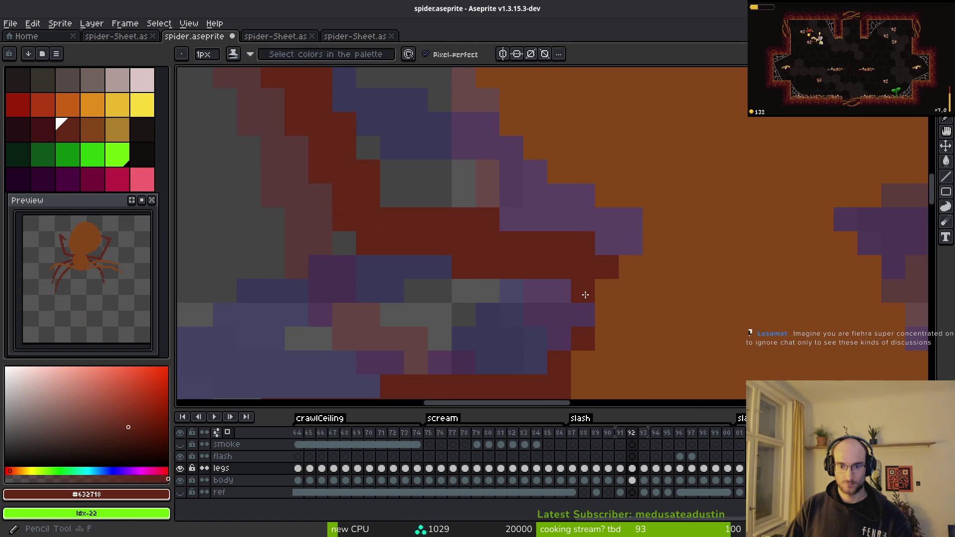
drag(535, 288, 437, 270)
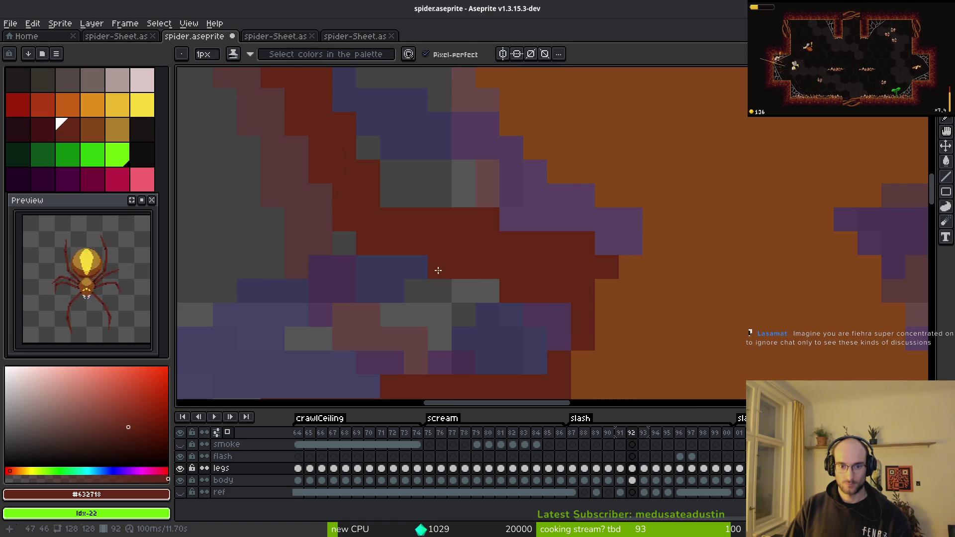
key(e)
mouse_move(462, 216)
mouse_down()
mouse_move(533, 241)
mouse_move(584, 244)
mouse_up()
key(b)
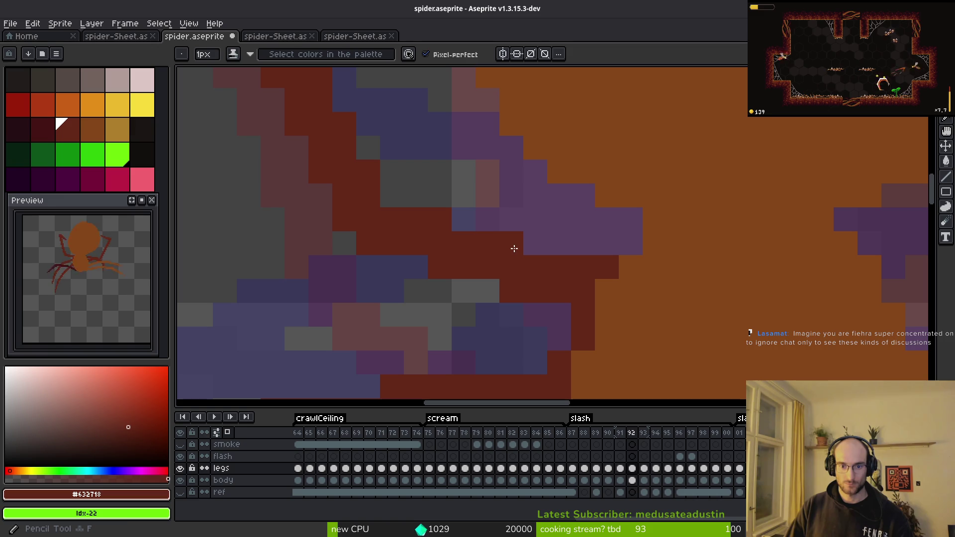
scroll(552, 289, down, 3)
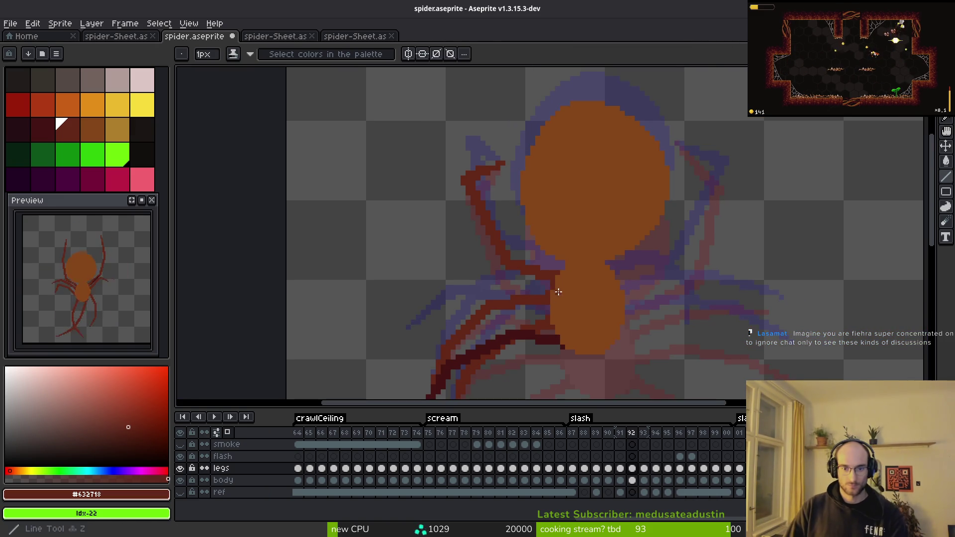
scroll(552, 289, up, 3)
key(ctrl+z)
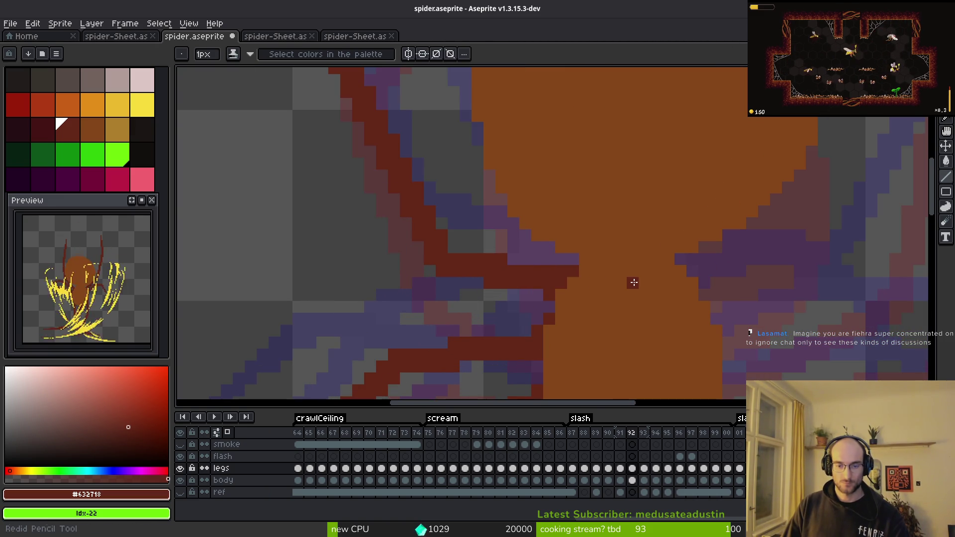
scroll(633, 283, down, 3)
key(ctrl+z)
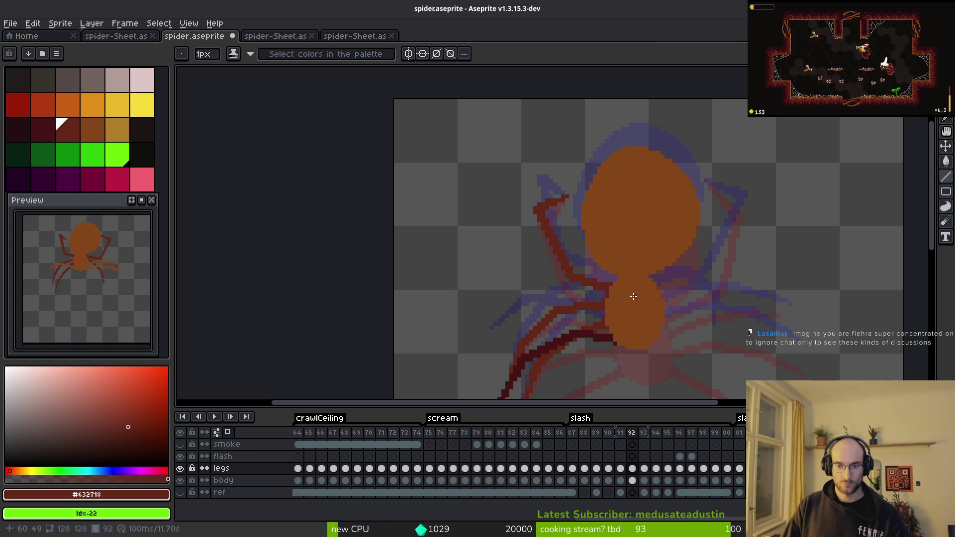
scroll(627, 286, up, 3)
Patch a missing pixel in the leg and tidy it up with the Eraser.
key(b)
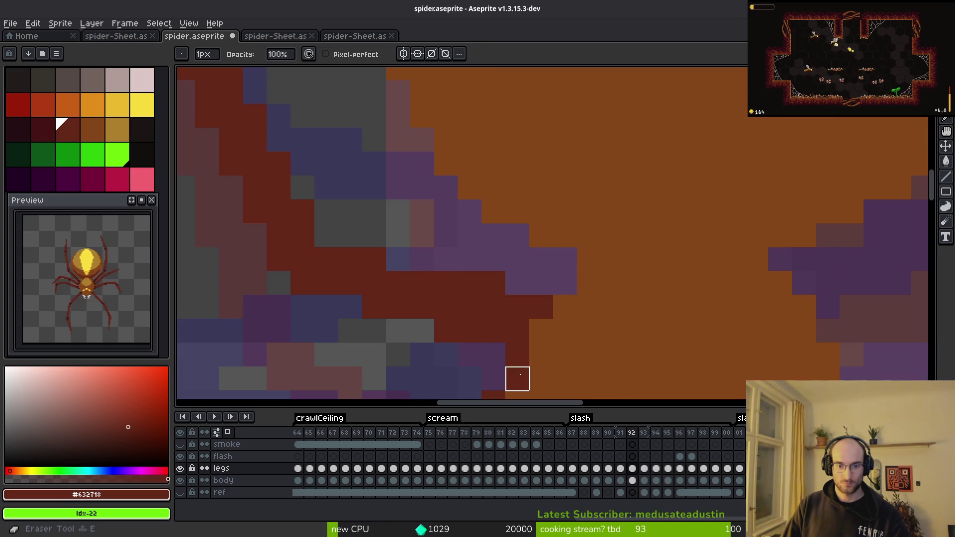
scroll(557, 320, down, 2)
key(shift)
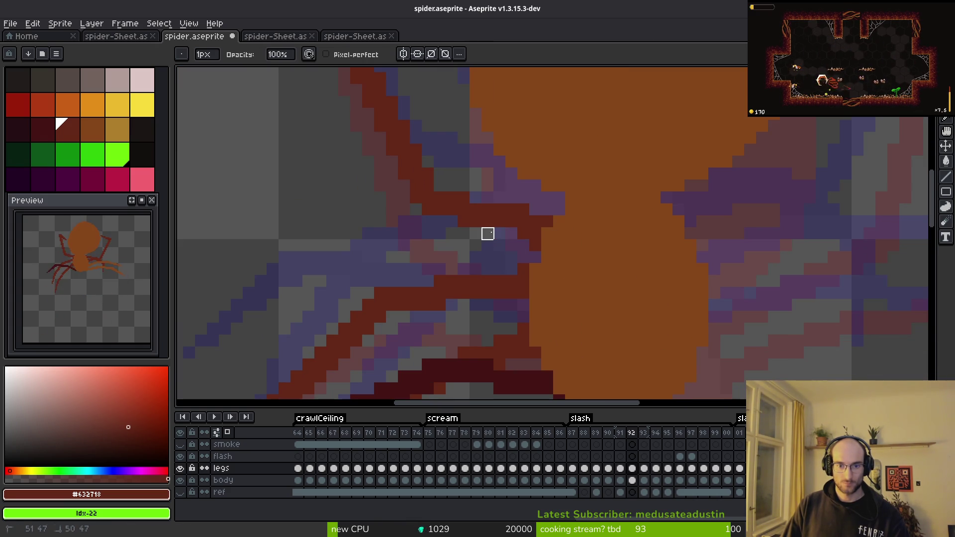
shift+click(511, 234)
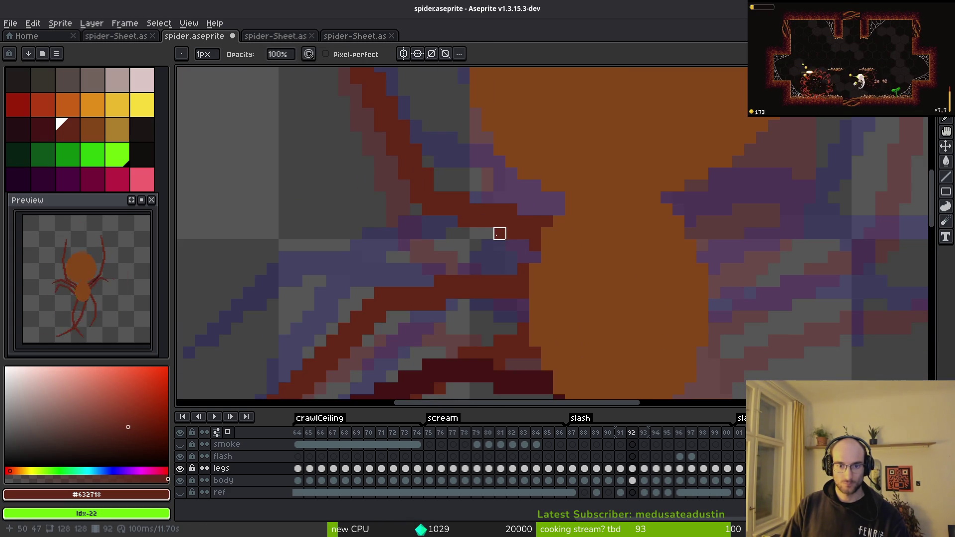
scroll(523, 222, up, 2)
key(e)
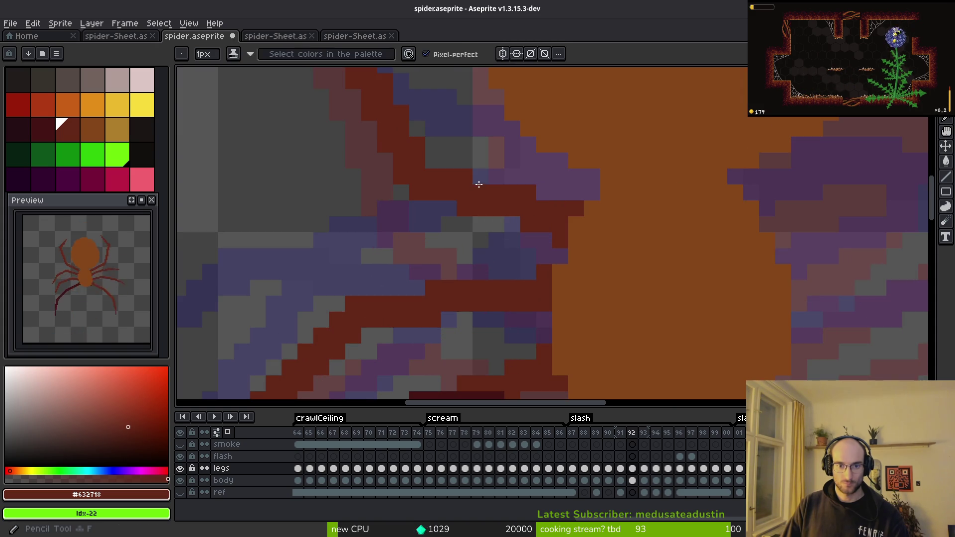
scroll(496, 257, down, 2)
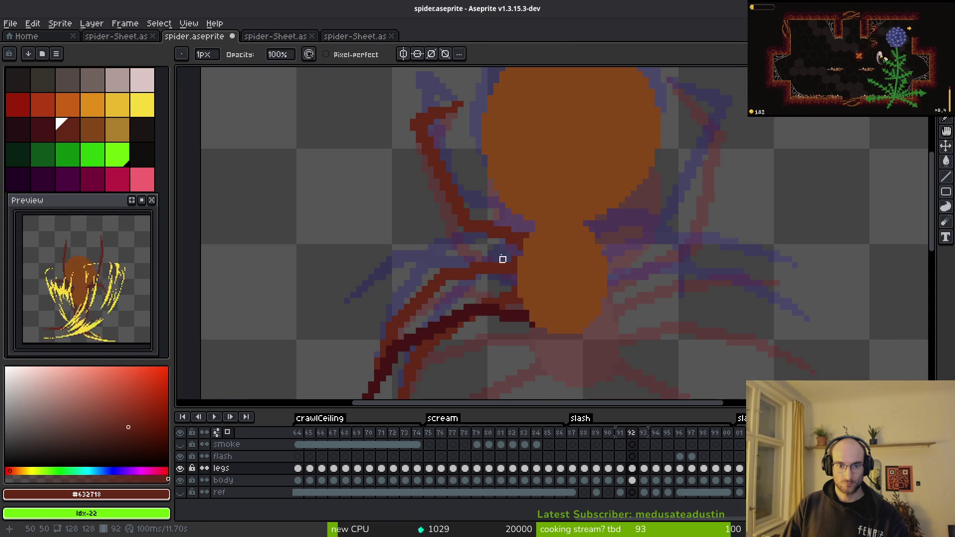
scroll(531, 244, down, 2)
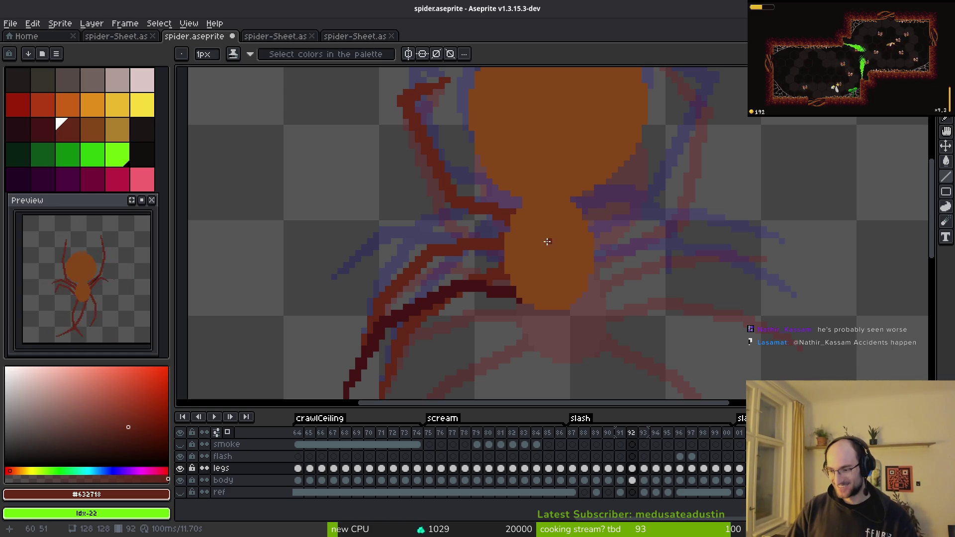
scroll(567, 246, right, 2)
Save spider.aseprite with the redrawn leg.
key(ctrl+s)
scroll(567, 247, down, 1)
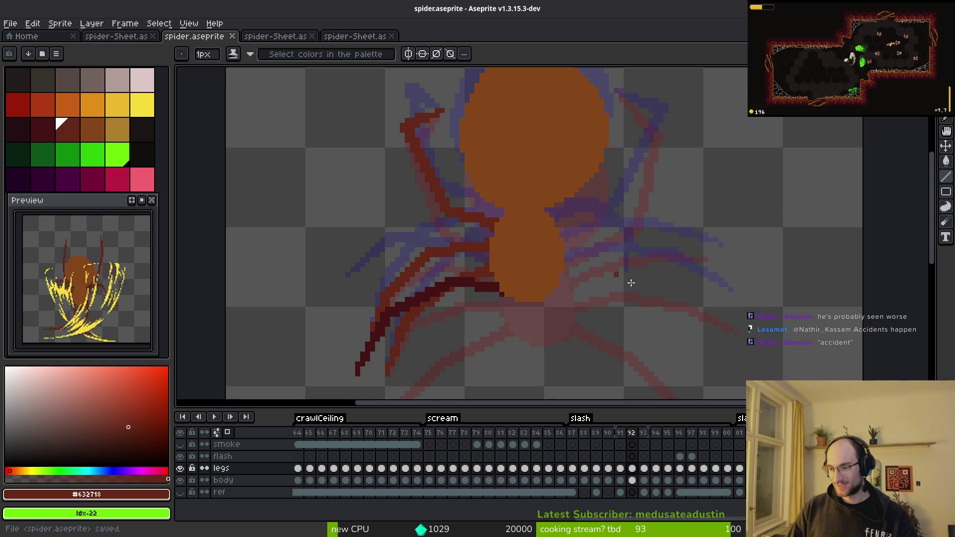
scroll(608, 273, right, 2)
scroll(527, 254, left, 2)
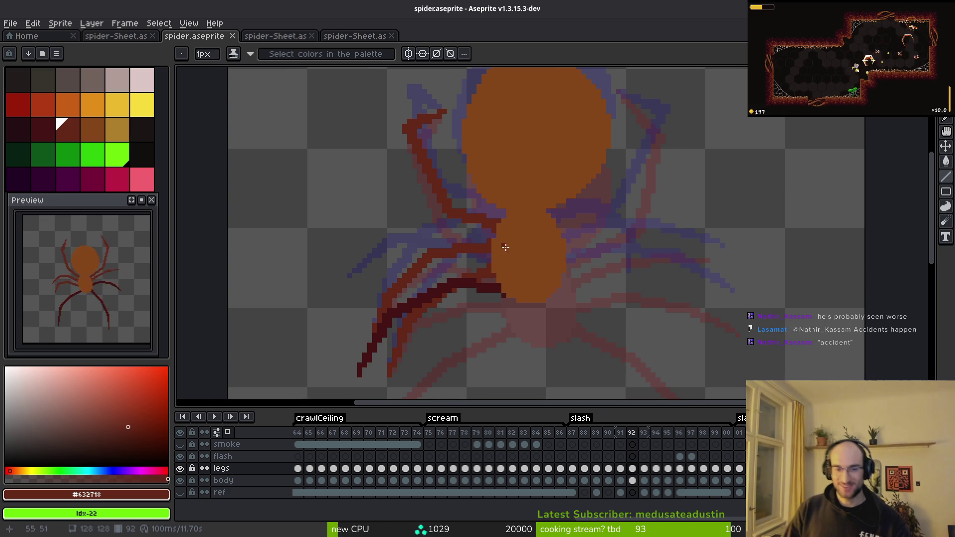
scroll(506, 248, down, 1)
scroll(448, 199, up, 3)
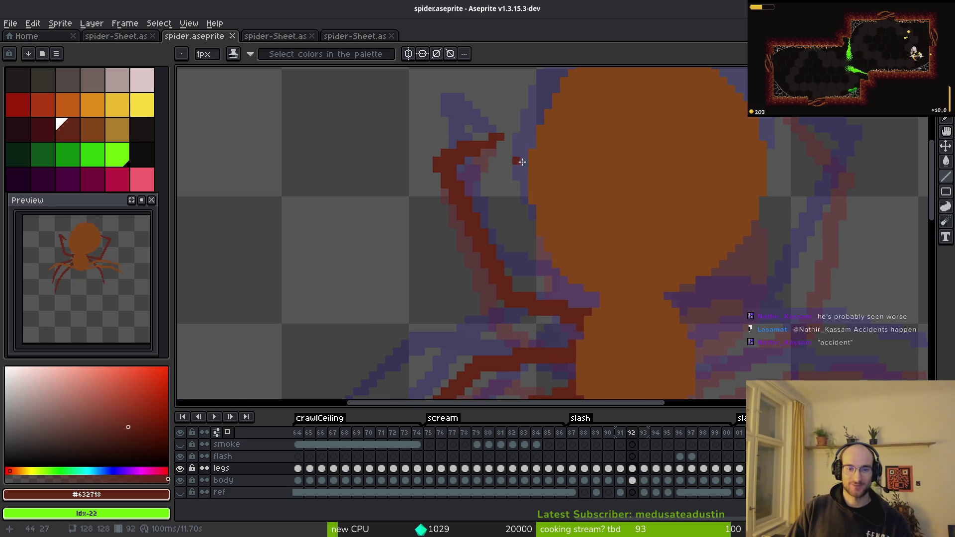
Add a red pixel at the leg tip and erase the stray red pixel beside it.
click(486, 139)
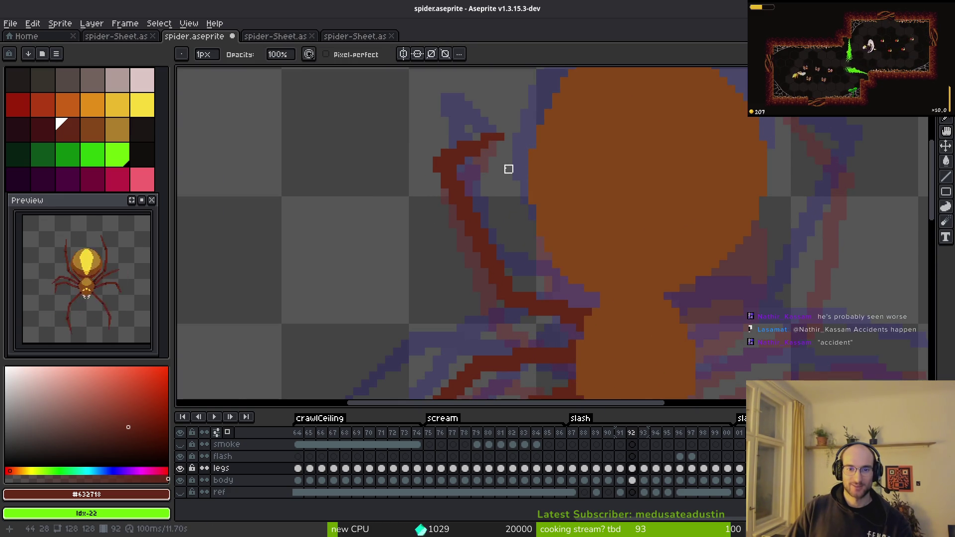
scroll(493, 169, up, 2)
key(f)
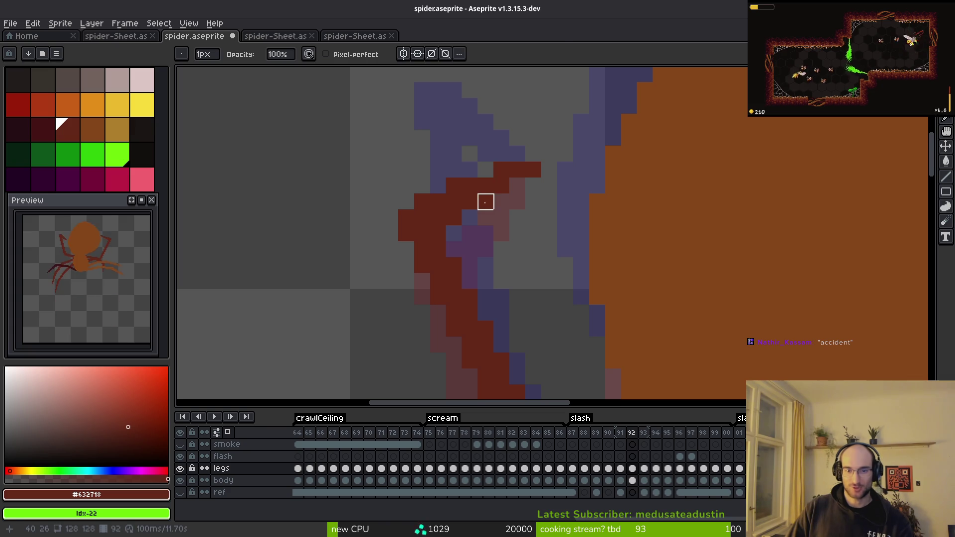
key(e)
click(486, 170)
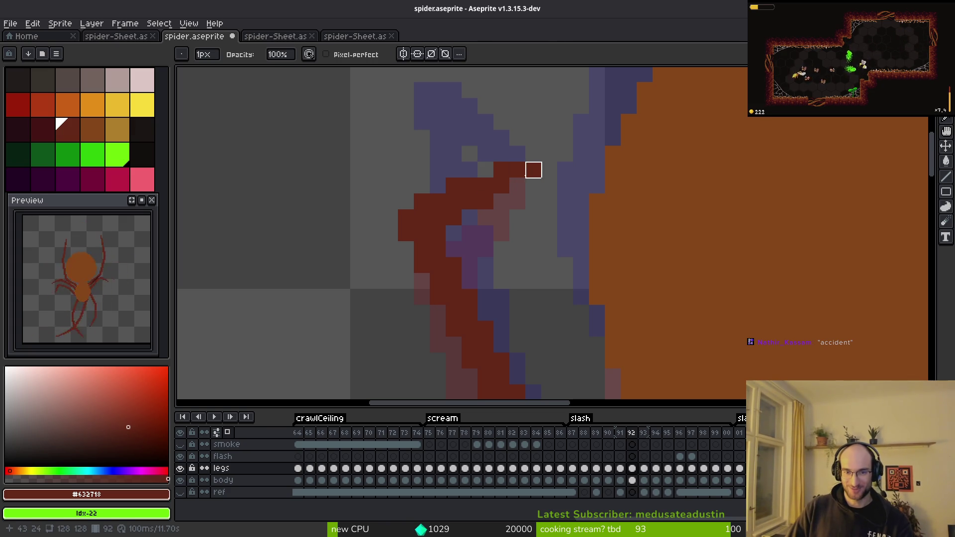
scroll(581, 233, down, 3)
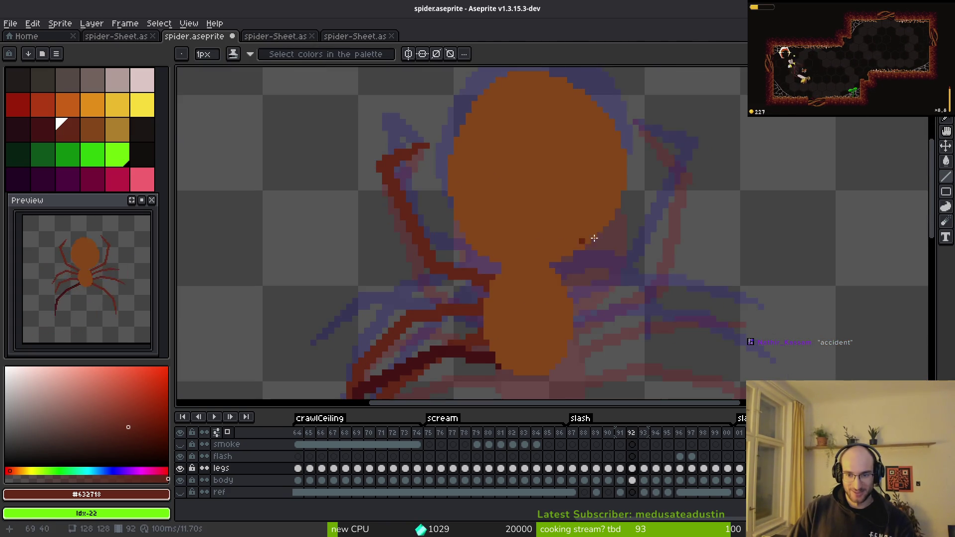
Step between frames 91 and 92 to compare the lower legs.
key(i)
mouse_move(550, 284)
mouse_down()
mouse_move(516, 245)
mouse_move(544, 298)
mouse_up()
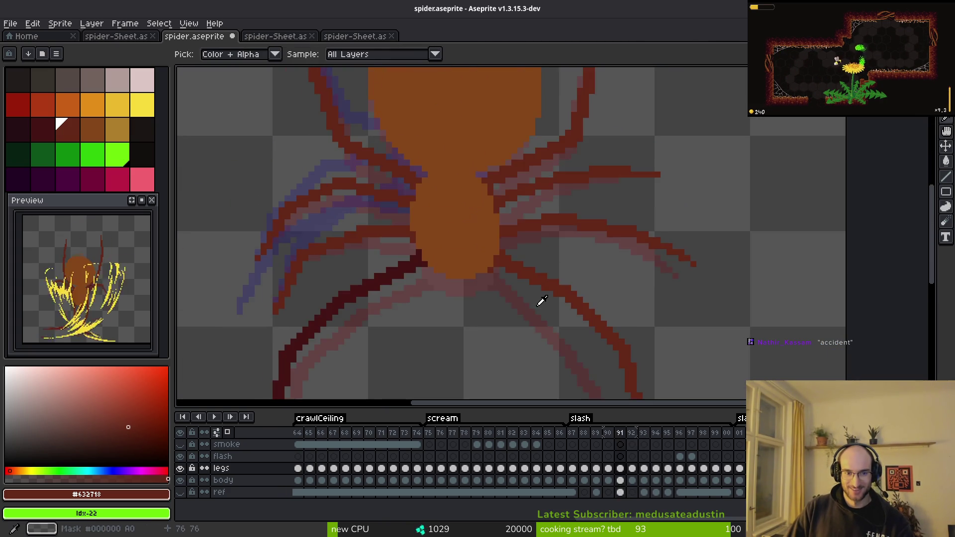
key(b)
scroll(512, 294, up, 1)
key(comma)
key(i)
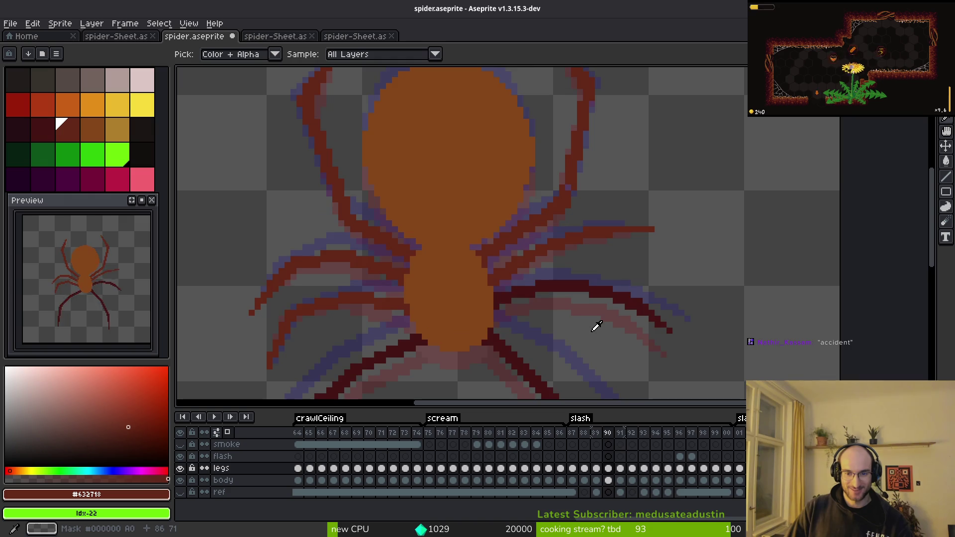
mouse_move(594, 330)
mouse_down()
mouse_move(567, 261)
mouse_move(587, 333)
mouse_up()
scroll(607, 324, up, 1)
key(b)
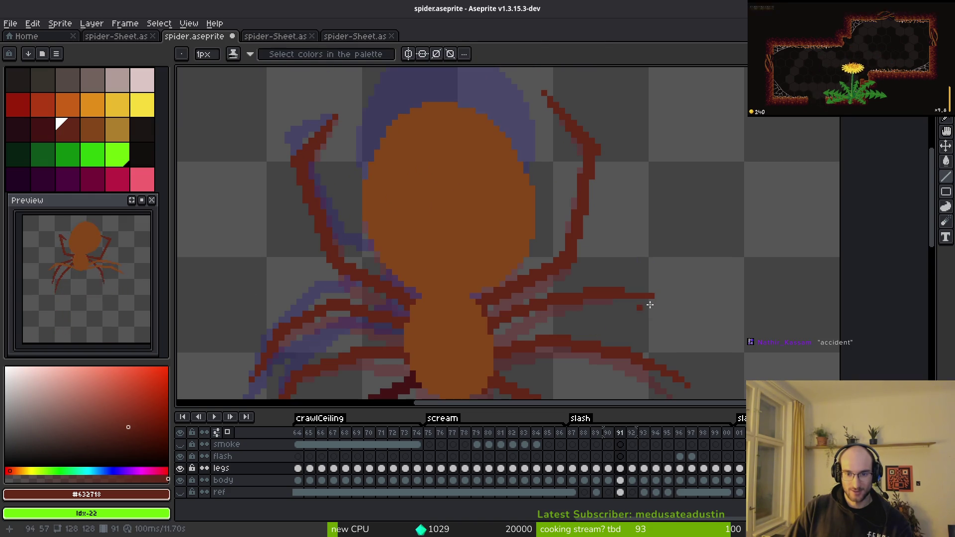
key(period)
scroll(622, 298, up, 3)
Check the right leg in frame 91, then place a dark red pixel on it in frame 92.
drag(618, 298, 516, 266)
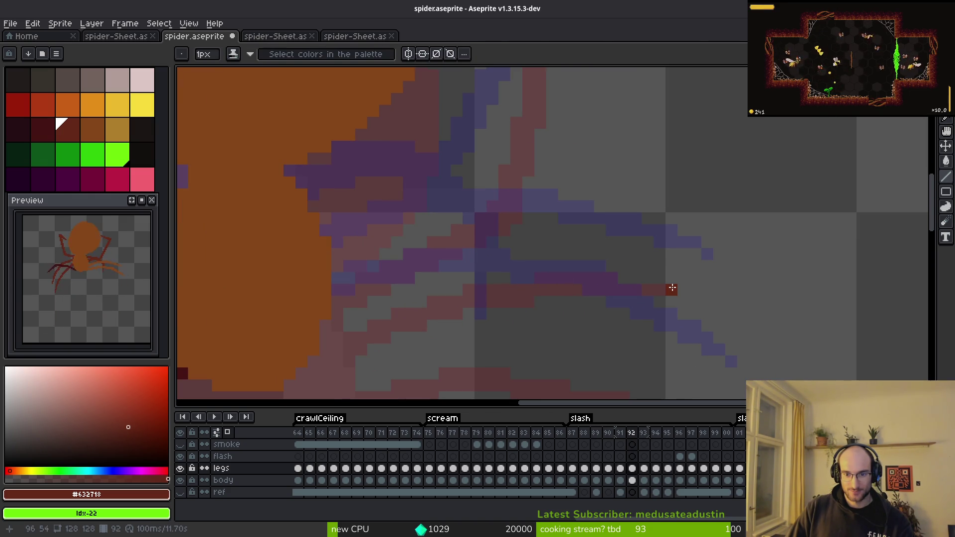
key(i)
key(comma)
key(period)
key(comma)
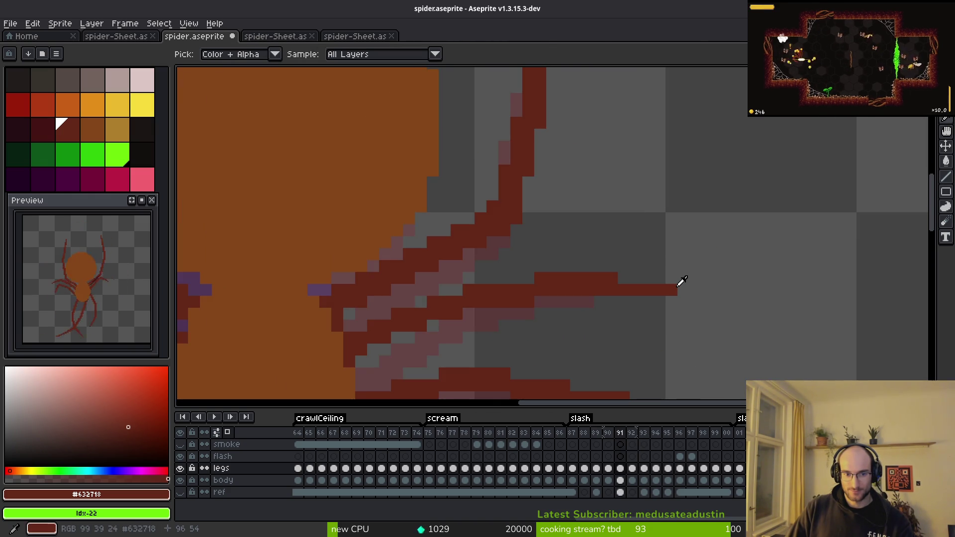
key(b)
key(period)
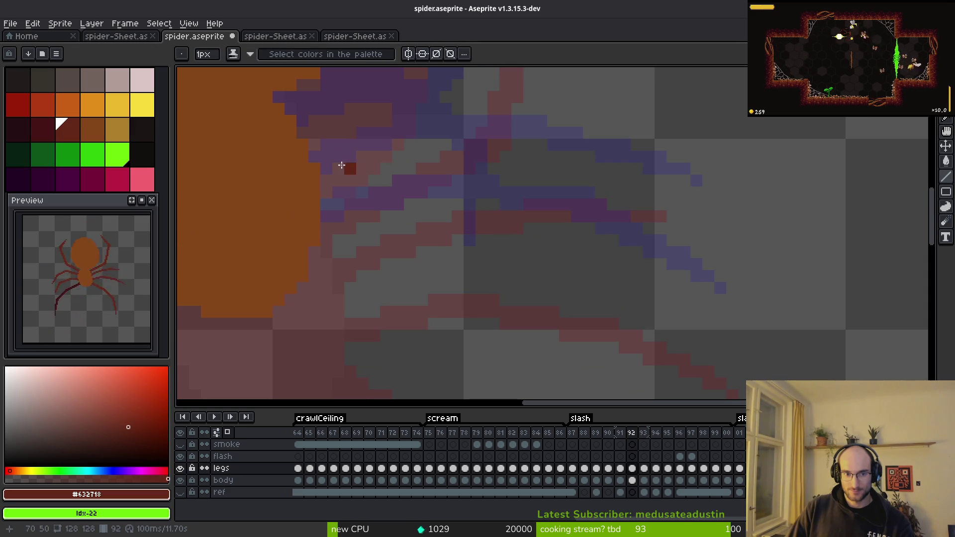
click(326, 180)
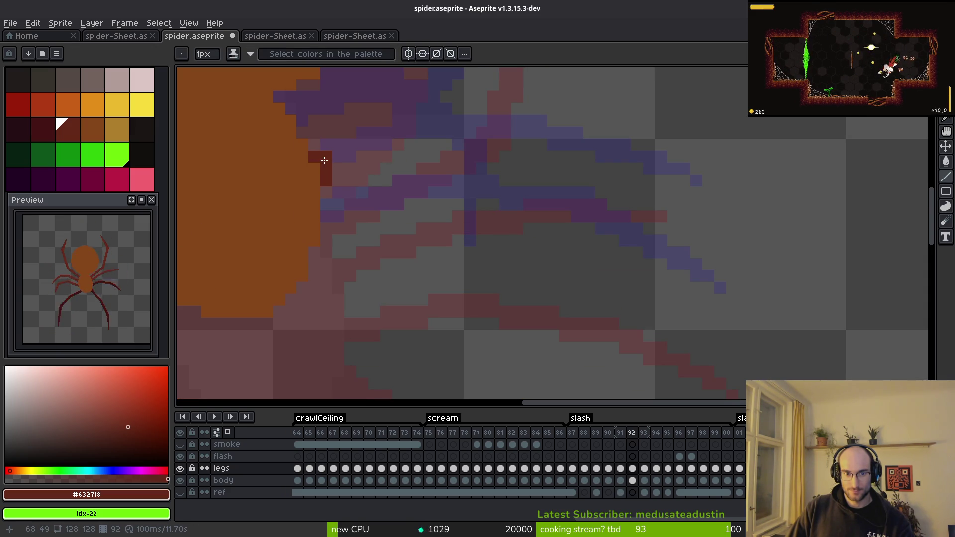
Paint a dark red leg segment rightward on frame 92, matching frame 91.
key(comma)
key(i)
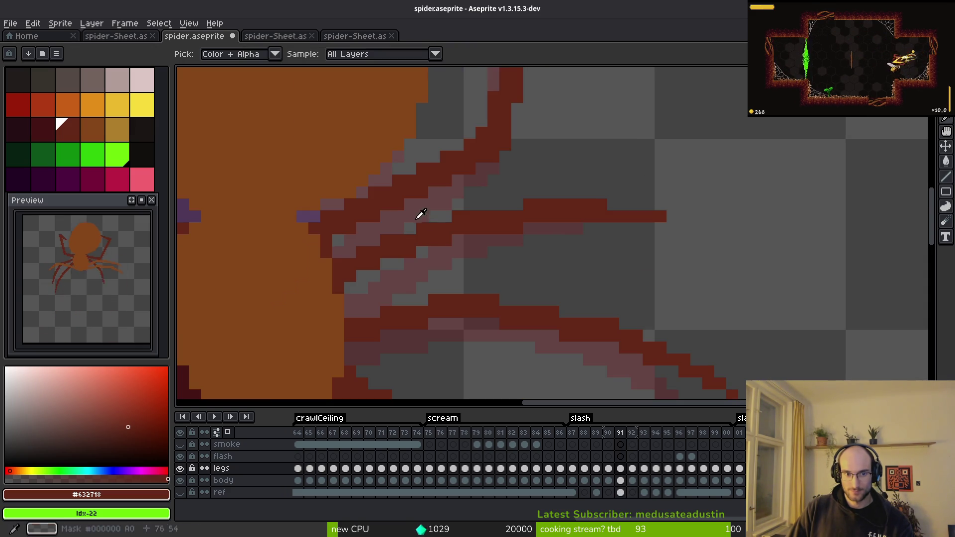
click(446, 239)
key(period)
key(b)
drag(332, 158, 376, 164)
Flip between frames 91, 92 and 93 to compare the leg's position.
key(comma)
key(i)
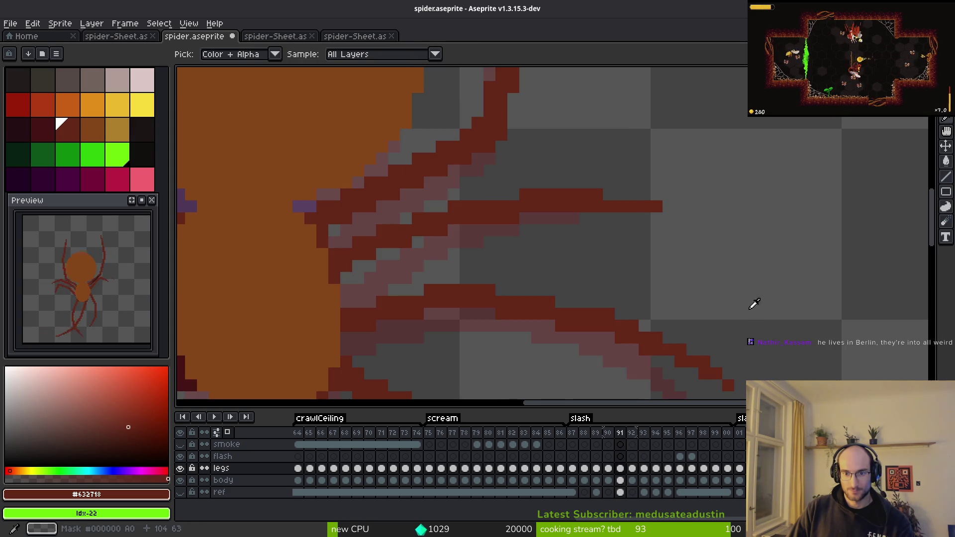
scroll(667, 258, down, 4)
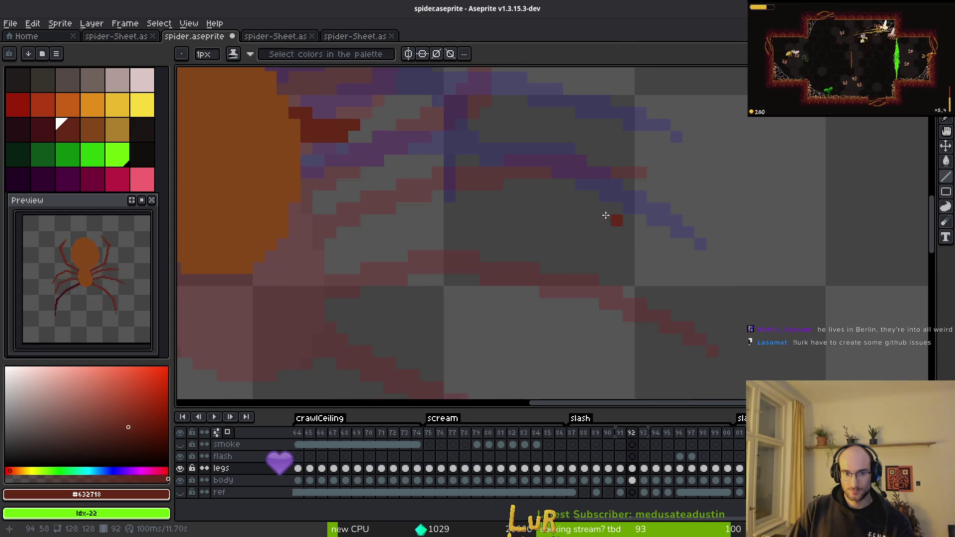
key(period)
key(b)
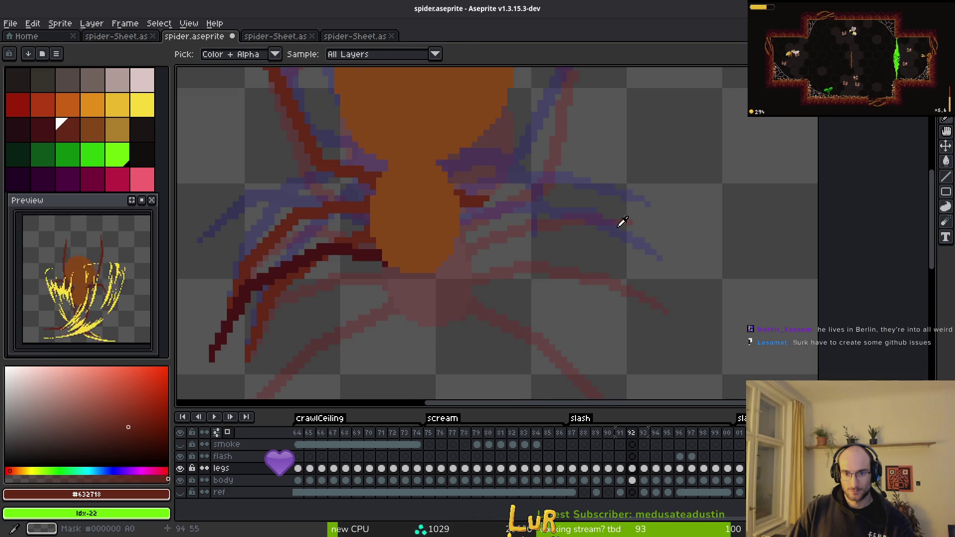
scroll(612, 279, up, 4)
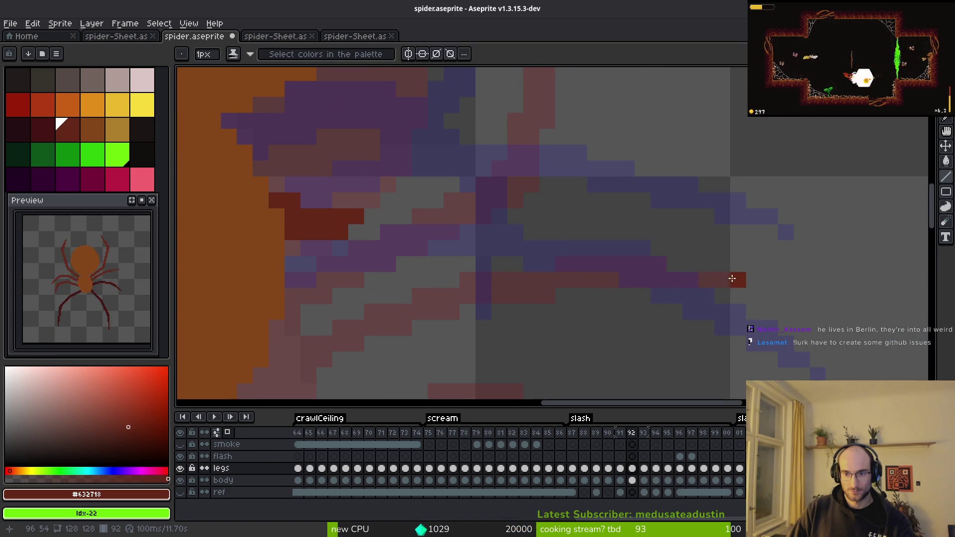
key(comma)
key(i)
key(period)
key(period)
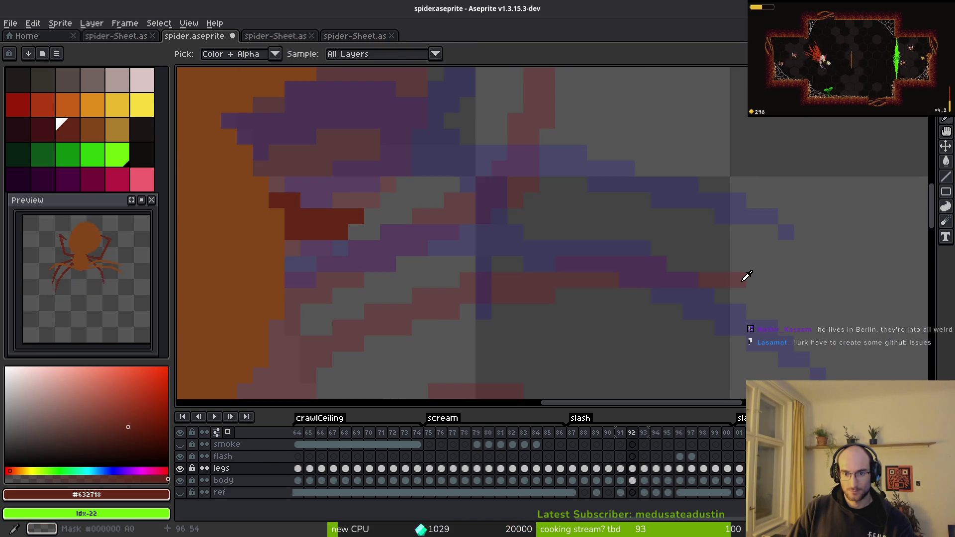
key(b)
scroll(615, 244, down, 3)
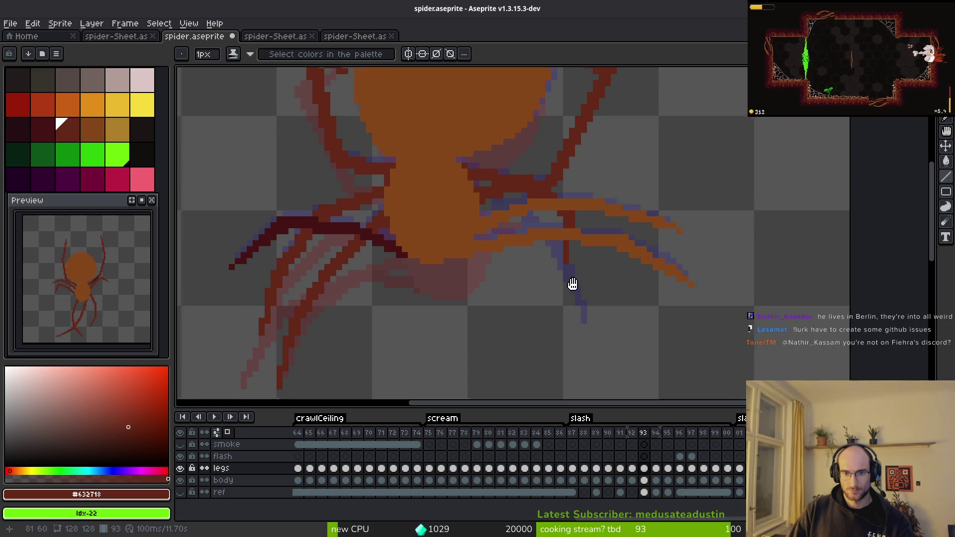
scroll(569, 279, down, 2)
Back on frame 92, sample the darker leg colour from the sprite for drawing.
key(i)
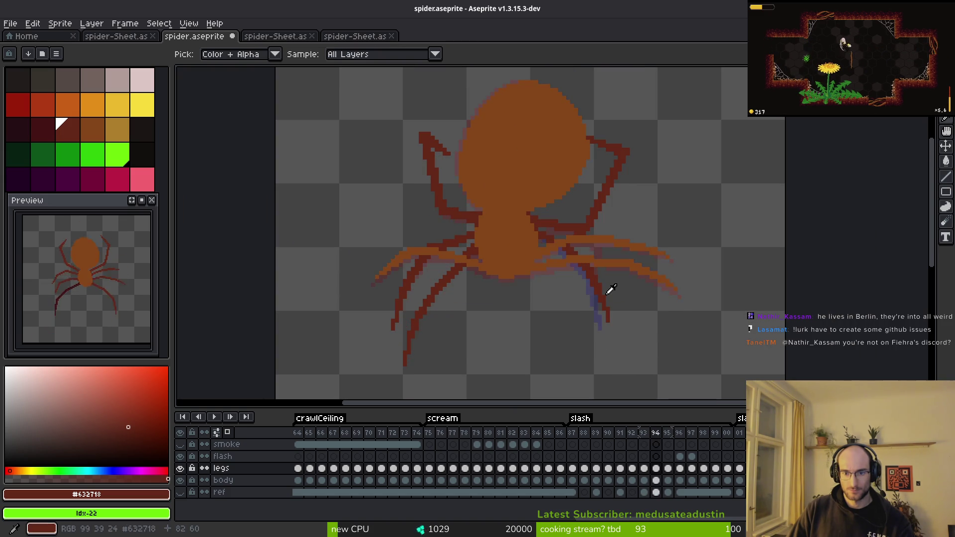
key(Left)
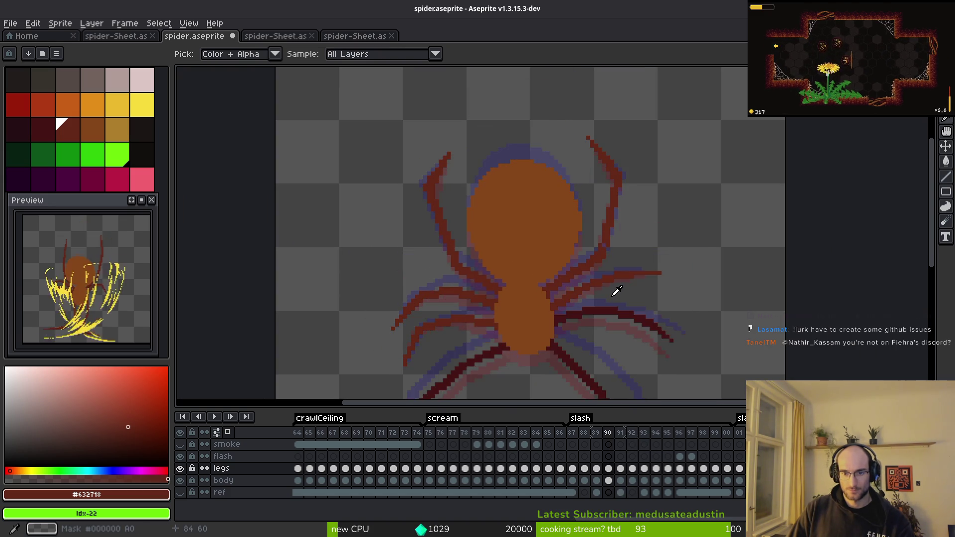
click(613, 269)
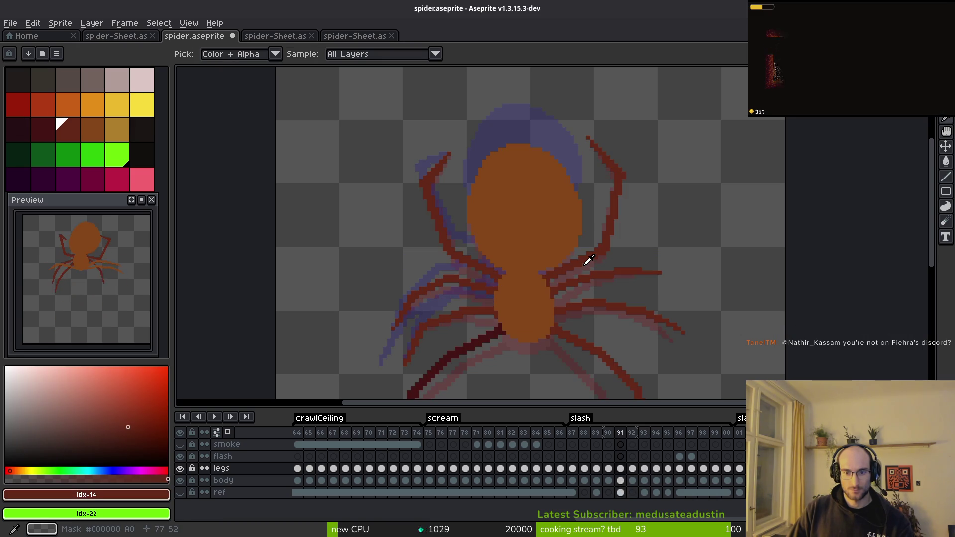
key(b)
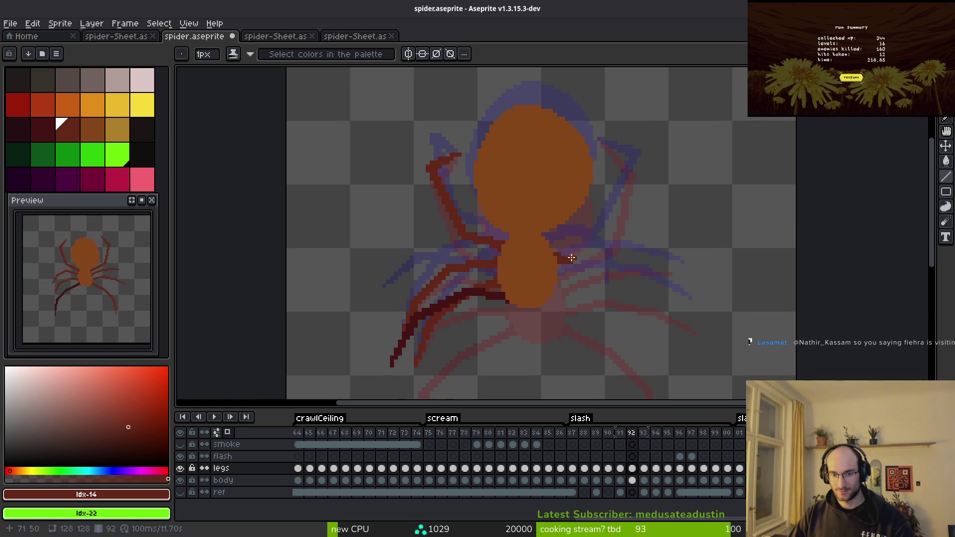
Flip between frames 91 and 92 to compare the spider's leg poses.
scroll(572, 255, up, 4)
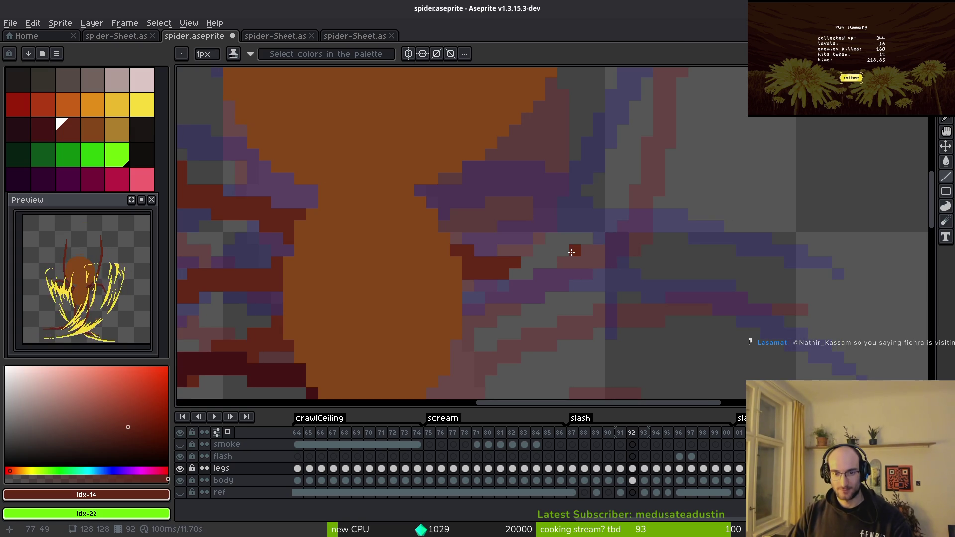
scroll(567, 273, down, 4)
key(Left)
key(i)
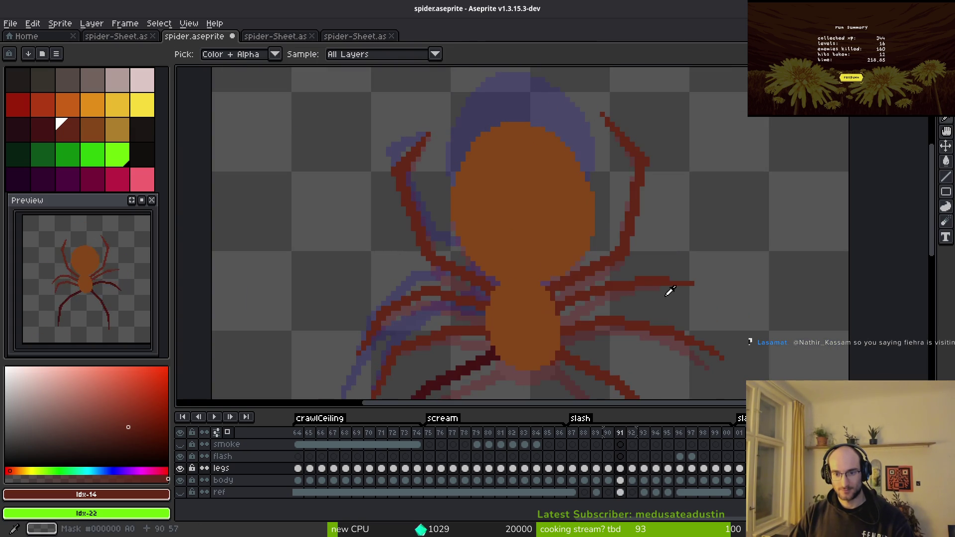
key(Right)
key(Right)
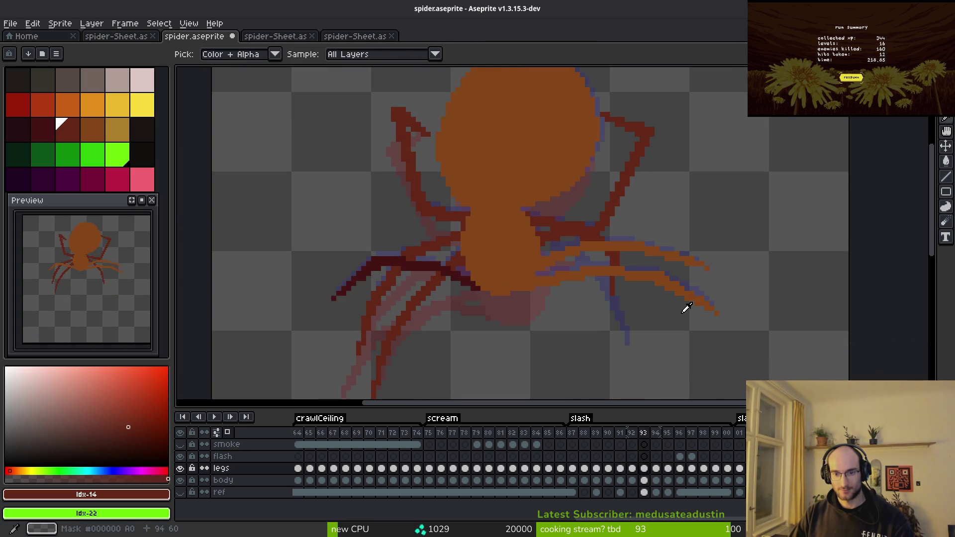
key(Left)
key(Left)
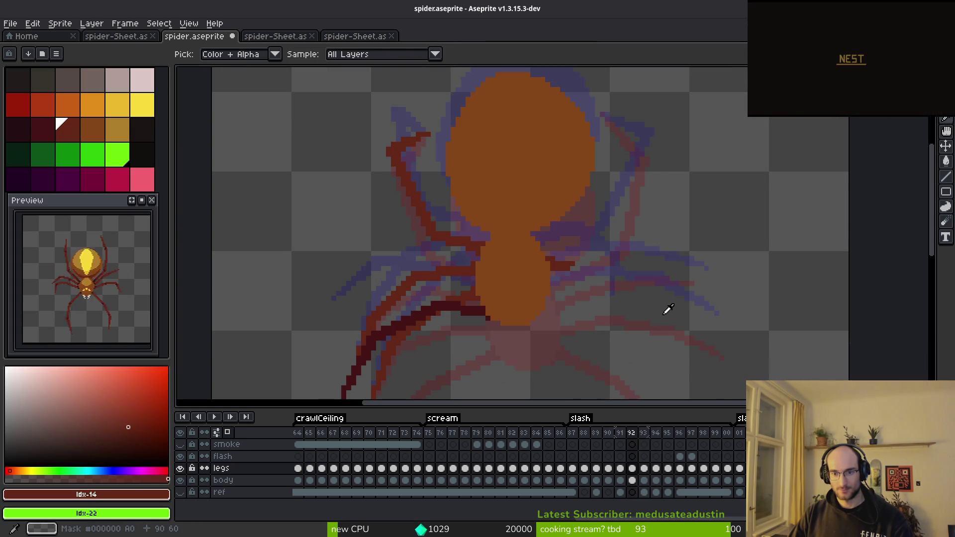
key(Right)
key(Right)
key(Left)
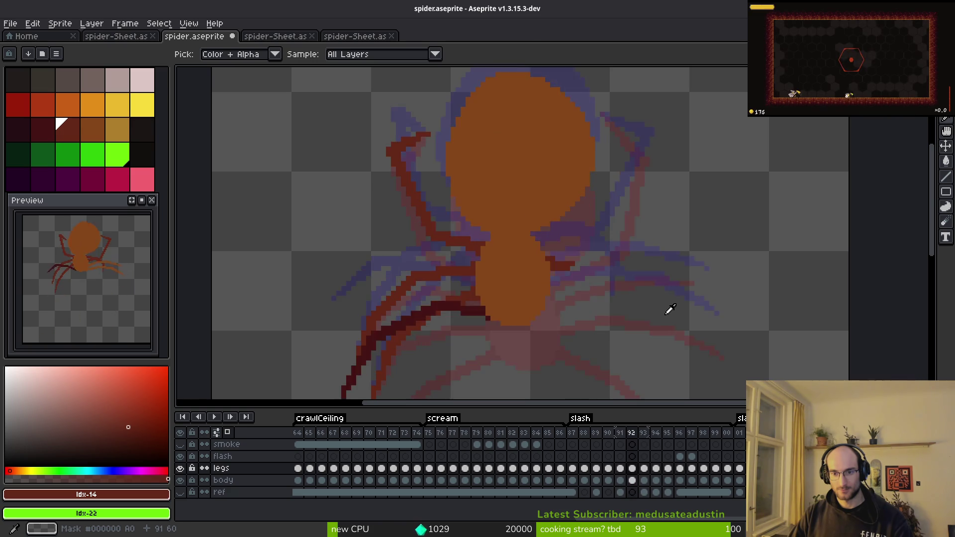
scroll(663, 298, up, 1)
scroll(662, 298, up, 2)
scroll(650, 292, up, 1)
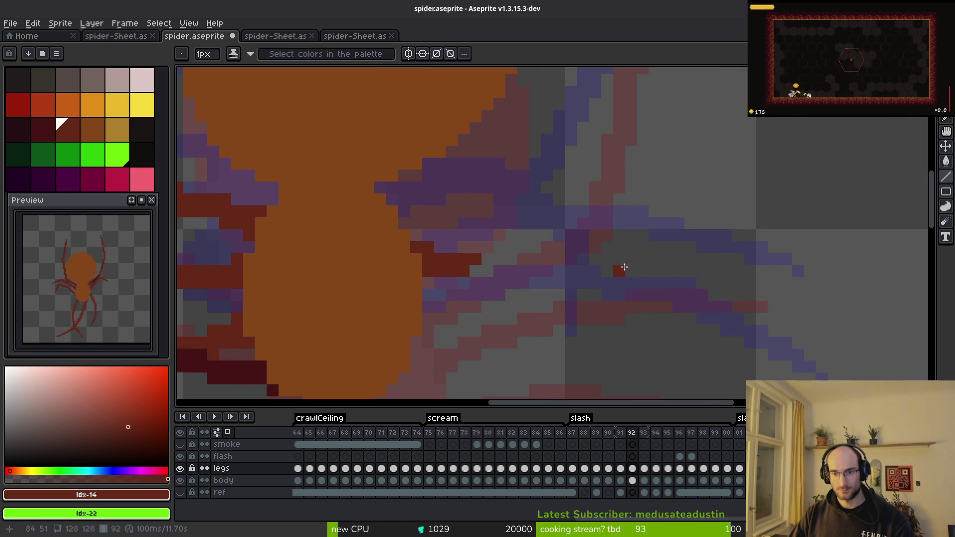
key(Right)
key(Left)
Draw dark red leg lines on frame 92: an up-left diagonal and a gap-free horizontal band.
mouse_move(756, 304)
mouse_down()
mouse_move(620, 259)
mouse_move(640, 254)
mouse_up()
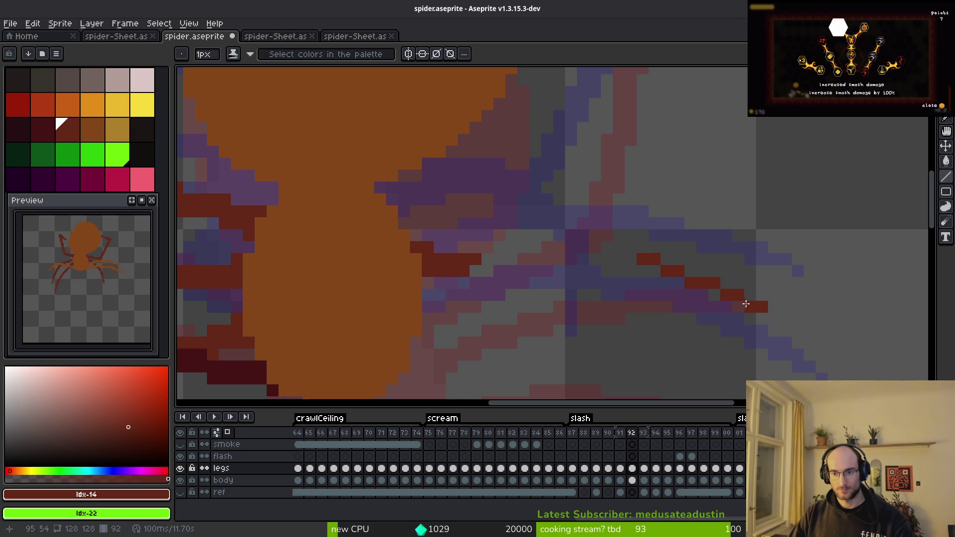
click(725, 282)
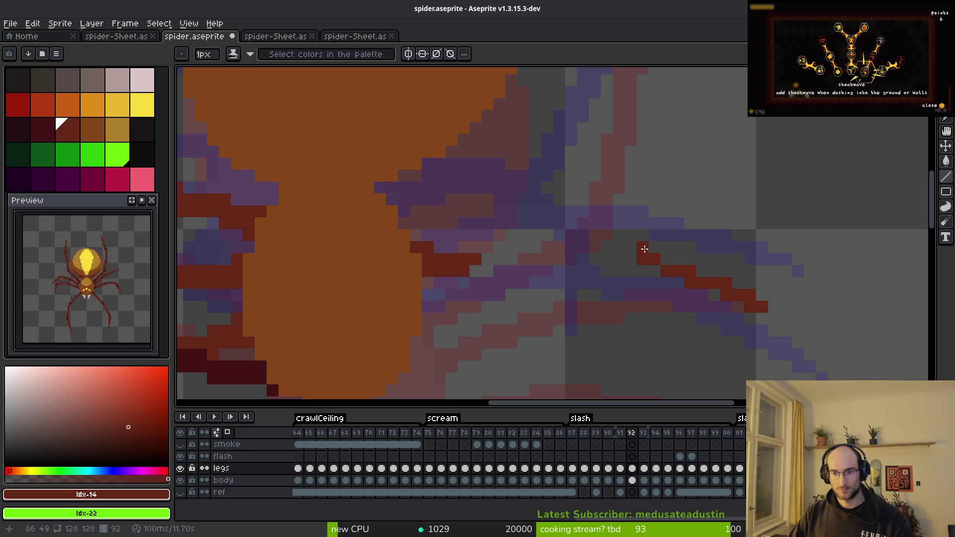
click(667, 259)
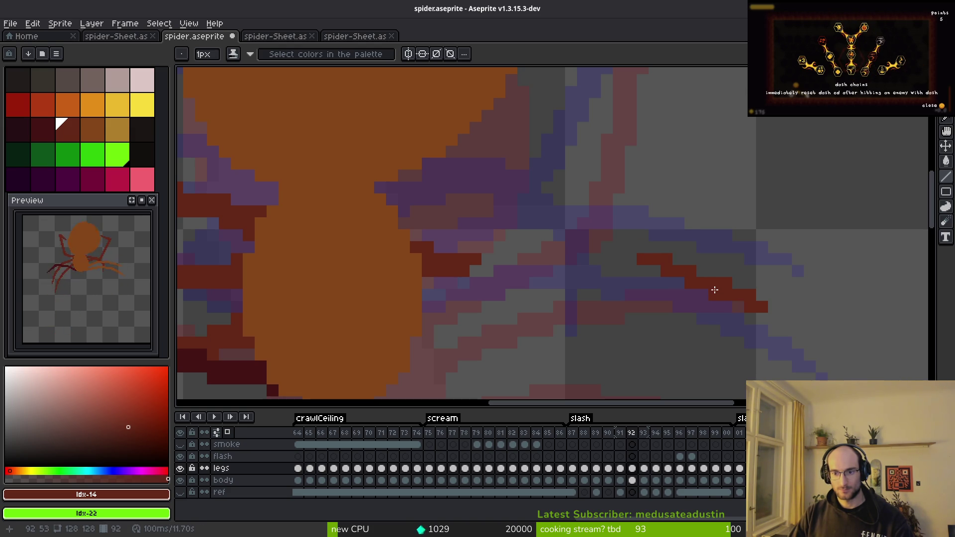
click(680, 279)
mouse_move(649, 259)
mouse_down()
mouse_move(523, 256)
mouse_move(543, 246)
mouse_move(547, 258)
mouse_up()
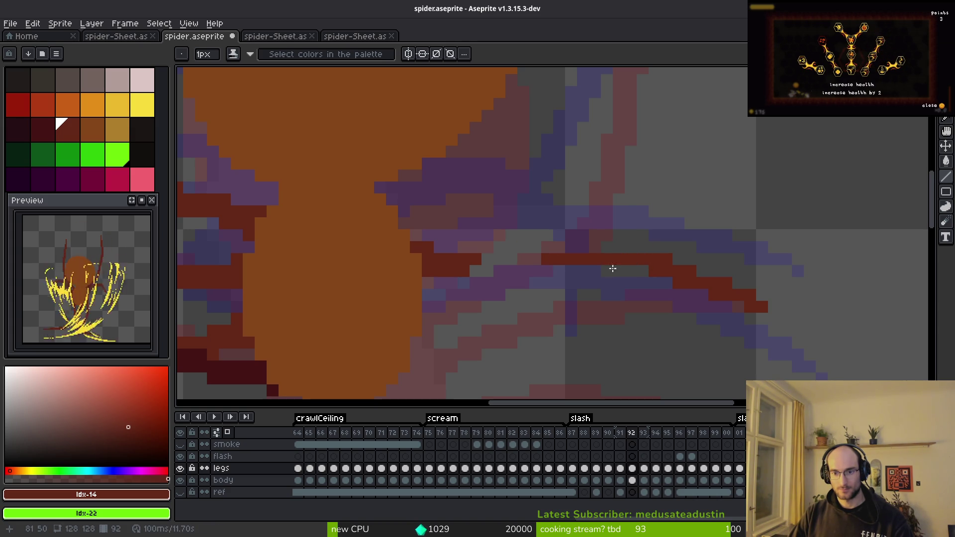
drag(487, 259, 635, 264)
Recheck the leg against frame 91 and redraw the right leg's line pixels.
scroll(613, 294, down, 3)
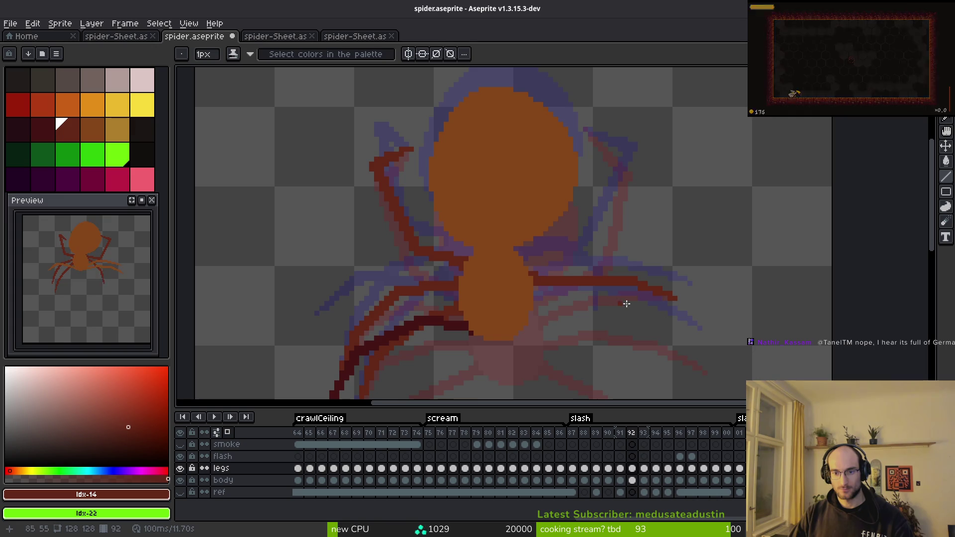
key(Left)
key(Right)
key(Left)
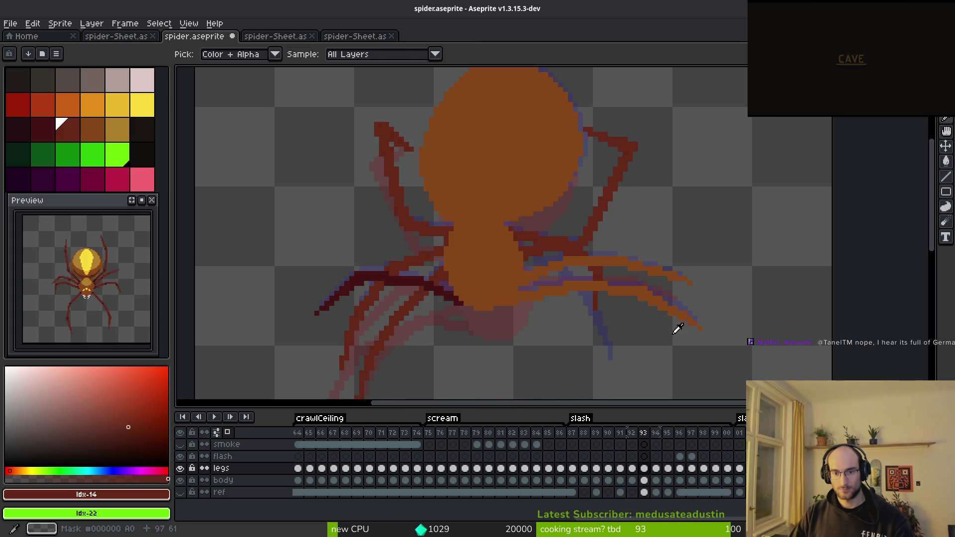
key(Right)
scroll(577, 284, up, 3)
mouse_move(569, 264)
mouse_down()
mouse_move(477, 261)
mouse_move(552, 271)
mouse_up()
Erase the extra dark red leg strip and add a pixel to the leg edge.
key(e)
drag(458, 296, 570, 296)
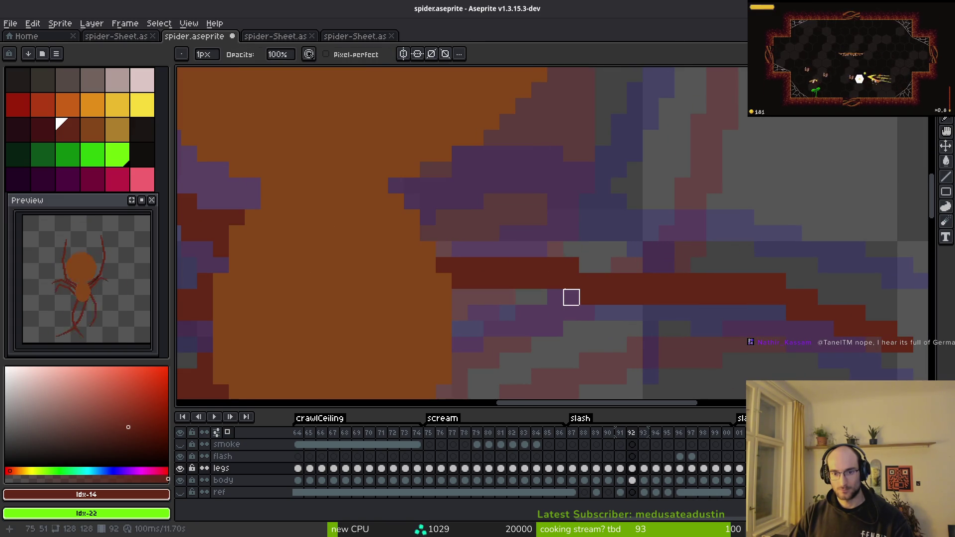
key(b)
scroll(730, 300, right, 3)
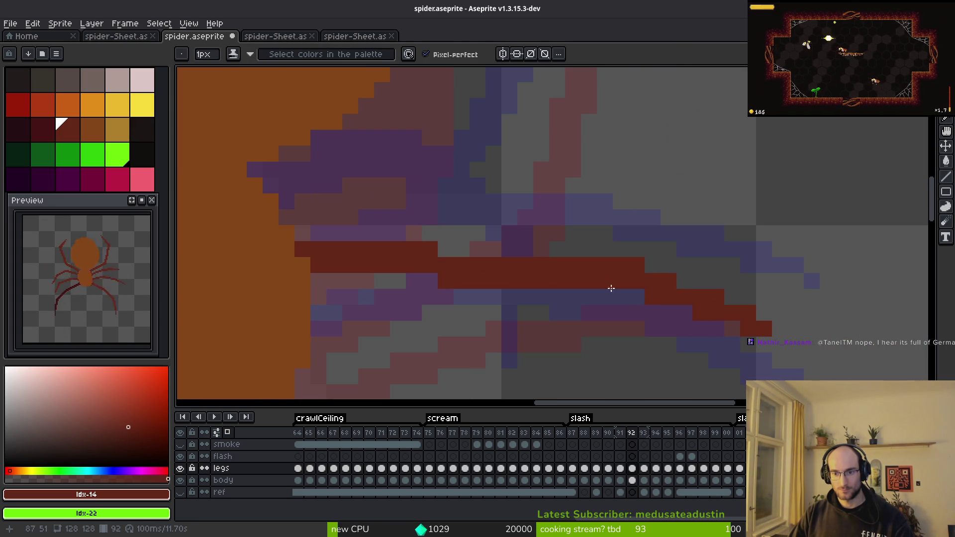
click(620, 294)
Erase stray pixels at the leg's end and smooth its diagonal edge.
key(e)
drag(621, 265, 638, 265)
key(b)
key(e)
key(b)
click(685, 313)
key(e)
click(716, 297)
key(b)
key(e)
scroll(780, 313, down, 3)
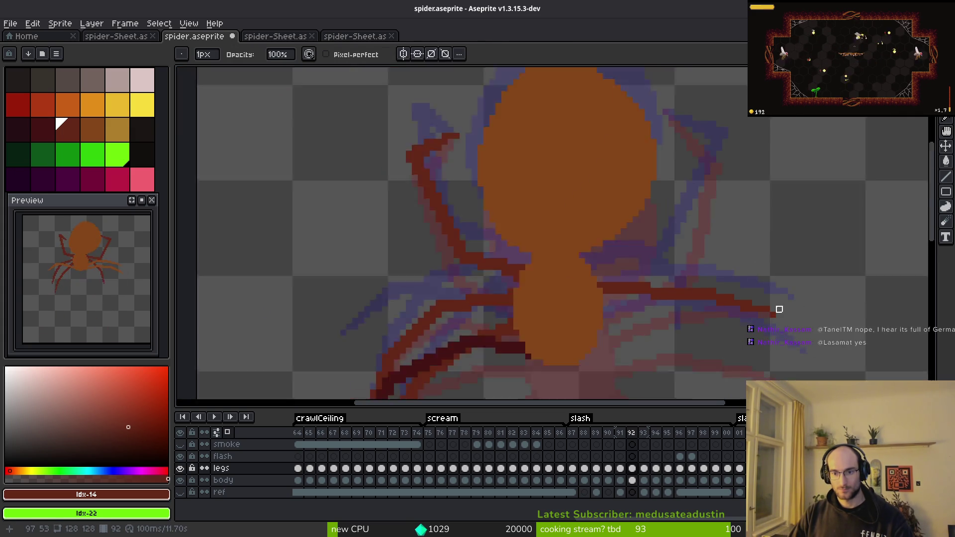
Compare frame 92 with frame 93 and save the spider sprite.
key(i)
key(Right)
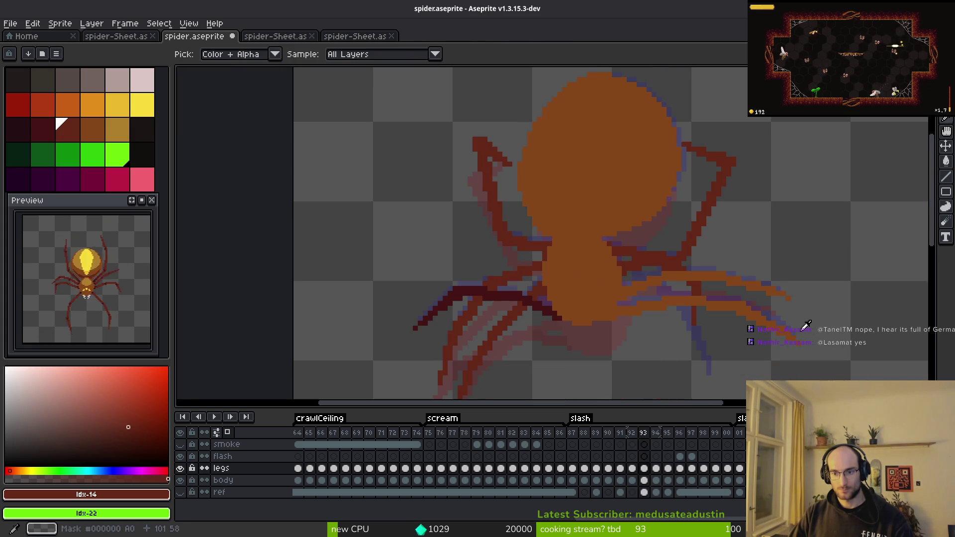
key(Left)
key(b)
scroll(753, 313, up, 5)
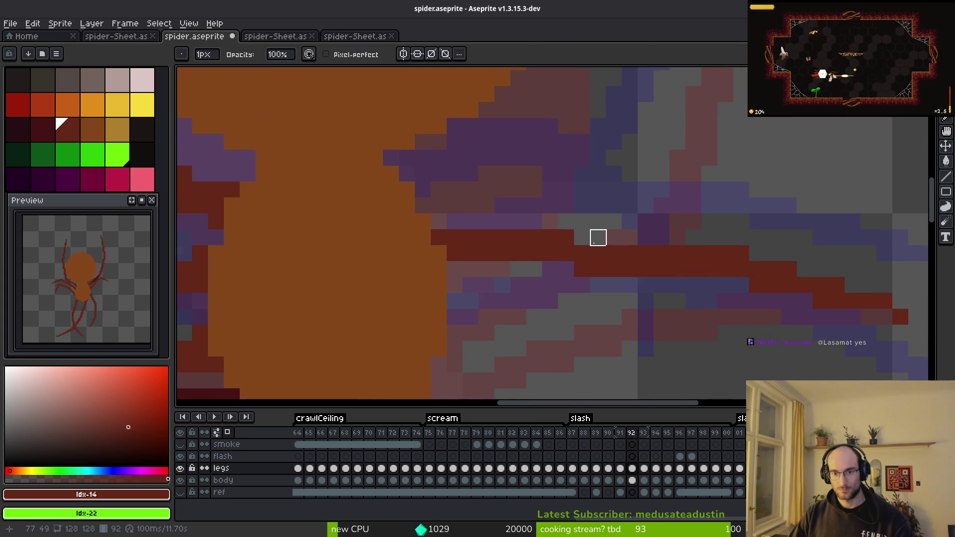
scroll(587, 237, down, 1)
key(f)
key(e)
key(ctrl+s)
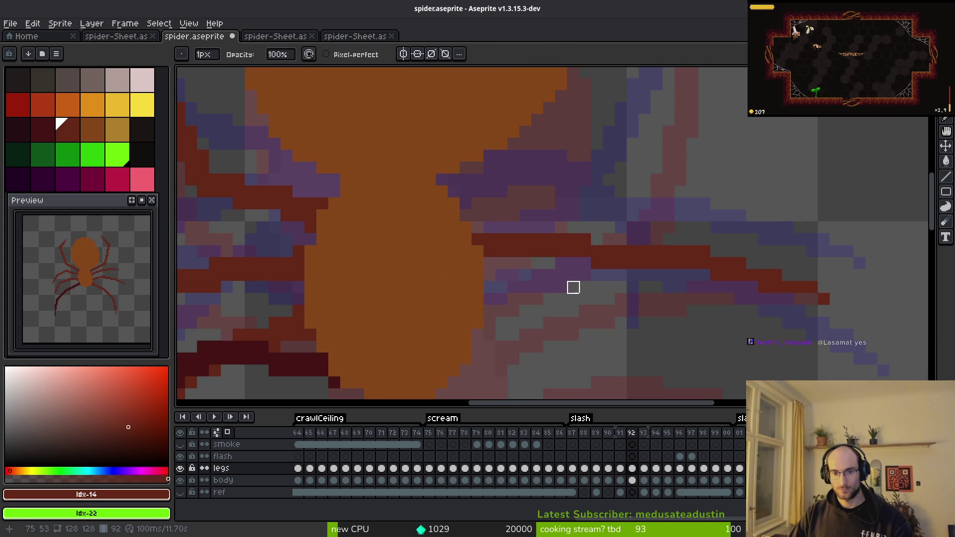
scroll(572, 285, down, 4)
After checking frame 91, redraw dark red pixels along the leg and add a diagonal stroke.
key(Left)
key(i)
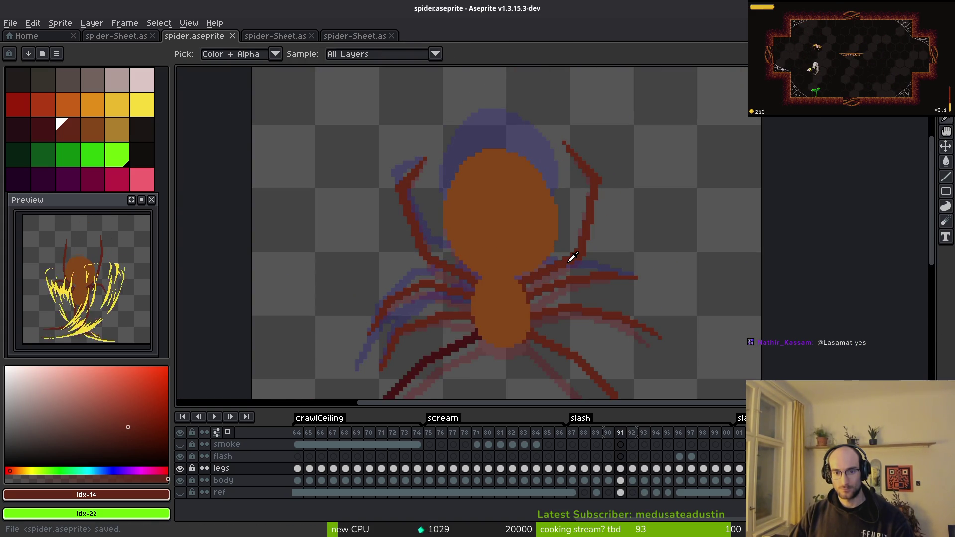
key(Right)
scroll(571, 259, up, 4)
key(b)
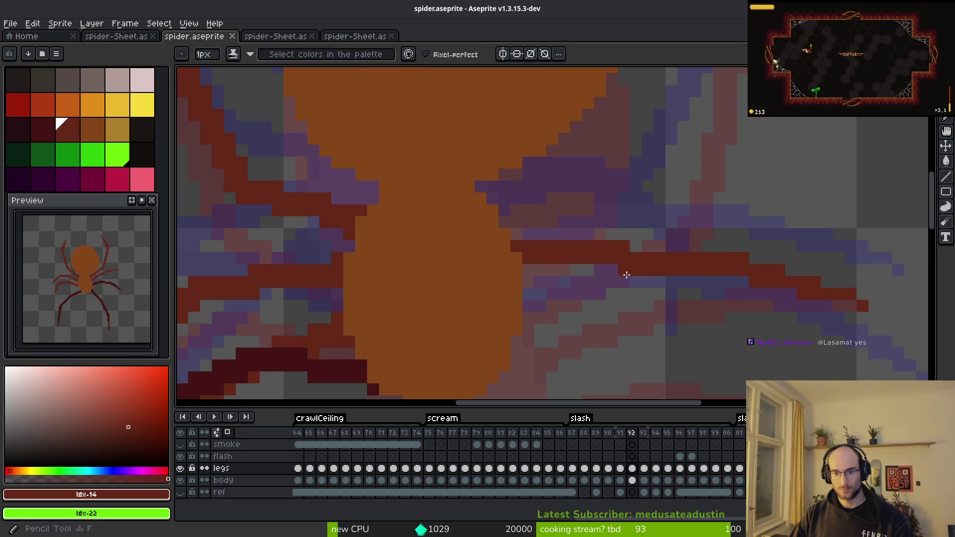
mouse_move(557, 263)
mouse_down()
mouse_move(513, 266)
mouse_move(649, 247)
mouse_up()
key(e)
scroll(658, 259, down, 3)
scroll(606, 240, down, 1)
scroll(620, 252, up, 2)
key(b)
scroll(624, 243, down, 2)
scroll(715, 122, up, 4)
scroll(715, 121, up, 1)
mouse_move(625, 187)
mouse_down()
mouse_move(642, 170)
mouse_move(680, 228)
mouse_move(790, 280)
mouse_up()
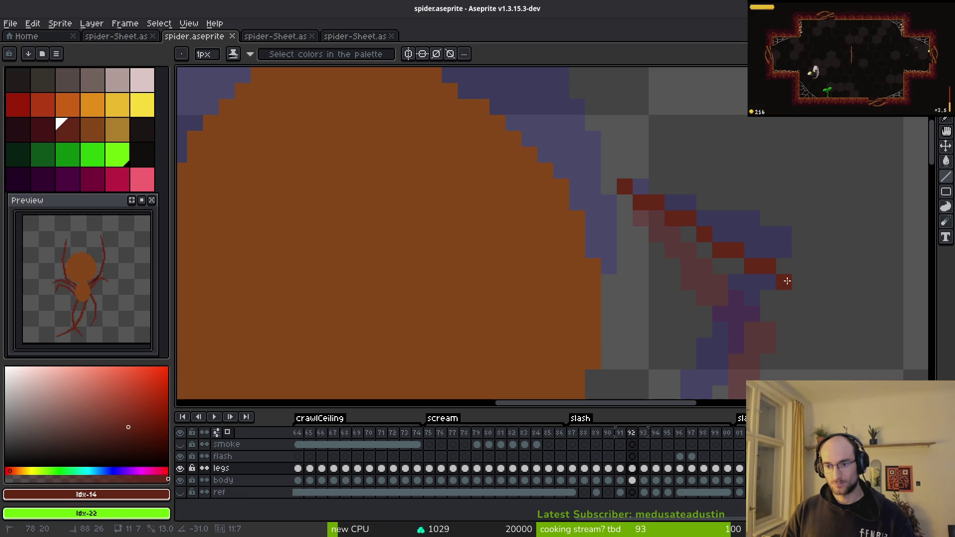
Redo the diagonal leg stroke on frame 92 with dark red end pixels.
drag(625, 185, 753, 289)
key(ctrl+z)
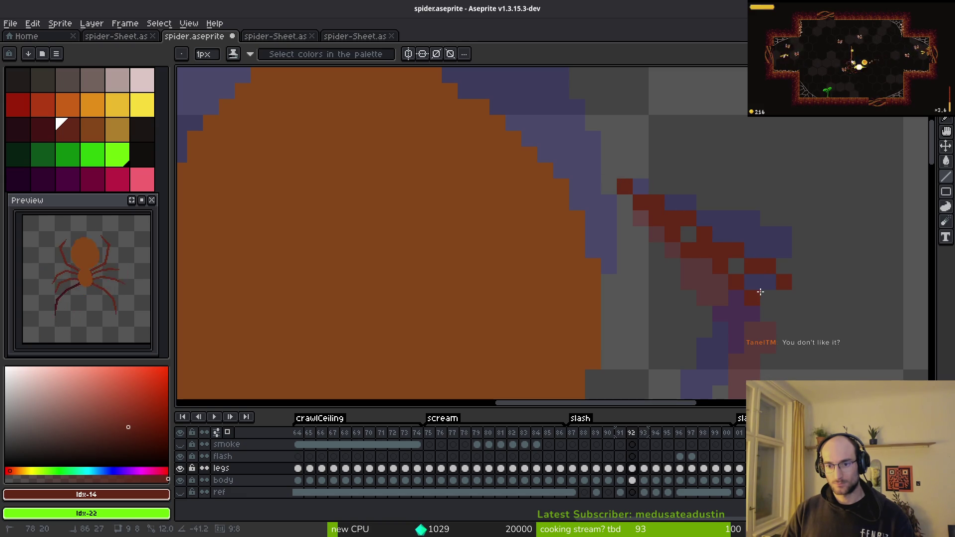
mouse_move(693, 230)
mouse_down()
mouse_move(721, 277)
mouse_move(758, 281)
mouse_up()
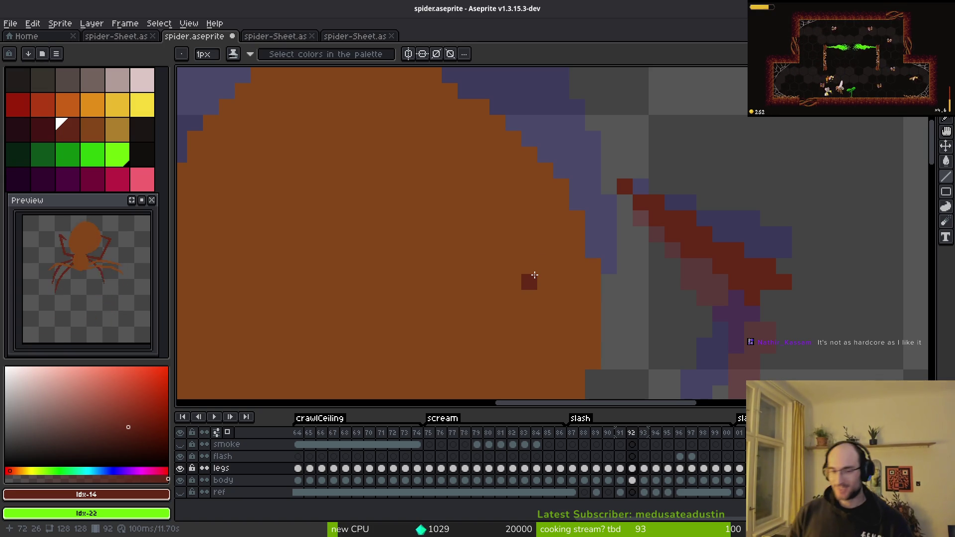
drag(789, 329, 667, 279)
Draw a straight dark red line along the leg, comparing against frames 91 and 93.
scroll(667, 214, left, 2)
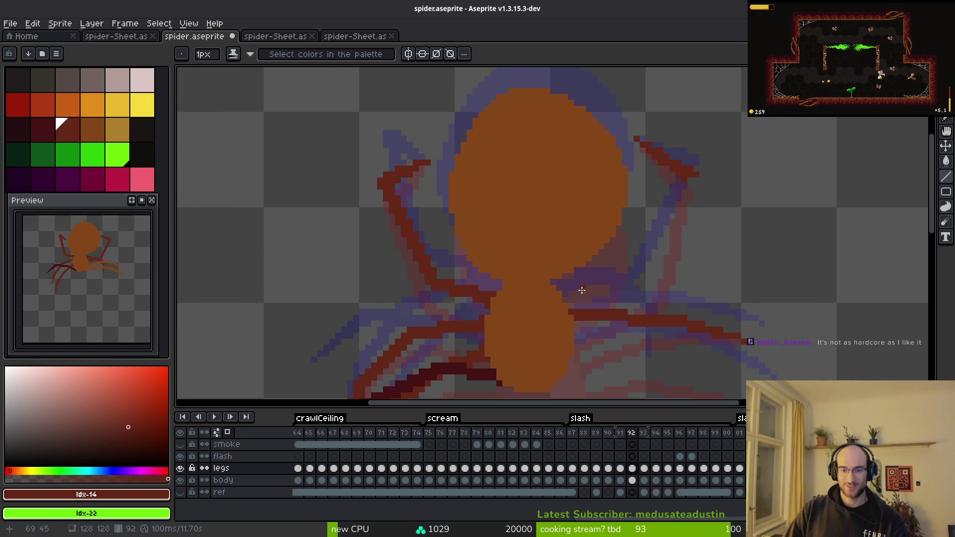
scroll(597, 288, up, 1)
key(comma)
key(period)
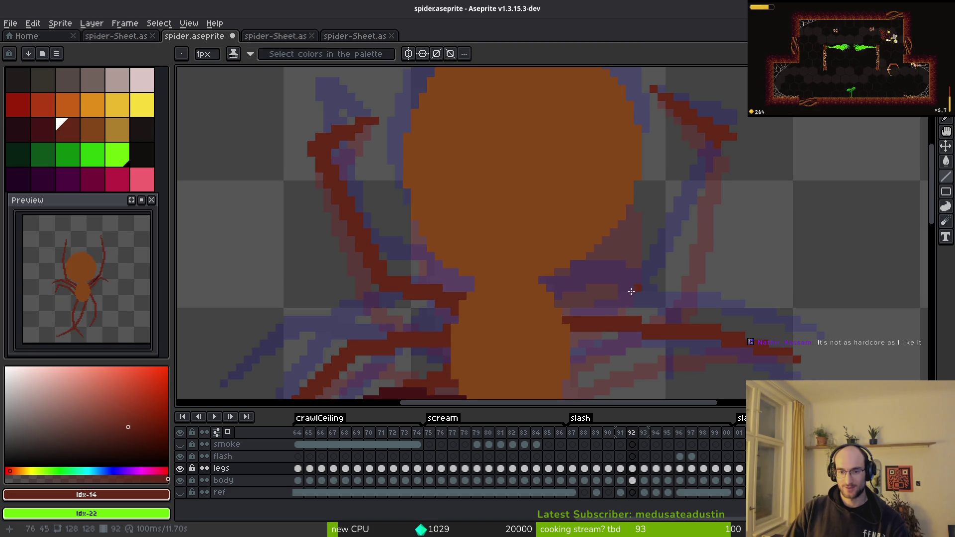
drag(546, 286, 659, 283)
key(i)
key(comma)
key(period)
key(period)
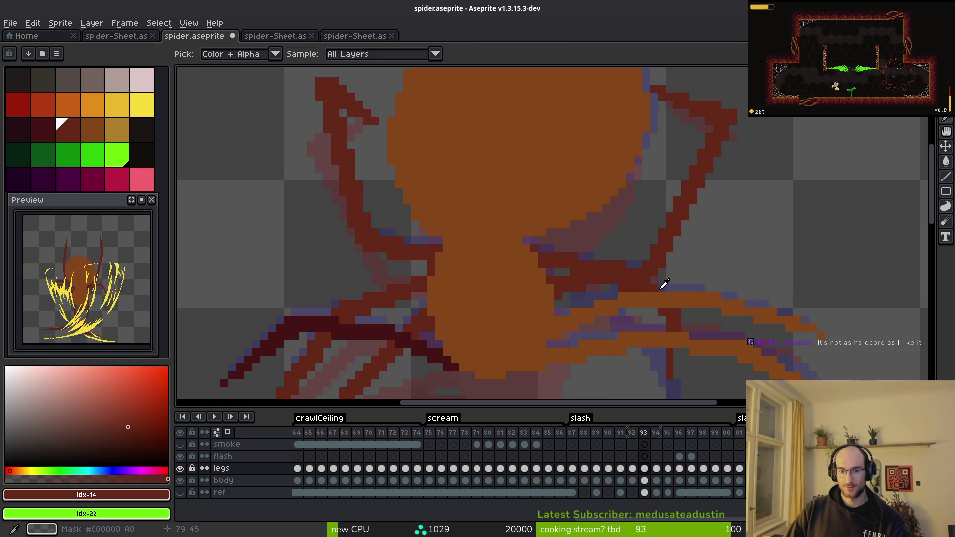
key(b)
scroll(676, 287, down, 1)
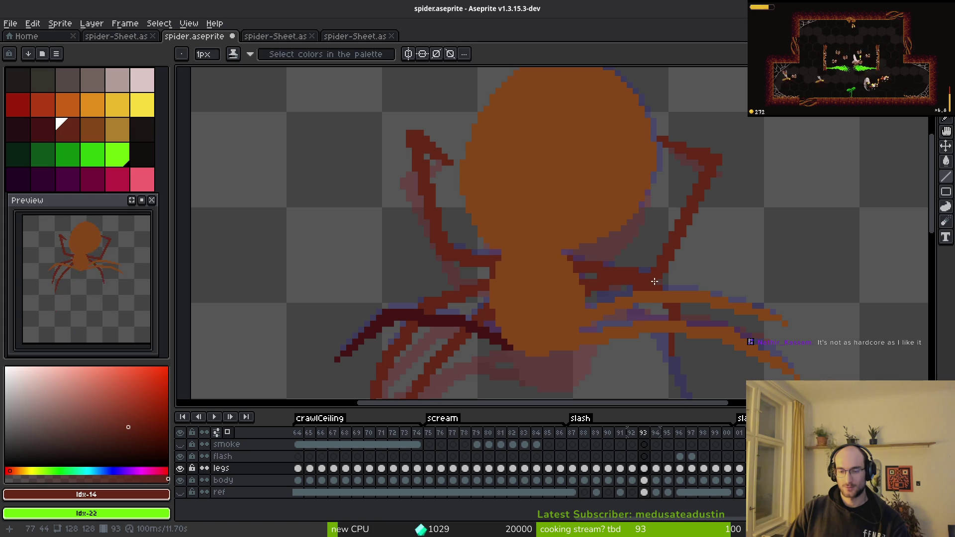
Check frame 91 again, then fill the gap in the dark red leg band.
key(i)
key(comma)
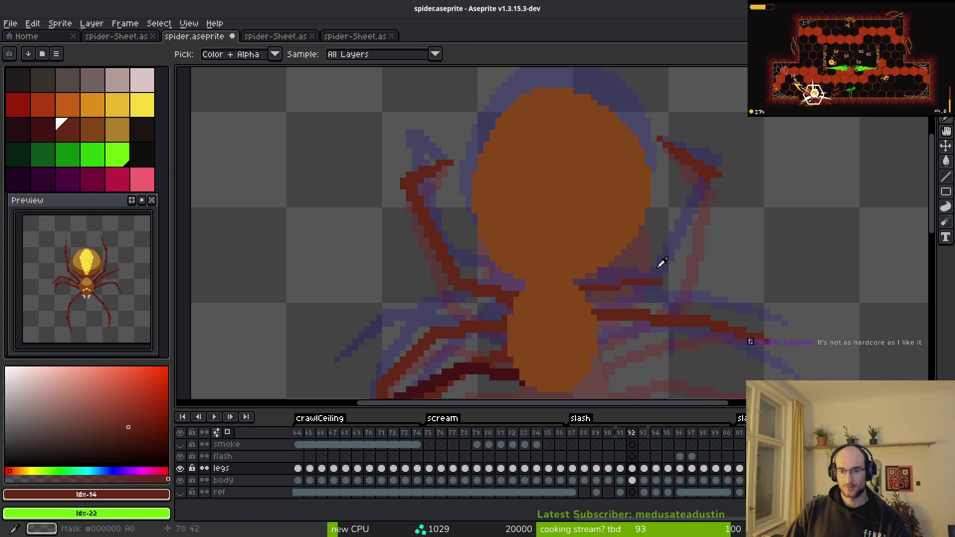
key(comma)
key(period)
key(period)
key(comma)
scroll(652, 268, up, 3)
key(b)
drag(457, 273, 517, 271)
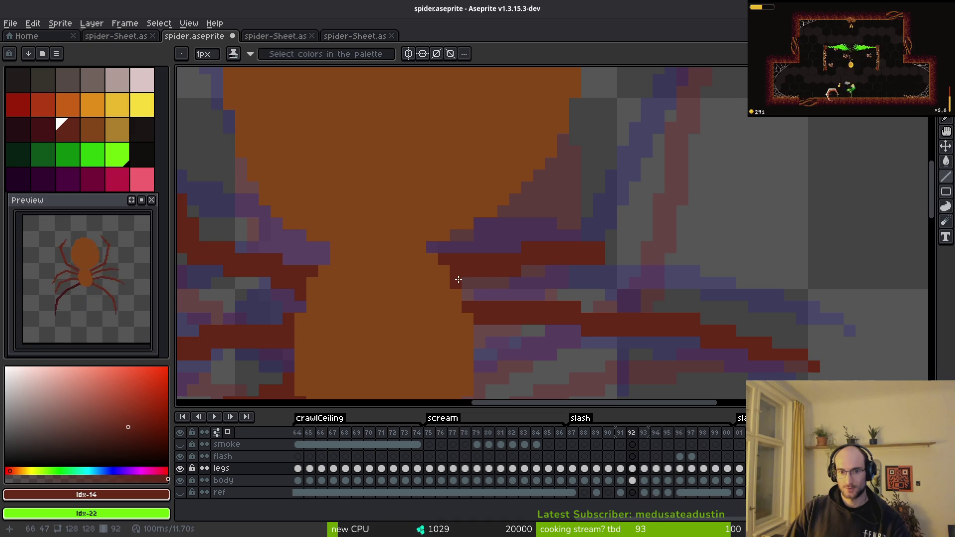
scroll(604, 277, down, 2)
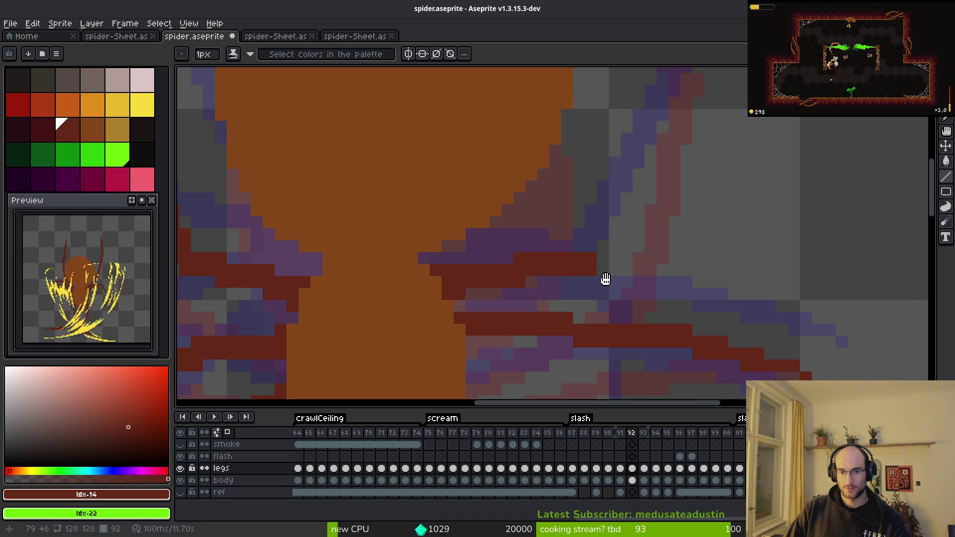
scroll(609, 293, up, 2)
scroll(608, 297, down, 2)
scroll(605, 294, up, 2)
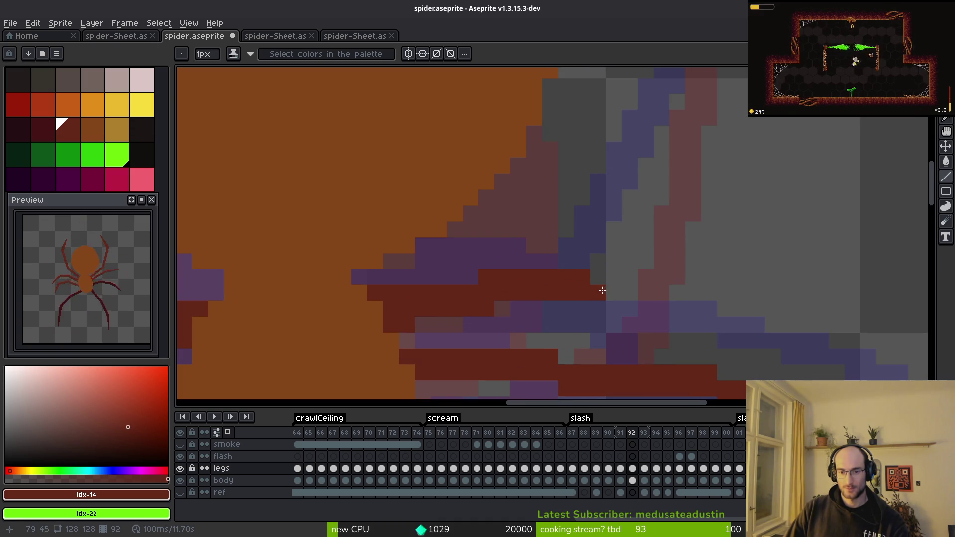
scroll(611, 272, down, 2)
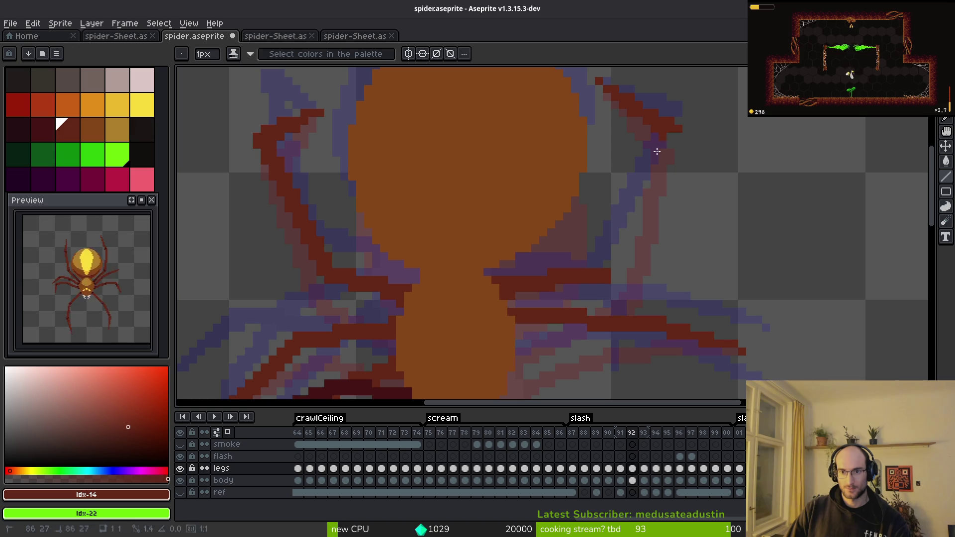
Paint a new dark red leg stroke running down-left from the body.
drag(661, 141, 613, 269)
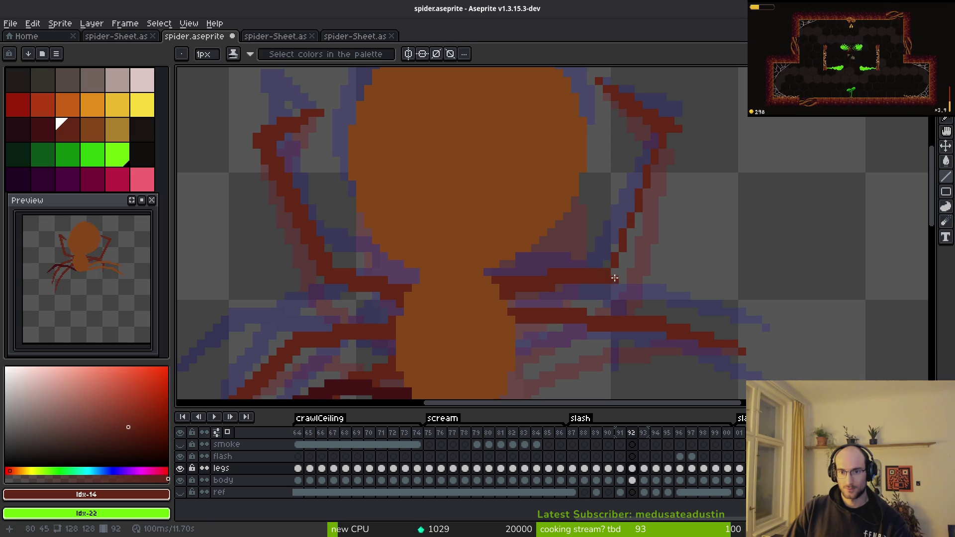
click(614, 272)
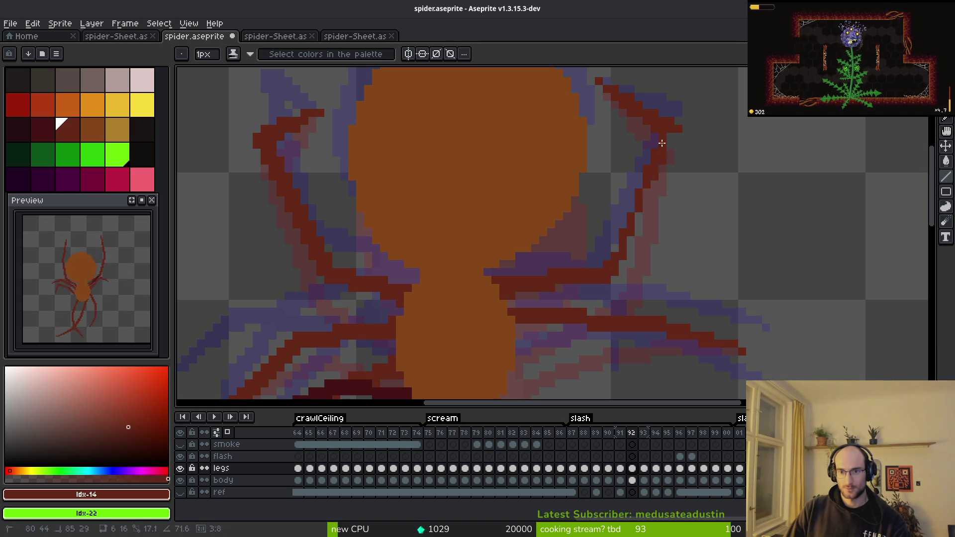
scroll(671, 139, up, 3)
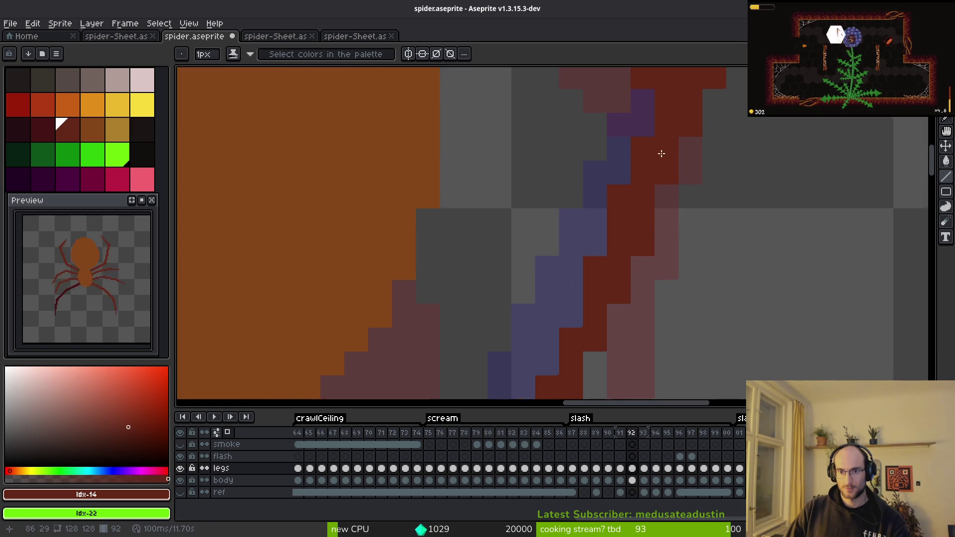
mouse_move(678, 144)
mouse_down()
mouse_move(667, 204)
mouse_move(614, 335)
mouse_move(619, 380)
mouse_move(634, 179)
mouse_move(594, 211)
mouse_move(547, 316)
mouse_up()
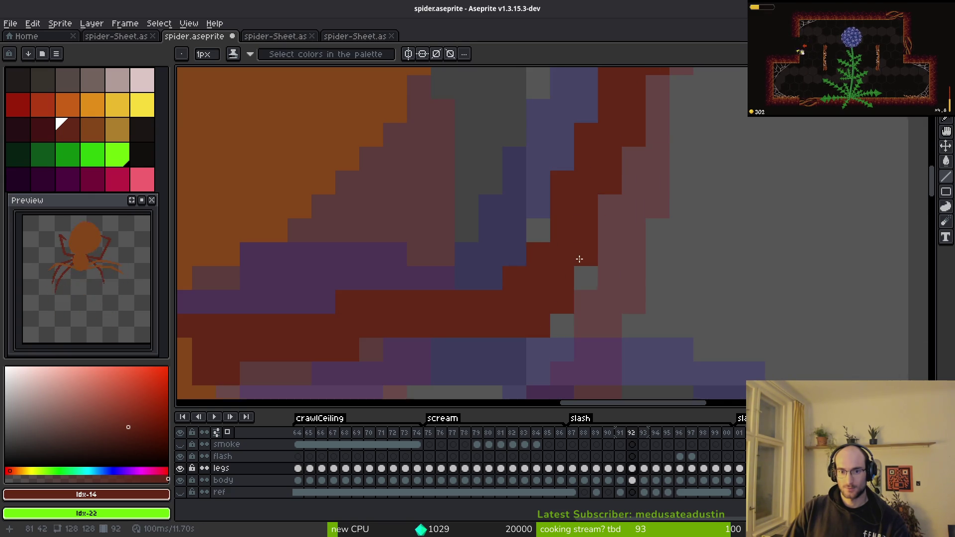
Fix the leg tip with the pixel-perfect pencil, adding a pixel and recoloring a stray pink one.
scroll(608, 303, down, 3)
scroll(624, 237, up, 2)
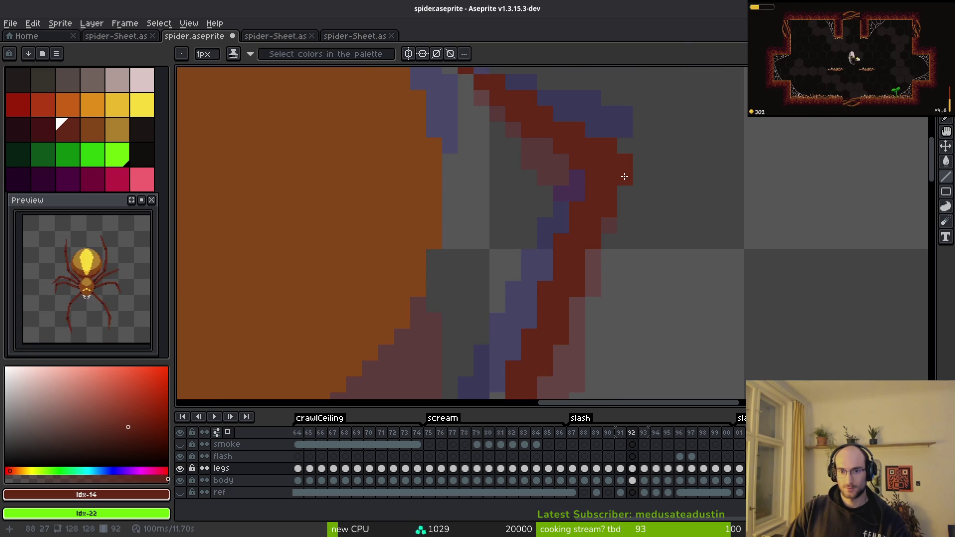
drag(616, 164, 617, 223)
key(b)
click(622, 237)
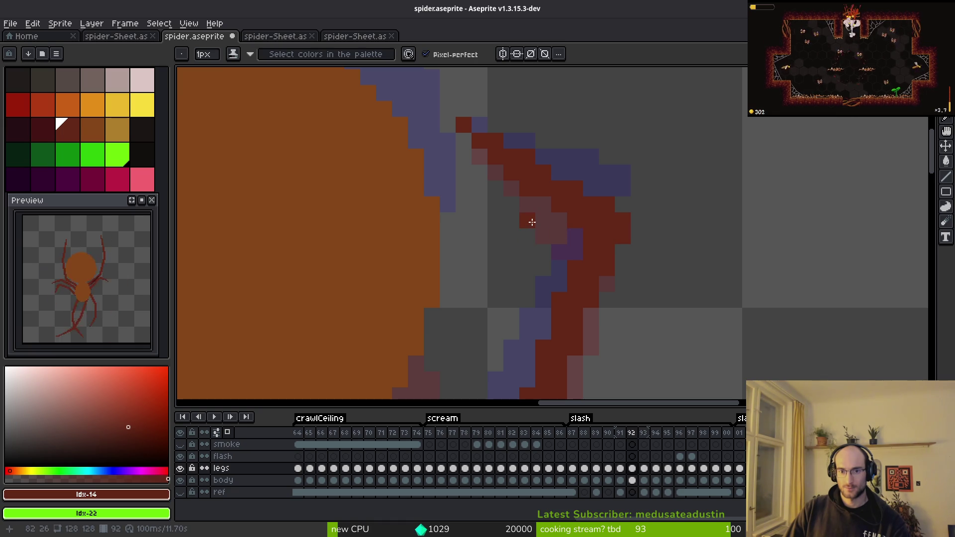
click(543, 204)
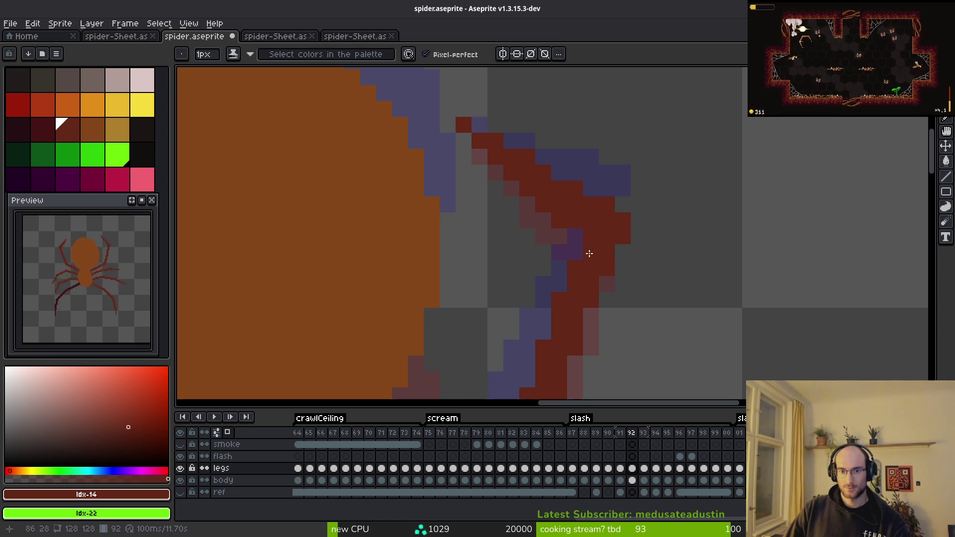
Save spider.aseprite with Ctrl+S and review the redrawn legs.
scroll(646, 291, down, 4)
key(ctrl+s)
scroll(594, 159, up, 2)
scroll(594, 159, down, 1)
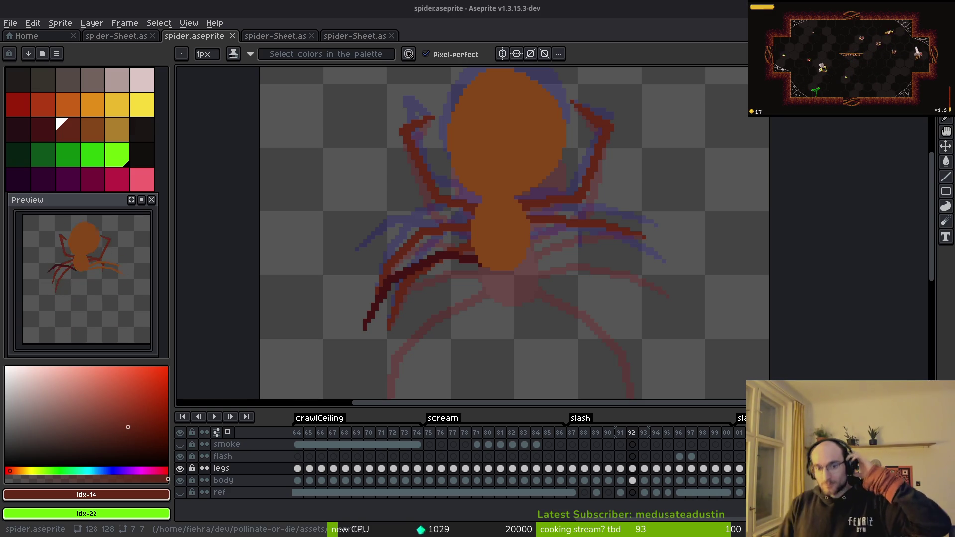
Sample the darkest leg red #431414 from the canvas.
key(z)
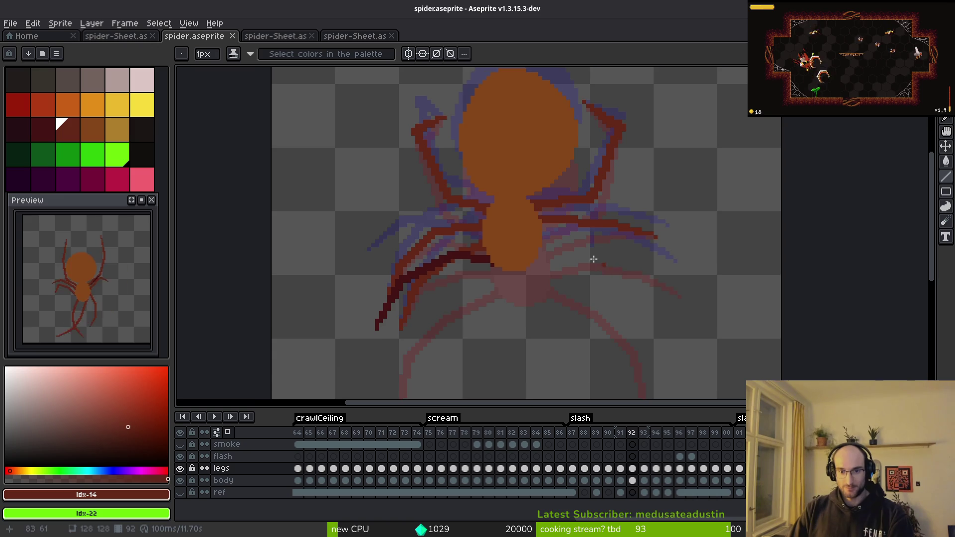
scroll(605, 264, up, 2)
key(comma)
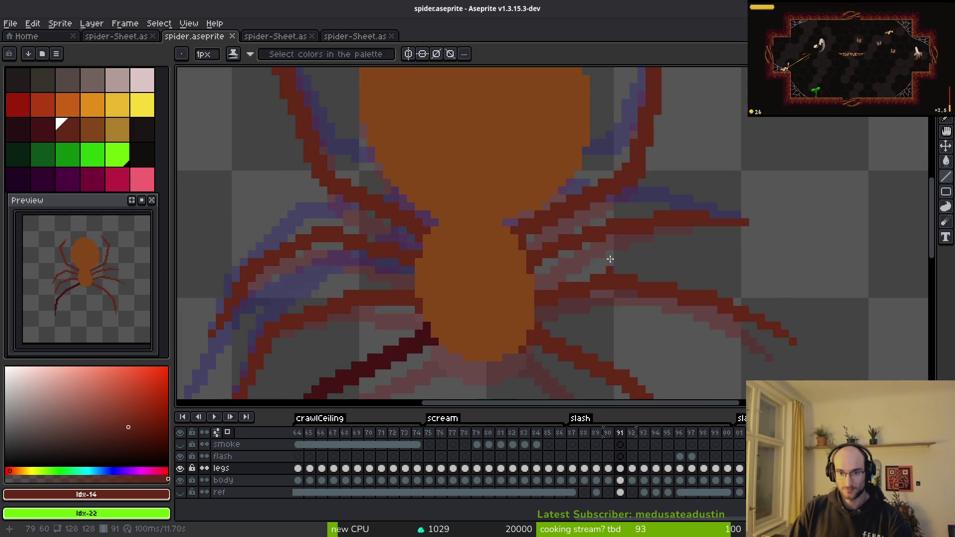
scroll(617, 272, down, 2)
key(period)
scroll(442, 182, up, 2)
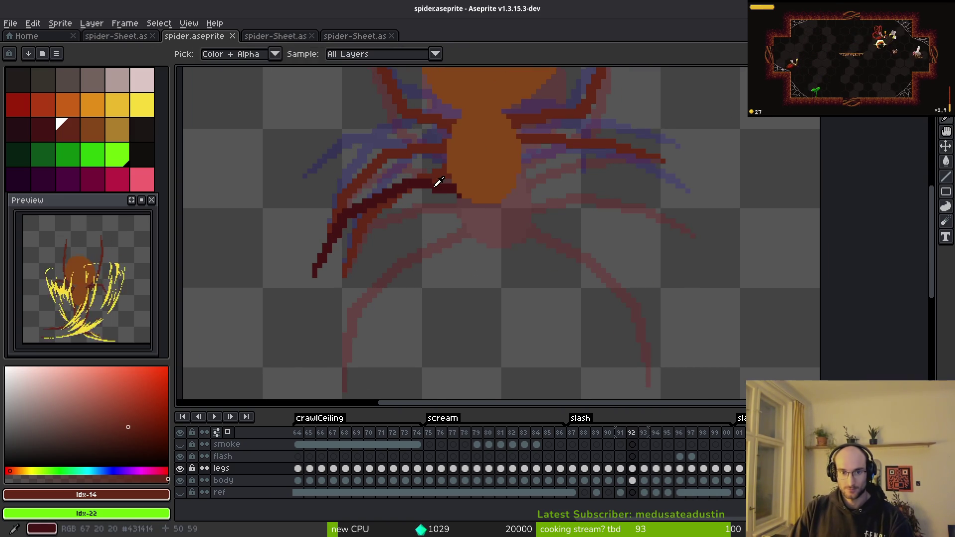
alt+click(442, 182)
Flip repeatedly between frames 91 and 92 to compare the leg poses.
key(comma)
key(period)
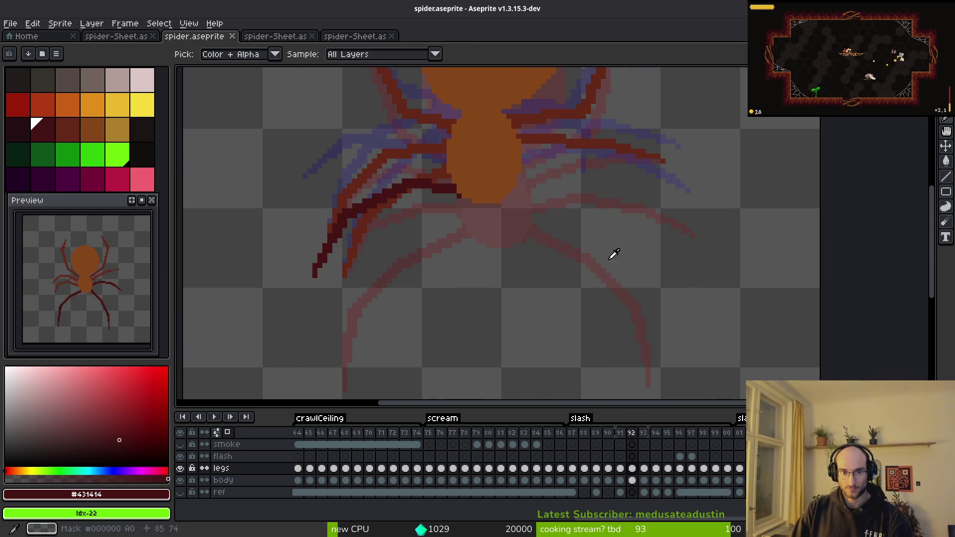
key(comma)
key(period)
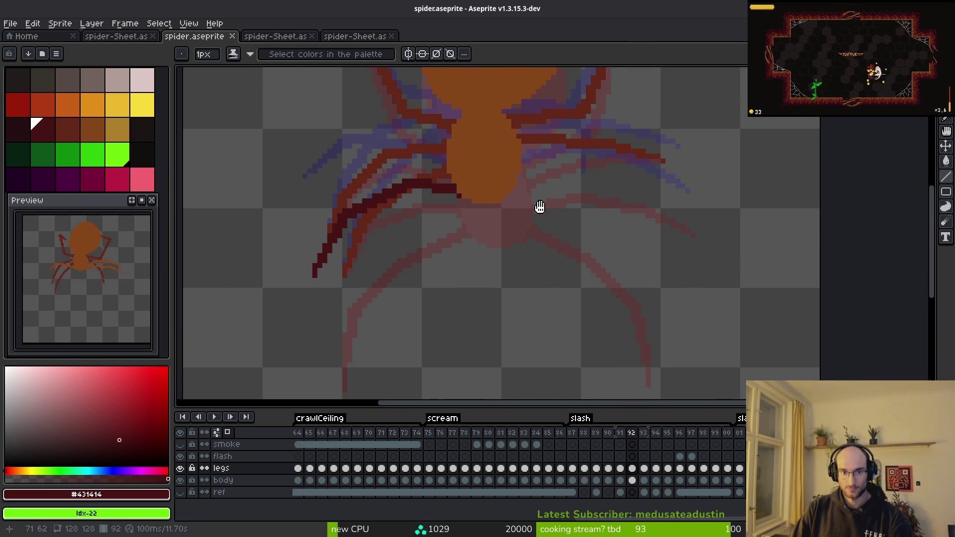
key(comma)
key(period)
scroll(512, 207, up, 2)
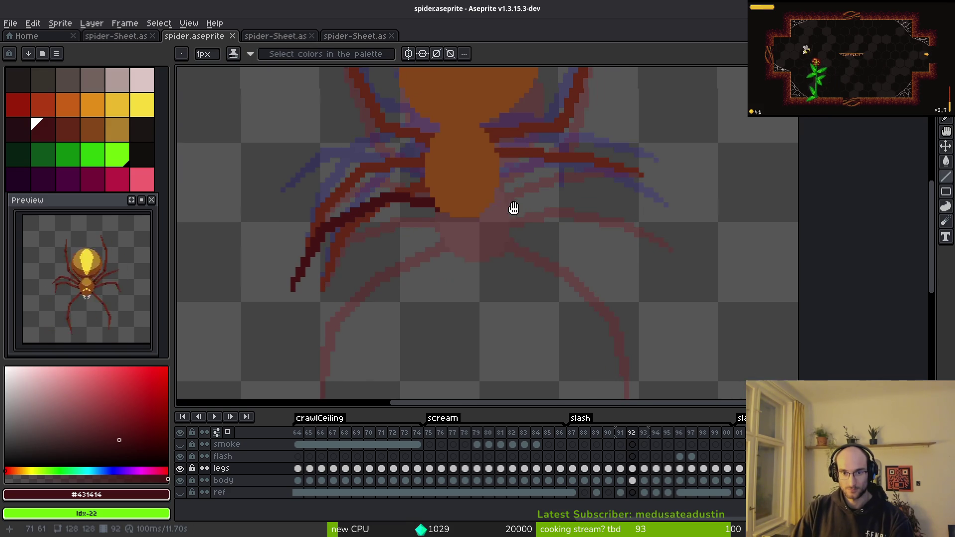
key(comma)
key(period)
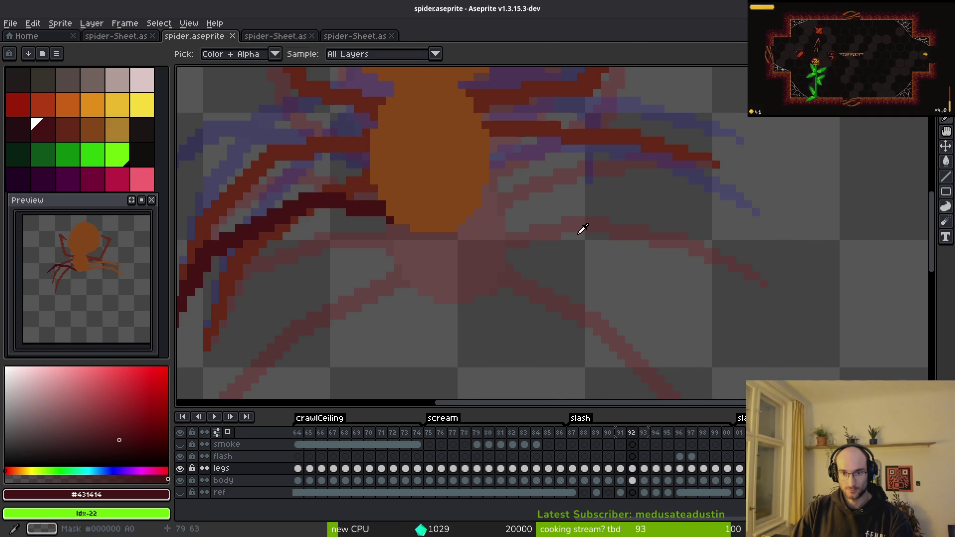
key(comma)
key(period)
Compare frames 92 and 93, finishing on frame 91.
key(b)
scroll(601, 195, down, 2)
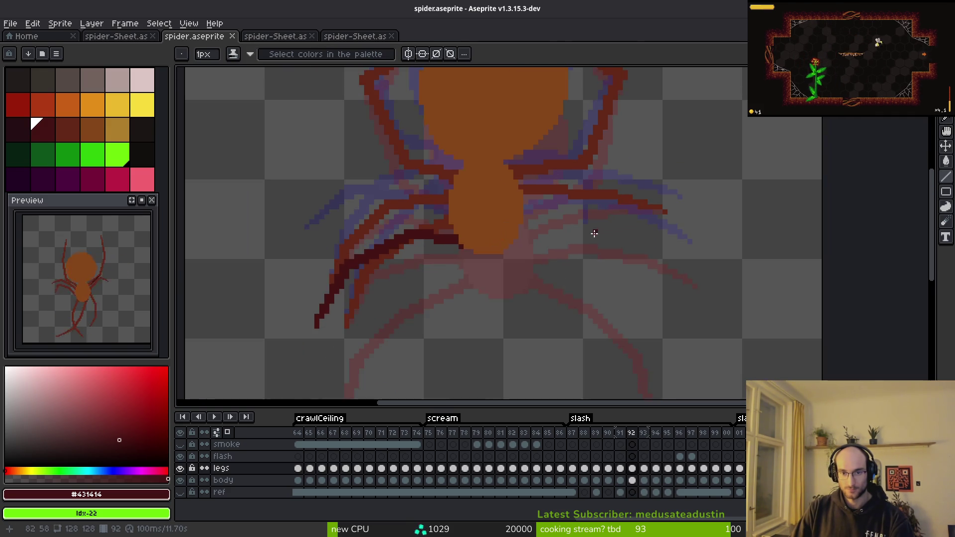
key(period)
key(i)
key(comma)
key(comma)
key(period)
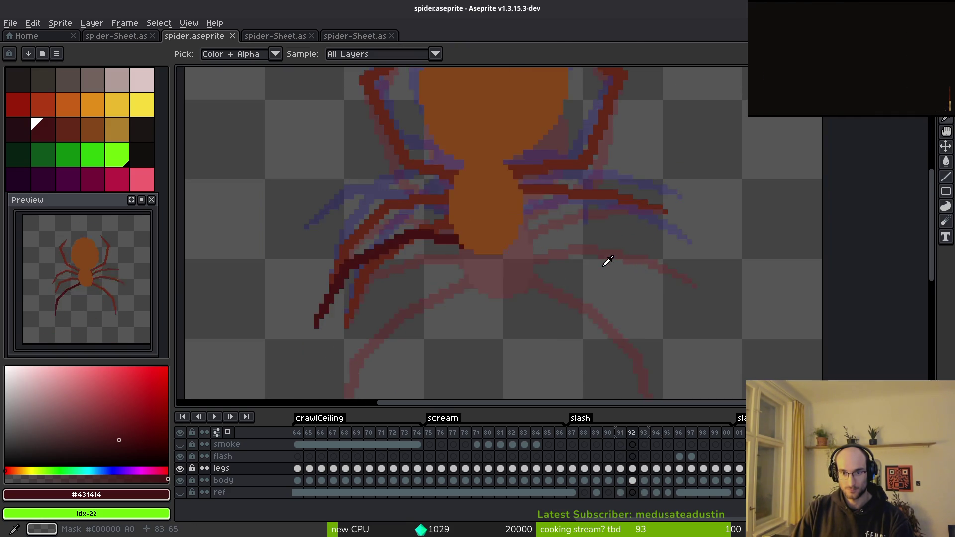
key(period)
key(b)
key(comma)
key(comma)
key(i)
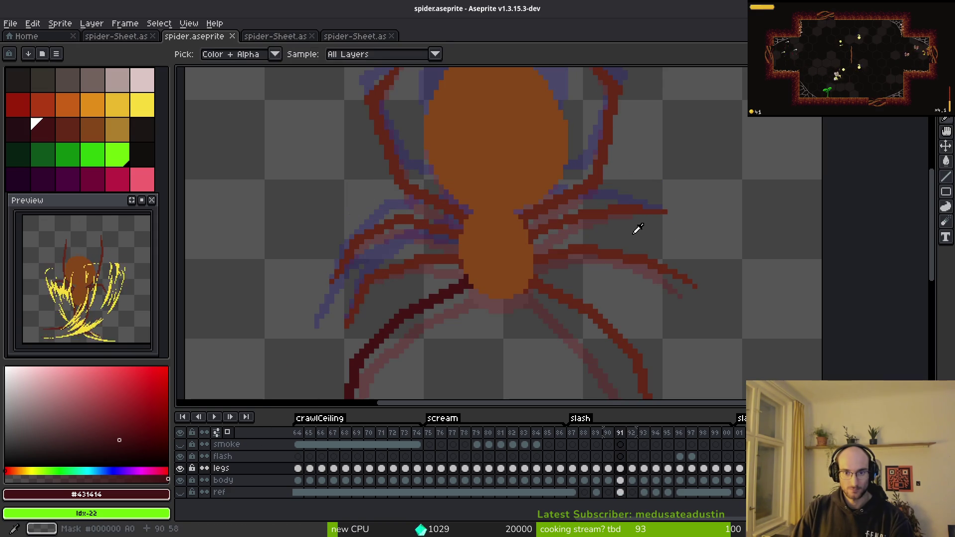
Fill both right-side legs on frame 91 with the gold palette colour.
click(124, 124)
key(g)
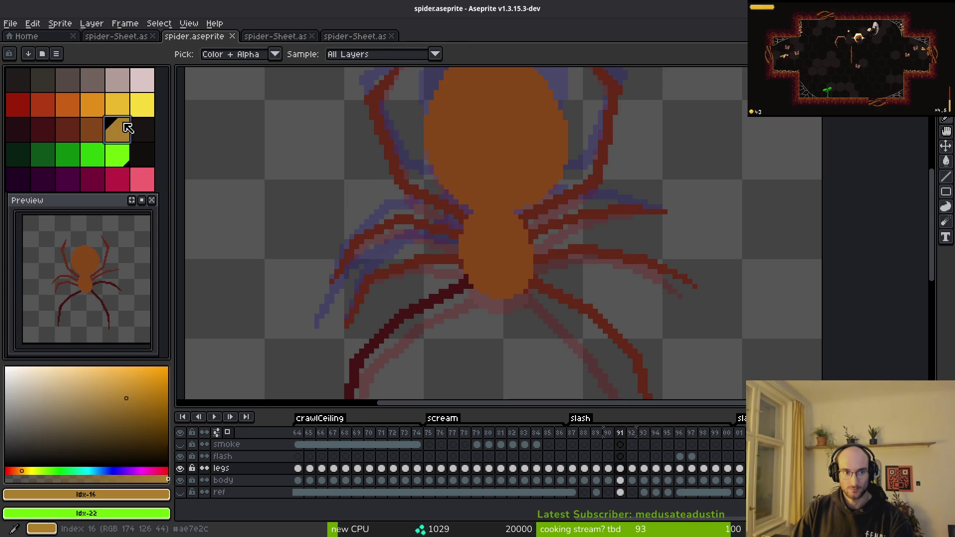
click(614, 257)
click(614, 335)
scroll(713, 295, up, 2)
scroll(448, 234, down, 4)
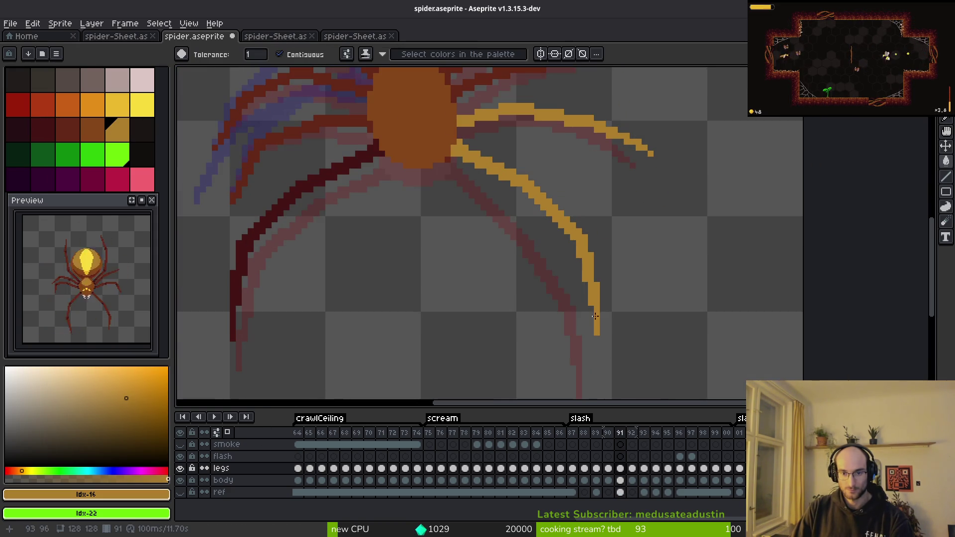
Set onion skinning to Merge Frames so neighbouring frames show without tint.
click(216, 432)
click(151, 297)
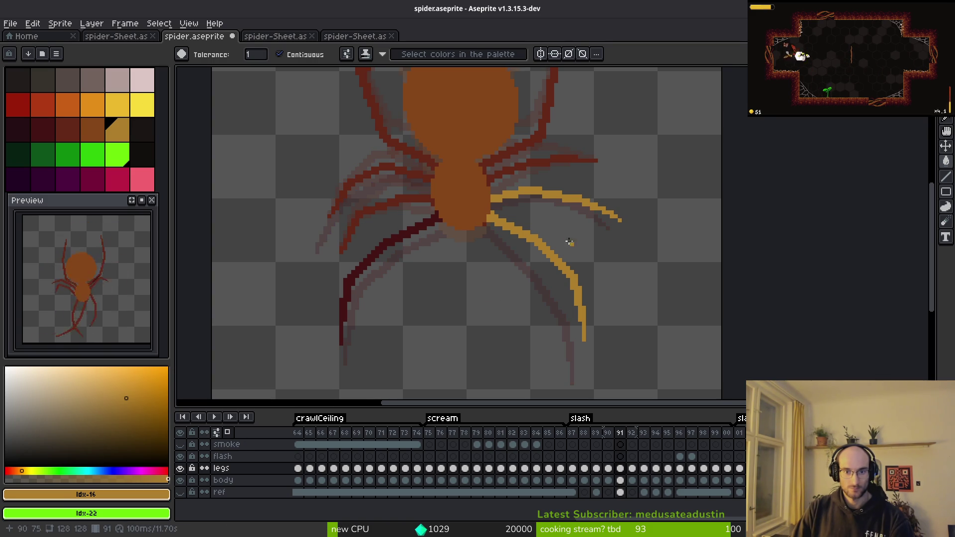
key(Right)
scroll(547, 192, up, 2)
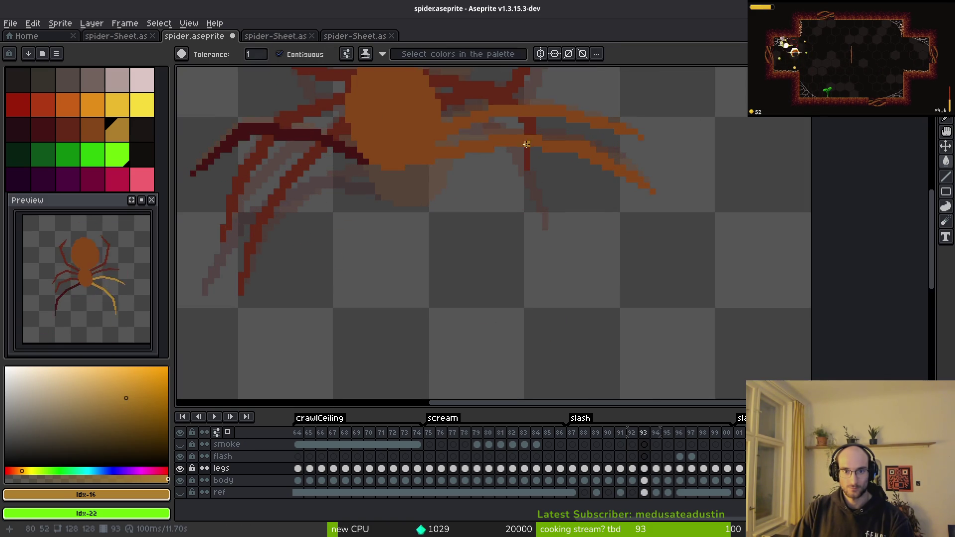
Fill the upper right leg gold on frame 93.
key(Right)
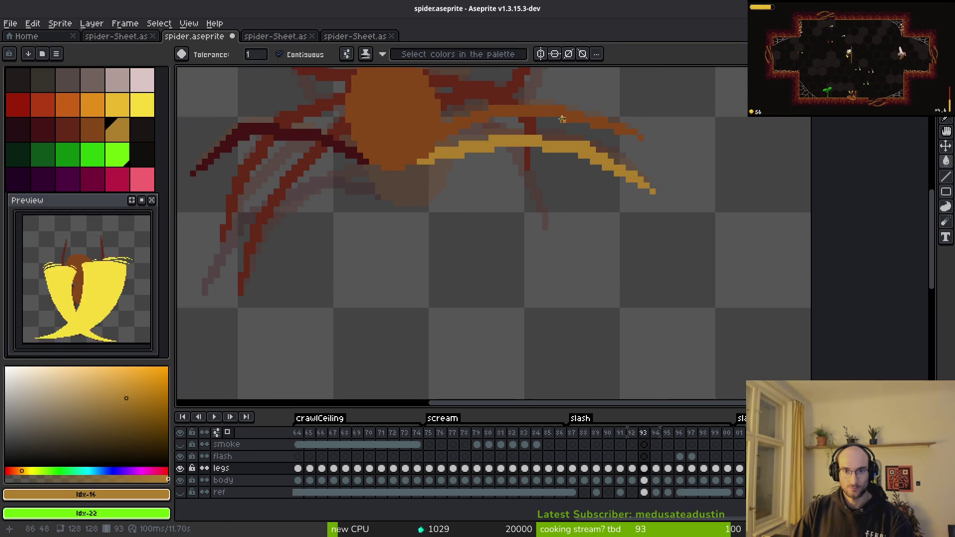
click(539, 111)
scroll(586, 199, down, 1)
Back on frame 92, sample the legs' dark red #632718 for line drawing.
key(Left)
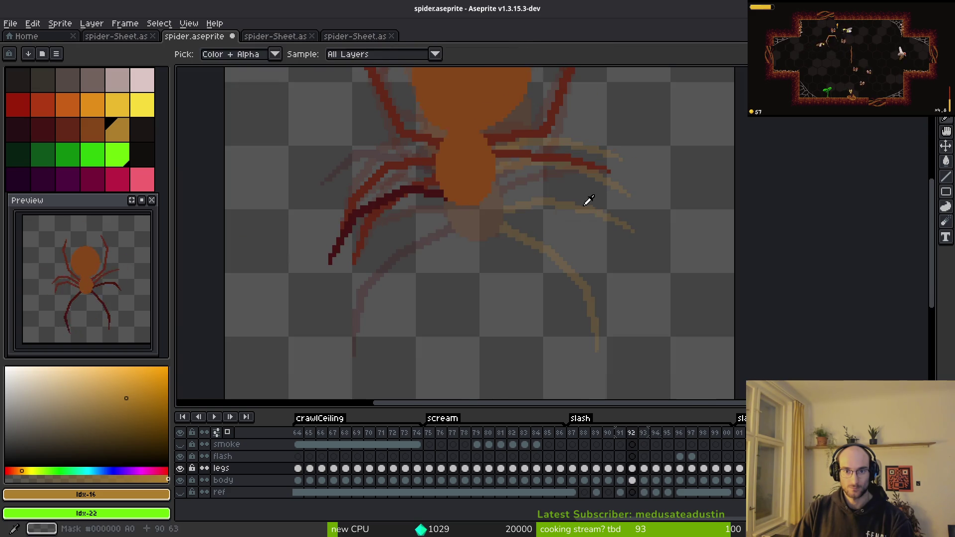
key(b)
scroll(549, 196, up, 1)
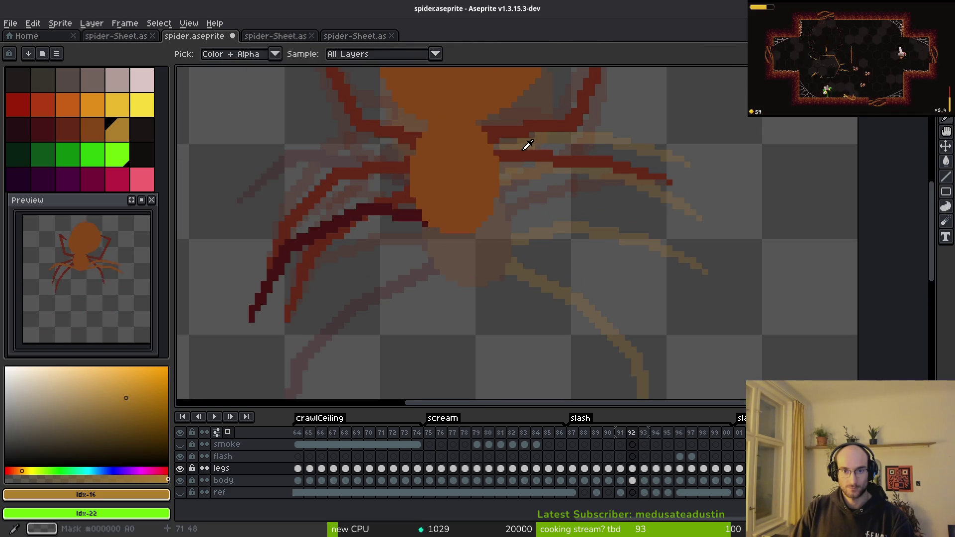
alt+click(530, 150)
key(z)
drag(535, 204, 539, 206)
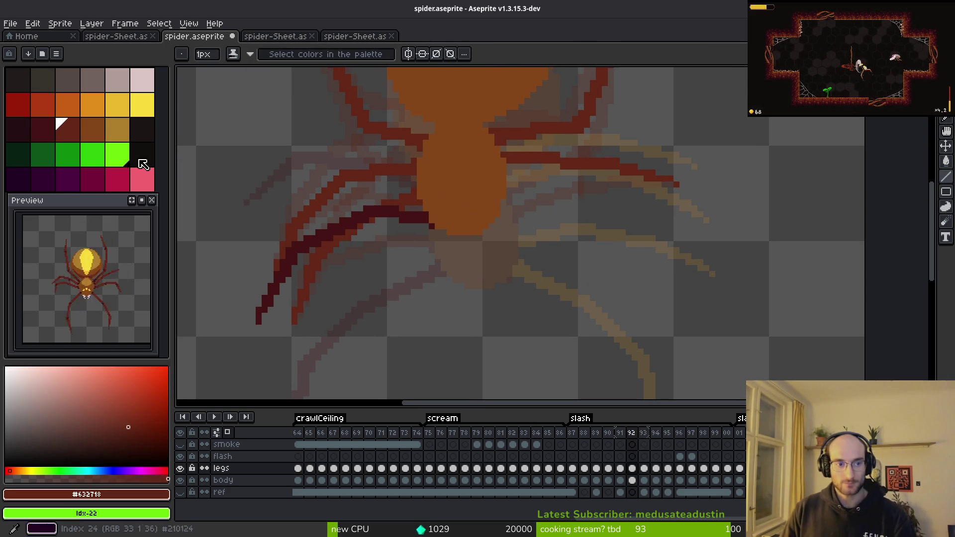
Try a dark maroon line along frame 92's upper right leg, then undo it.
click(41, 128)
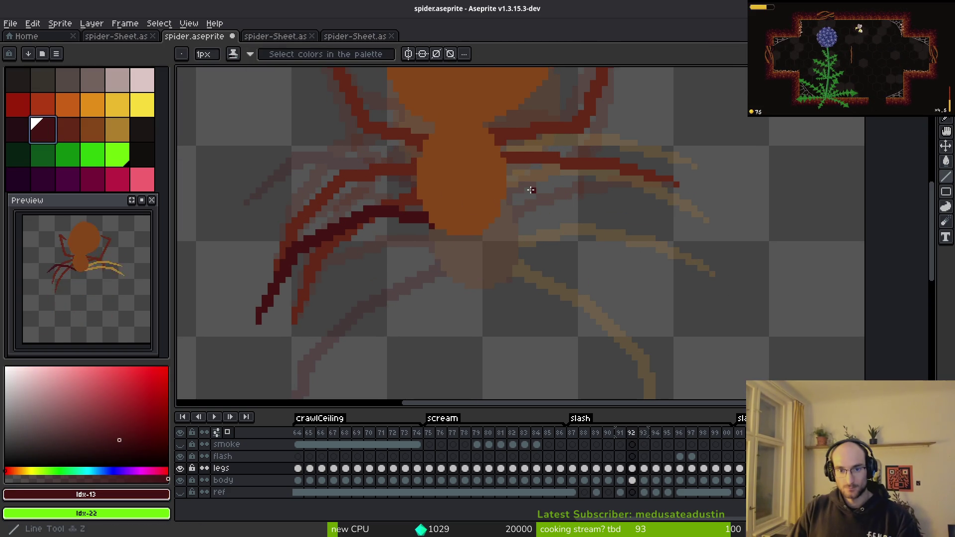
drag(542, 198, 548, 203)
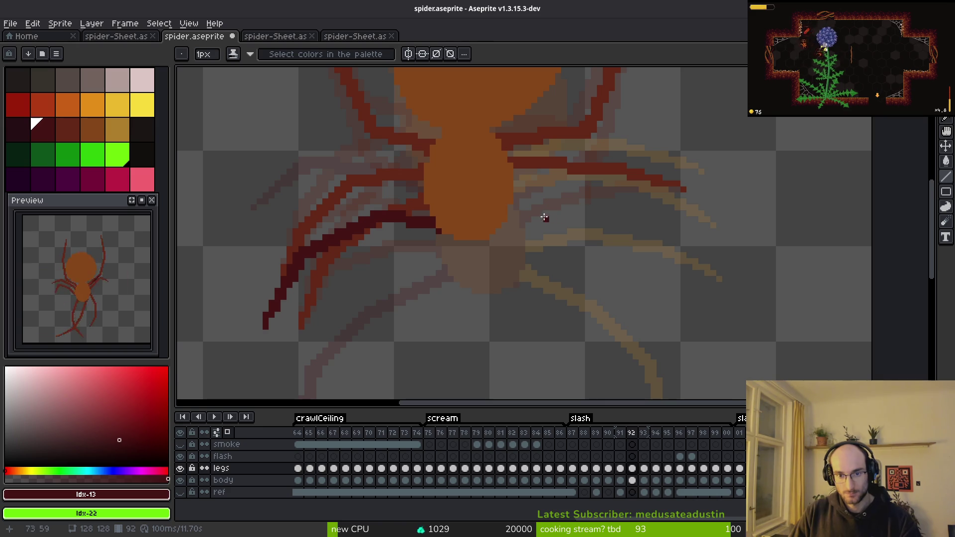
scroll(549, 218, up, 2)
drag(514, 171, 631, 169)
scroll(630, 169, down, 2)
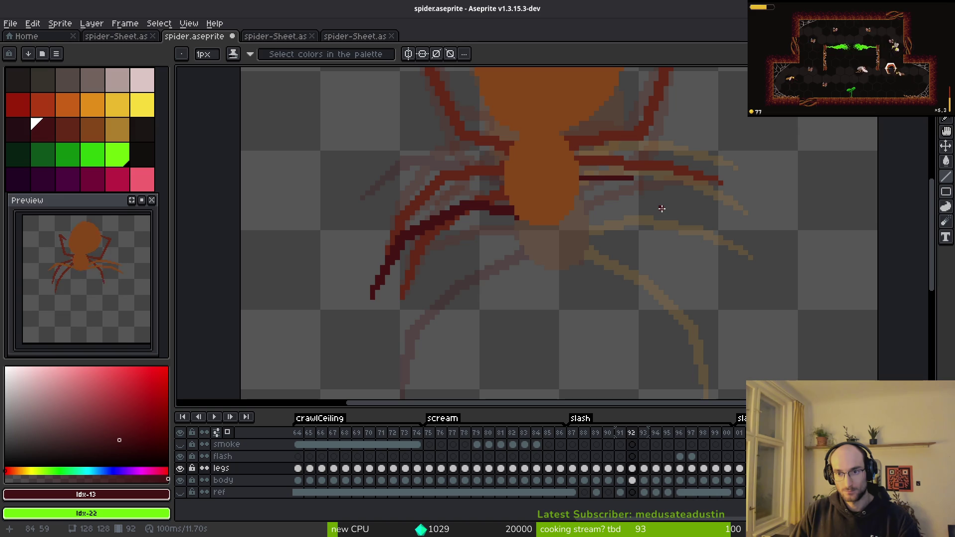
key(ctrl+z)
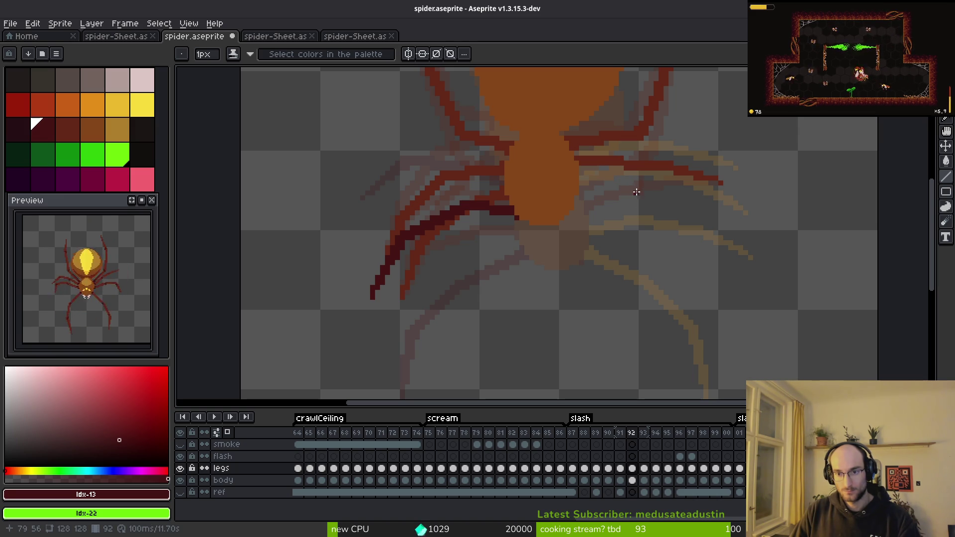
Flip through frames 89 to 93 to compare the right leg poses.
scroll(617, 194, up, 1)
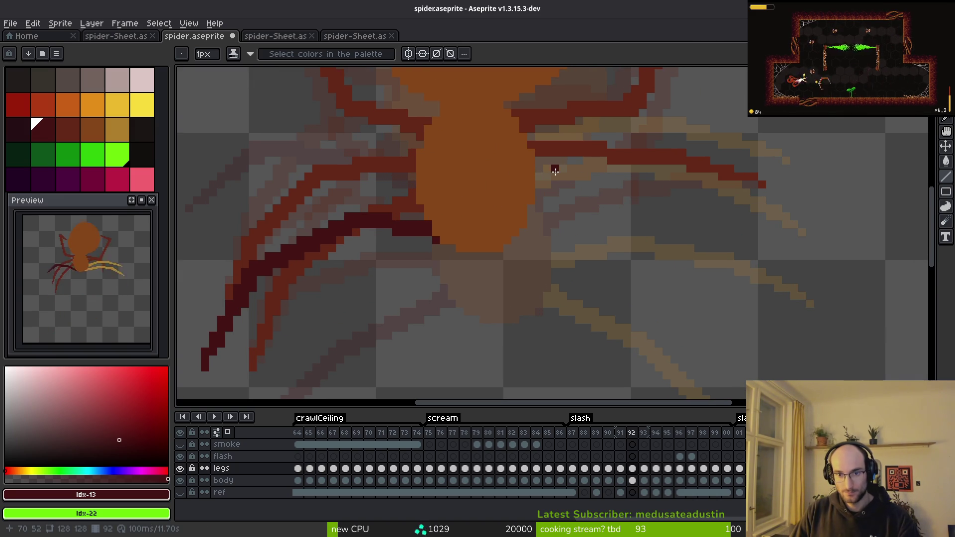
key(Left)
key(Left)
scroll(628, 213, down, 1)
key(i)
key(Left)
key(Right)
key(Right)
key(Right)
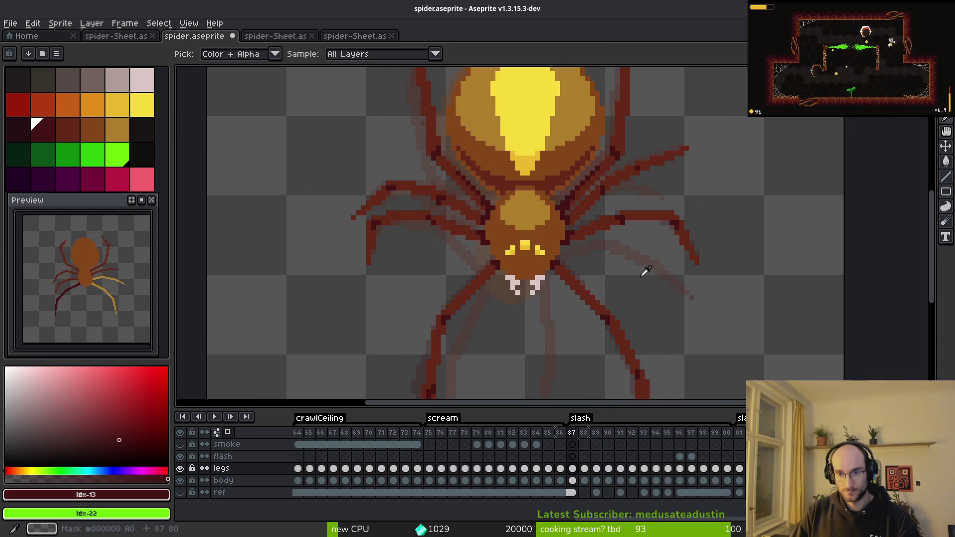
key(Right)
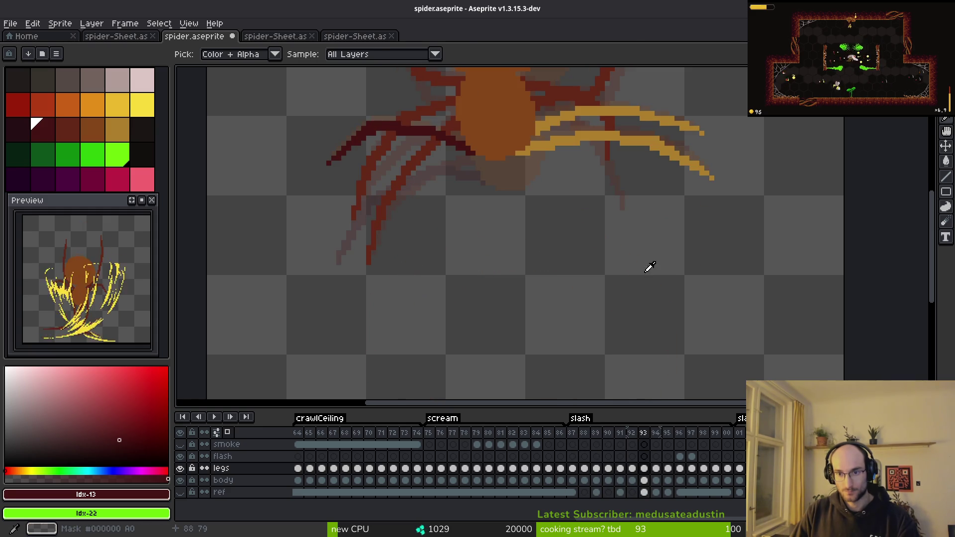
key(Left)
key(Left)
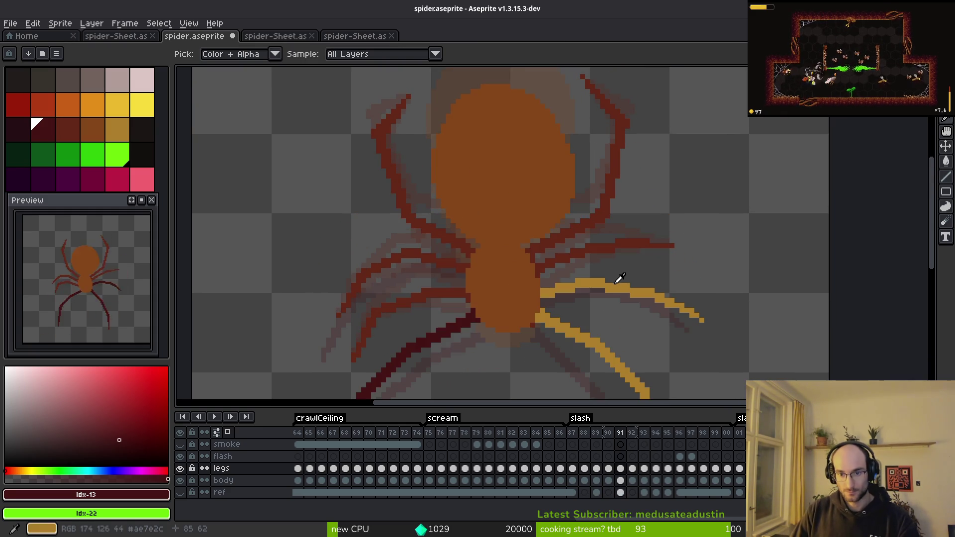
key(Right)
key(Left)
key(Right)
key(Right)
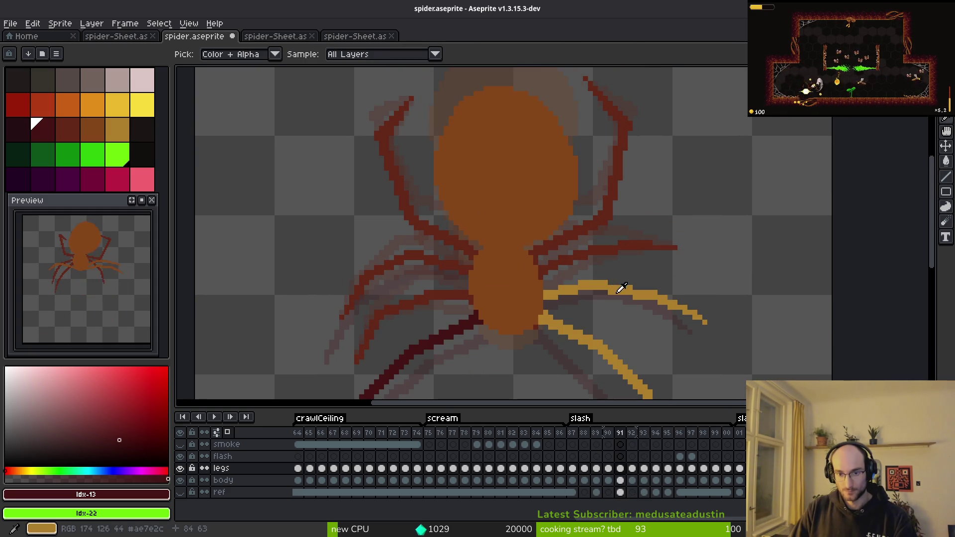
key(b)
key(Left)
scroll(557, 255, up, 3)
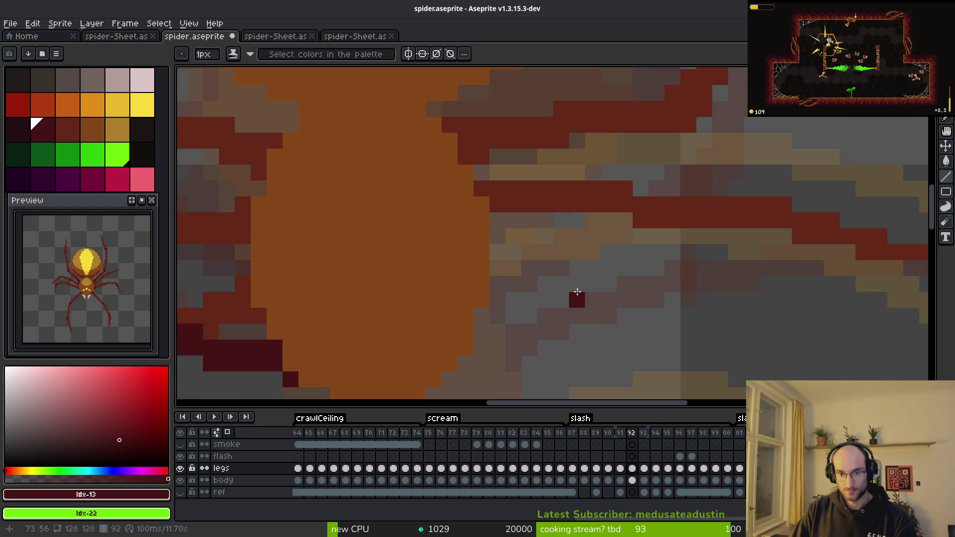
Draw a dark line along the right leg, then undo it.
click(493, 232)
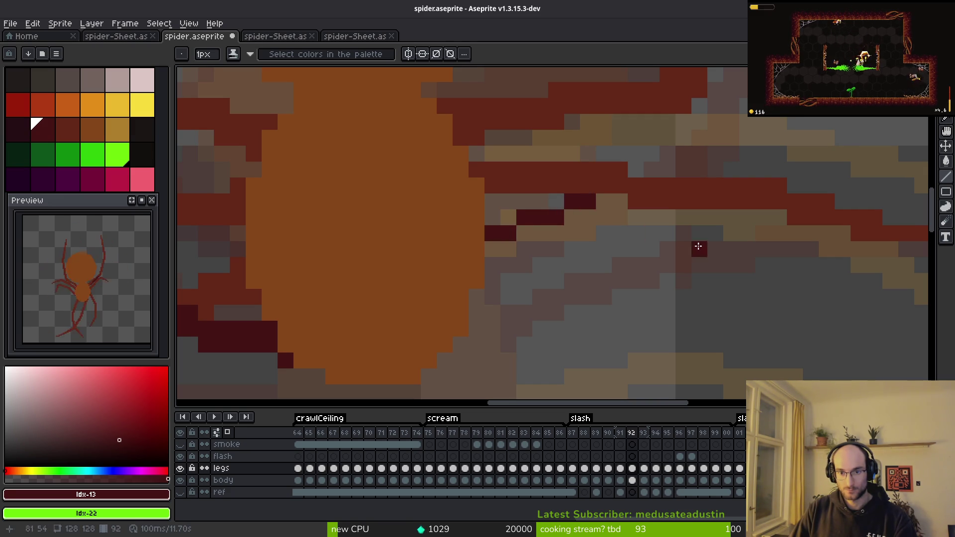
click(484, 160)
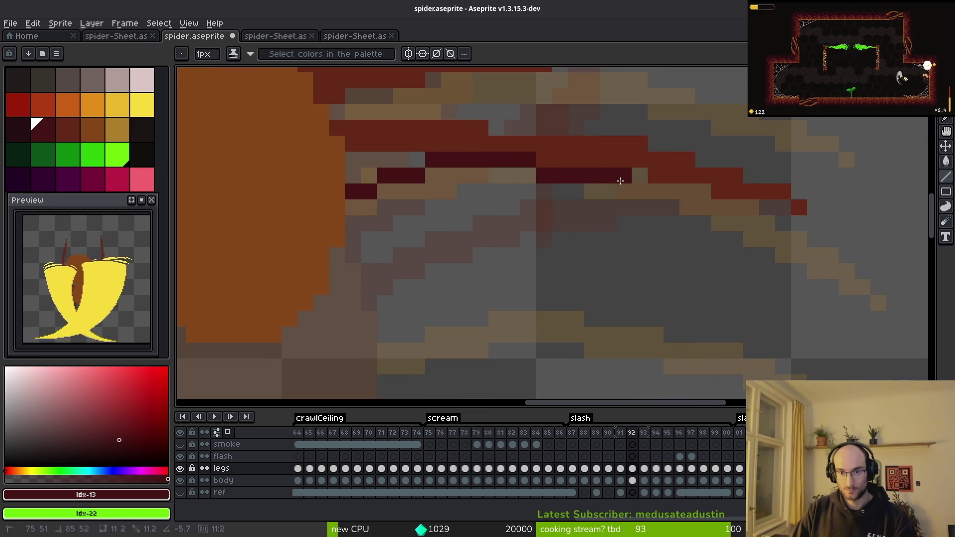
click(530, 158)
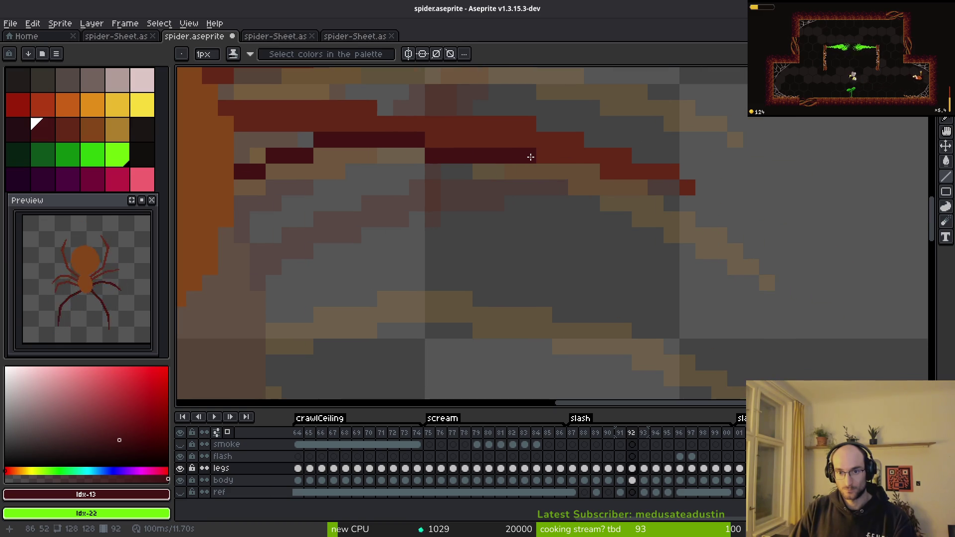
key(ctrl+z)
Lay dark red line segments along the inner part of the upper right leg.
drag(367, 171, 424, 208)
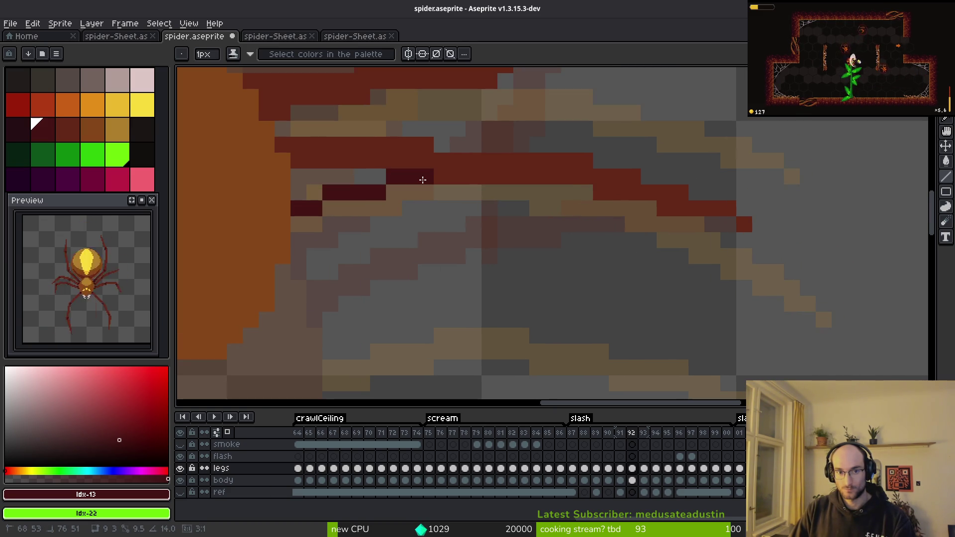
click(460, 171)
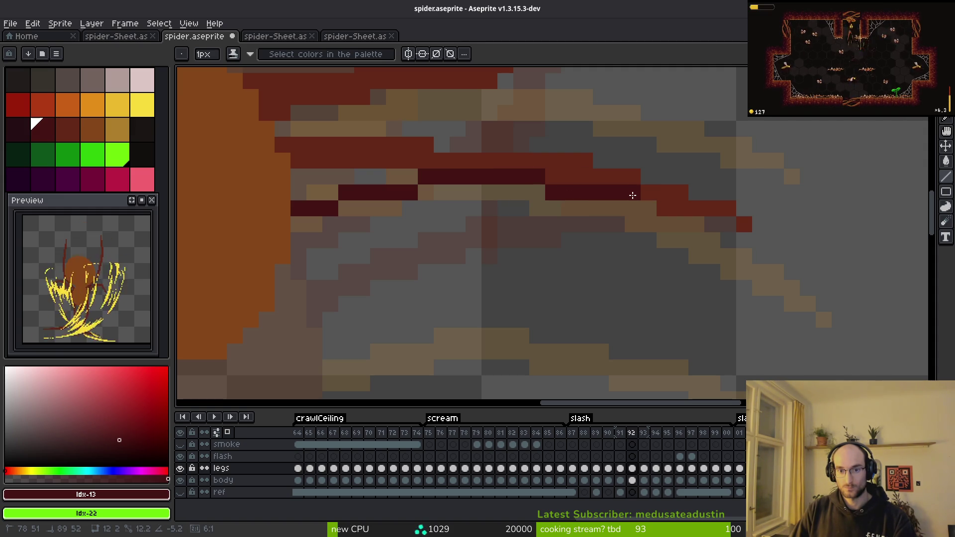
click(632, 196)
scroll(629, 248, down, 3)
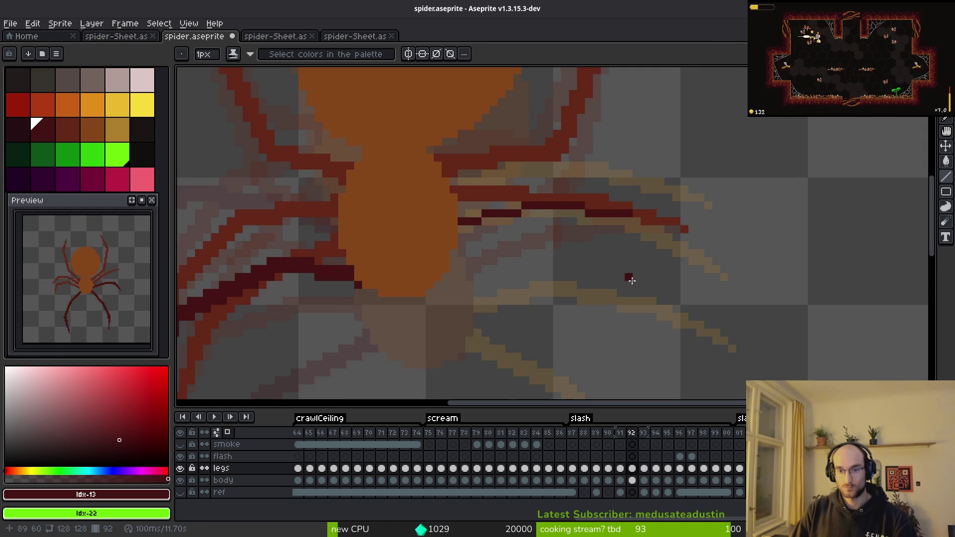
scroll(595, 239, up, 3)
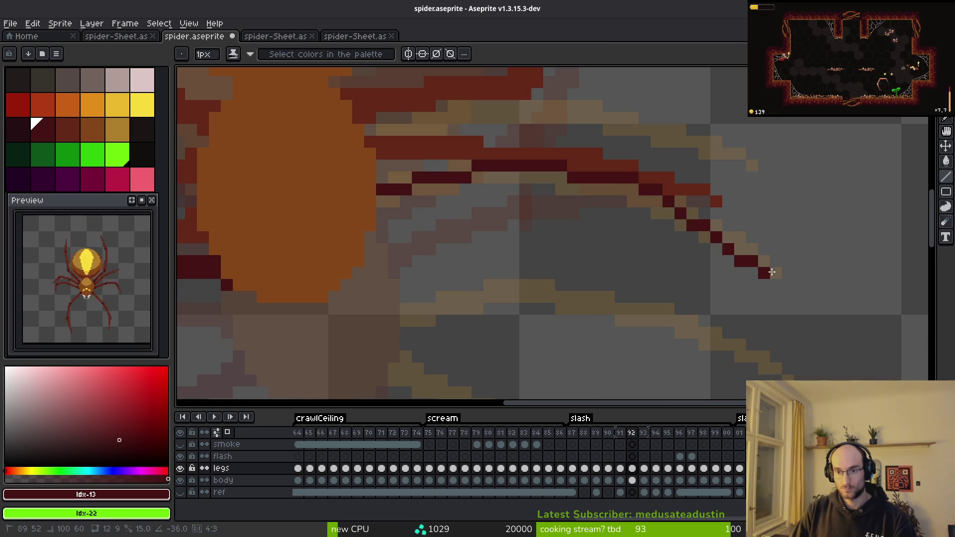
click(764, 278)
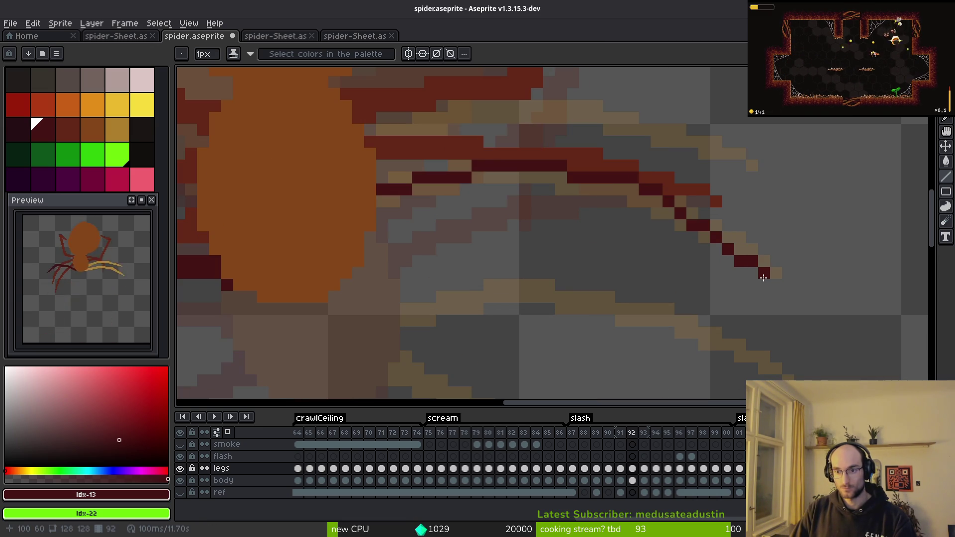
Extend the dark red leg stroke out to its tip and save spider.aseprite.
mouse_move(732, 248)
mouse_down()
mouse_move(680, 201)
mouse_move(479, 171)
mouse_move(563, 179)
mouse_up()
click(706, 257)
mouse_move(382, 205)
mouse_down()
mouse_move(466, 186)
mouse_move(377, 206)
mouse_move(381, 214)
mouse_up()
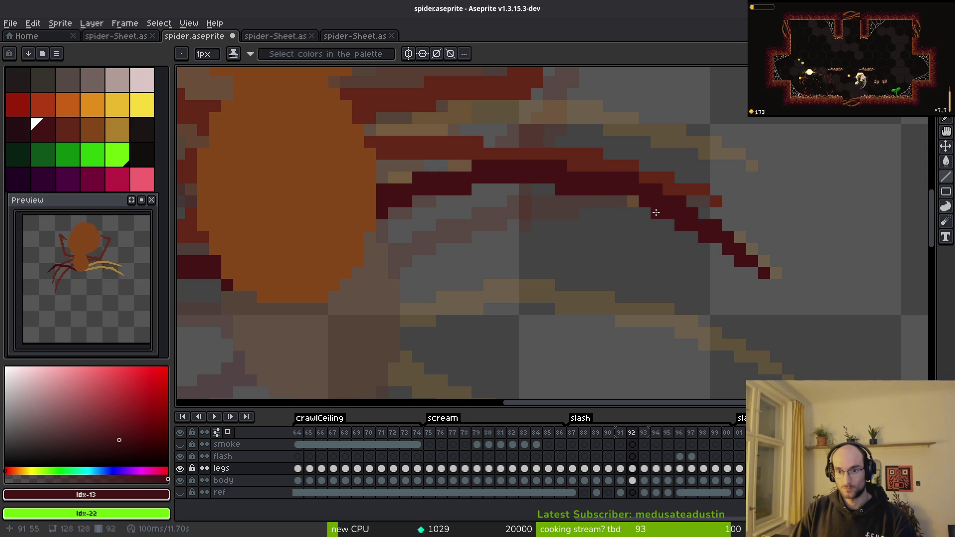
scroll(632, 256, down, 3)
key(ctrl+s)
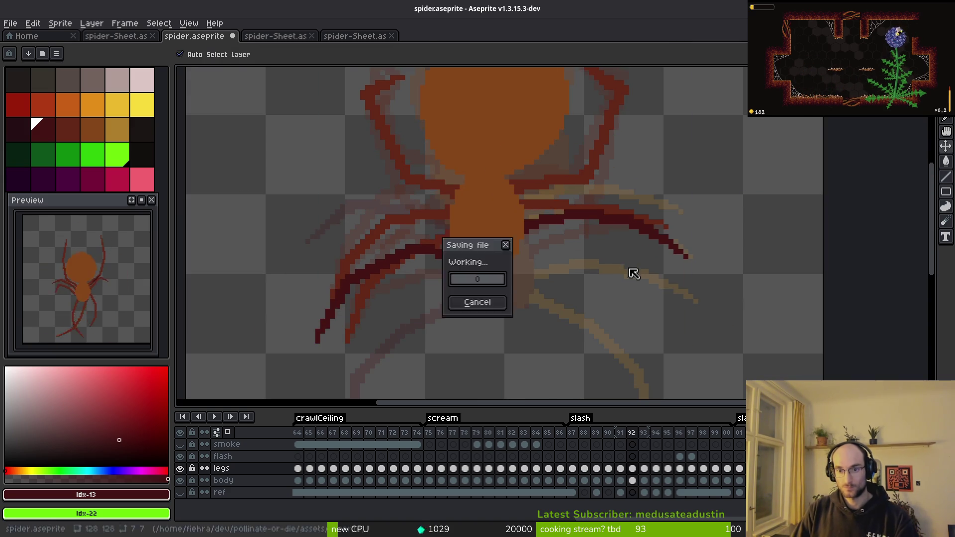
On frame 91, eyedrop the dark red and fill the upper yellow leg with it.
scroll(555, 256, up, 2)
scroll(573, 242, down, 2)
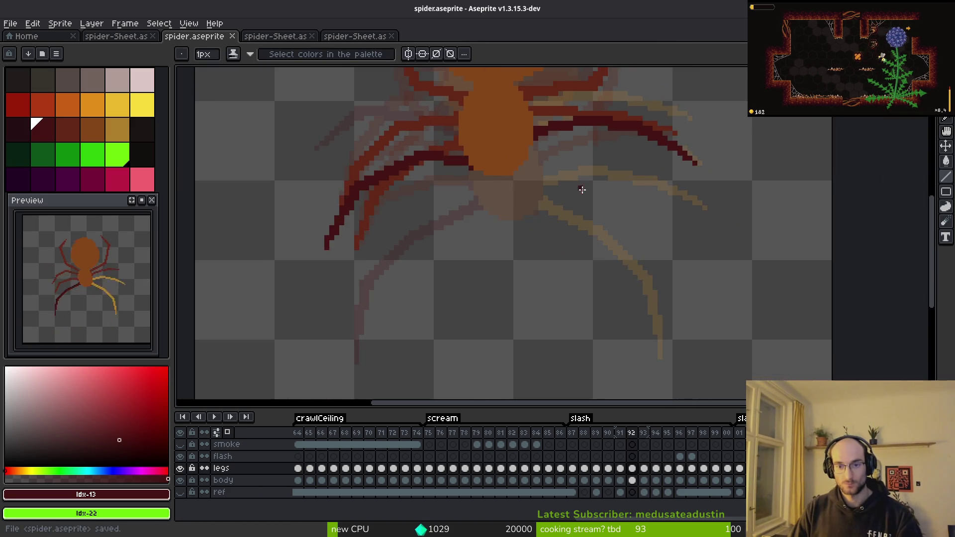
key(comma)
key(alt)
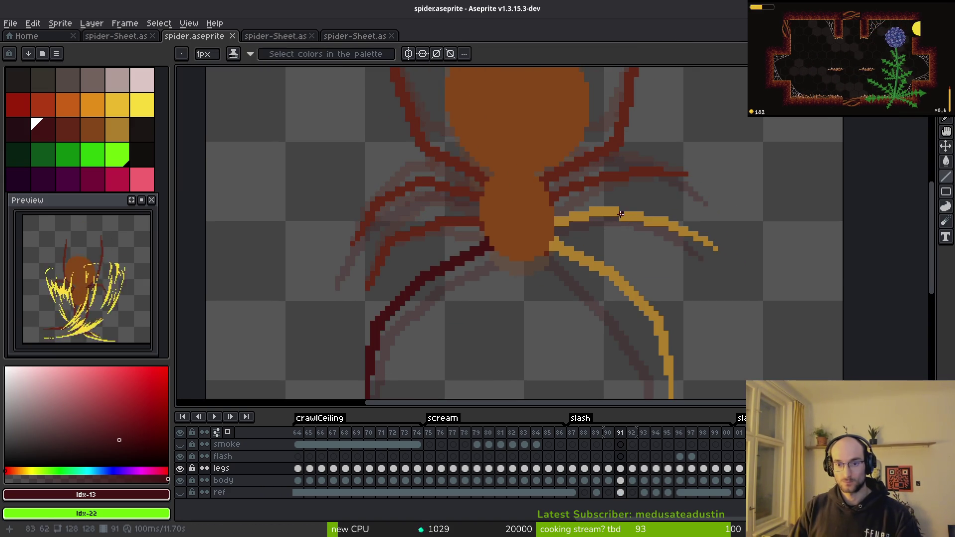
alt+click(611, 218)
scroll(608, 223, up, 1)
key(g)
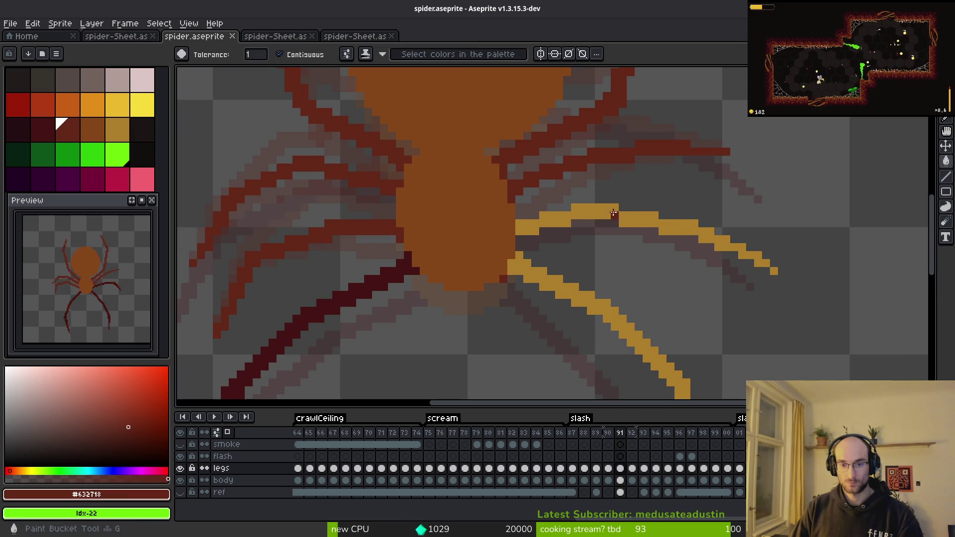
click(612, 212)
Pick the darkest leg red #431414 from frame 92.
key(alt)
key(period)
key(period)
click(729, 120)
scroll(688, 211, down, 2)
key(comma)
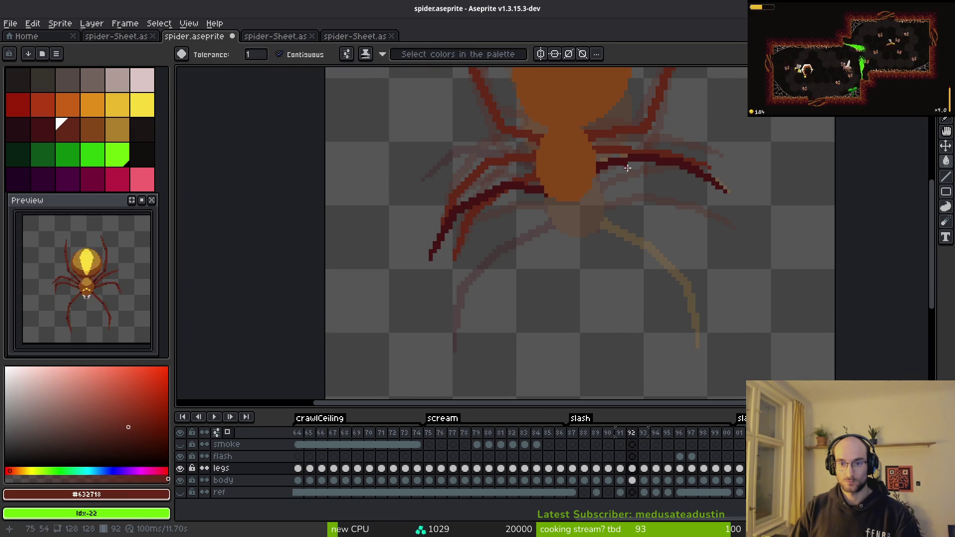
alt+click(635, 156)
Flip between frames 92 and 93 to compare the spider's leg poses.
scroll(636, 209, up, 2)
drag(629, 209, 592, 244)
key(period)
key(comma)
key(period)
scroll(506, 224, down, 1)
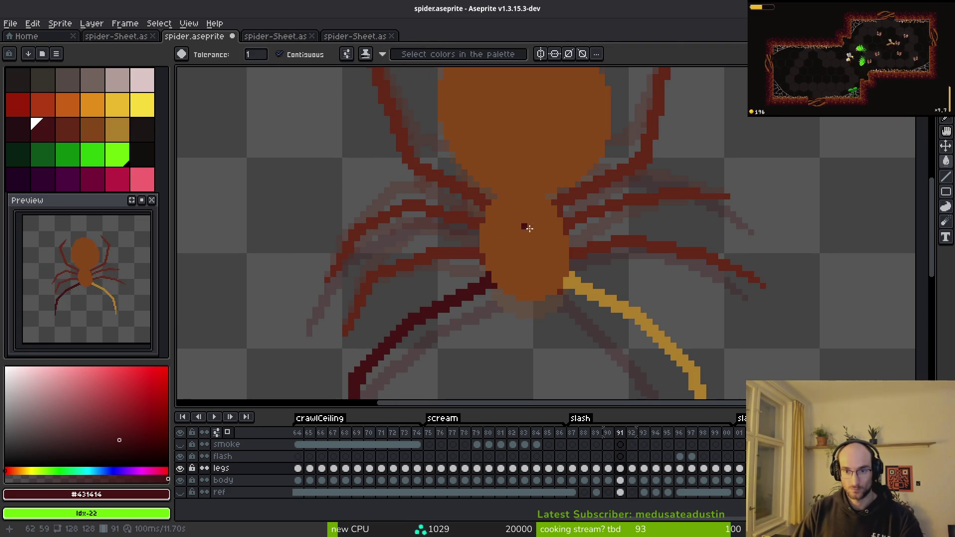
scroll(566, 198, up, 1)
key(comma)
scroll(535, 171, up, 1)
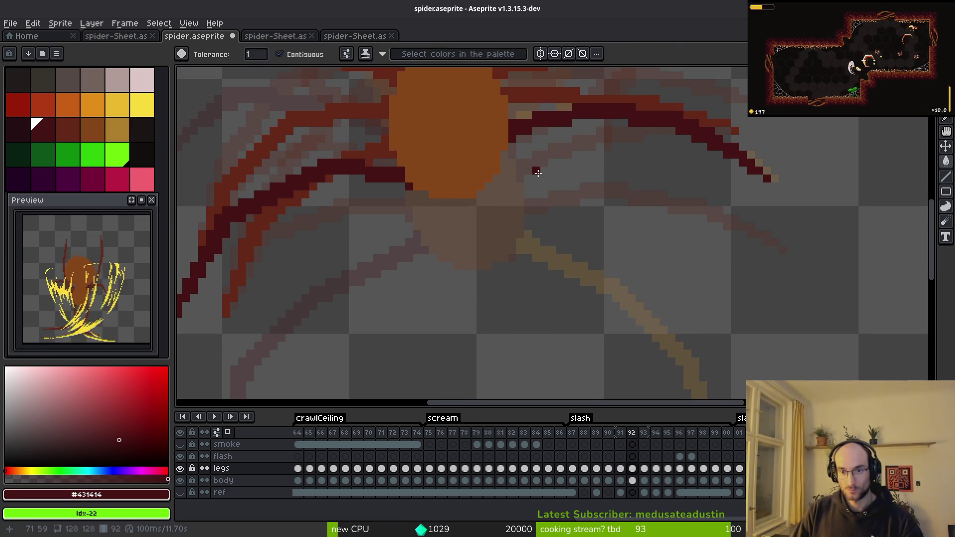
key(period)
key(comma)
scroll(552, 199, up, 1)
scroll(492, 167, down, 1)
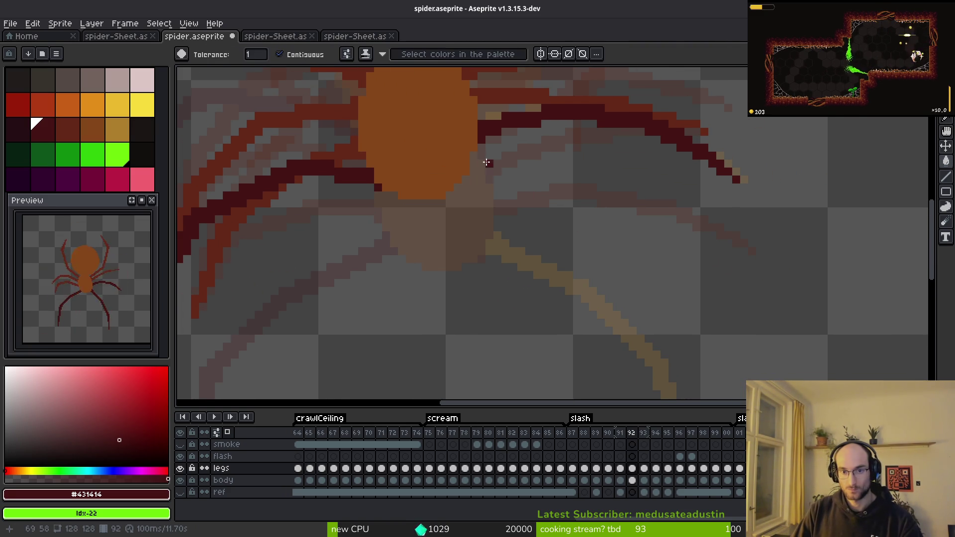
Undo a stray fill and start the new leg at the body's right edge.
key(comma)
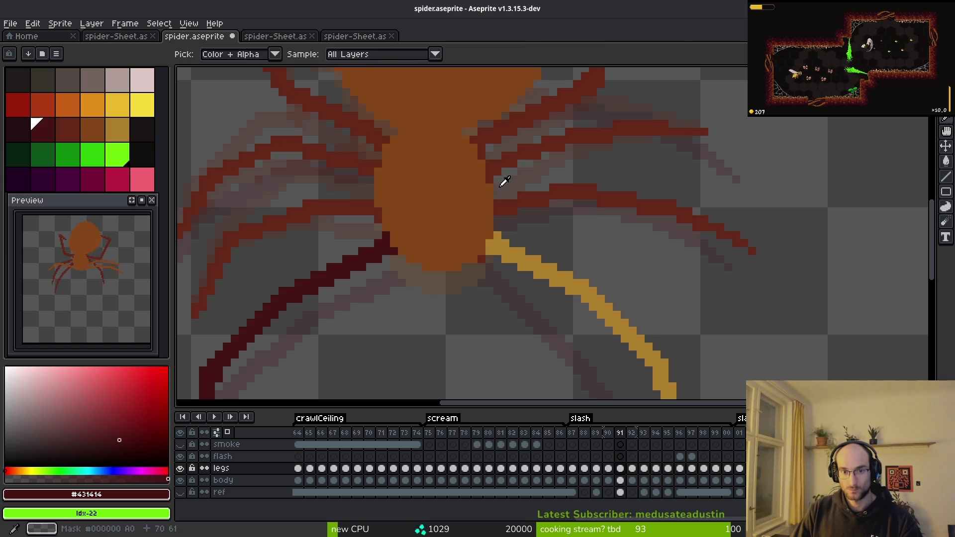
key(period)
click(458, 188)
key(ctrl+z)
key(b)
click(466, 178)
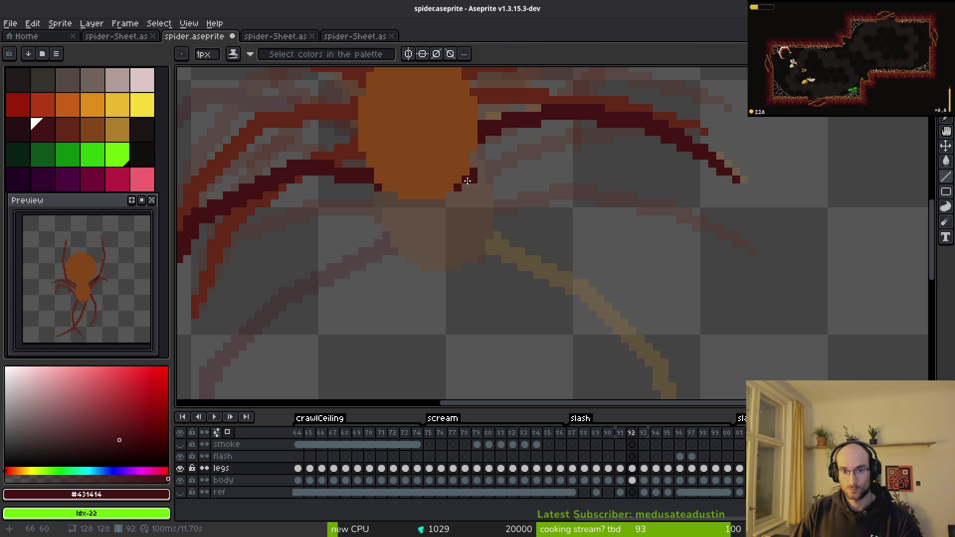
key(period)
key(period)
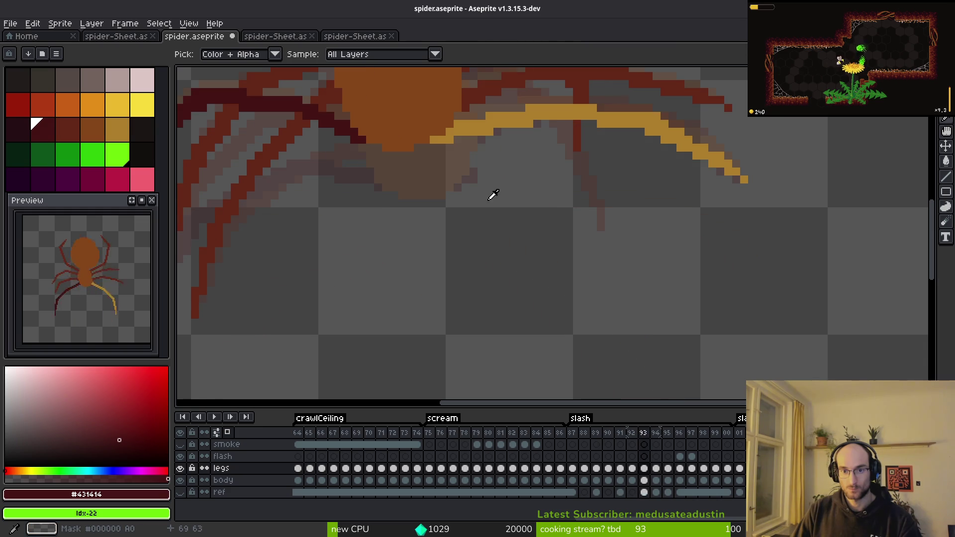
key(comma)
key(comma)
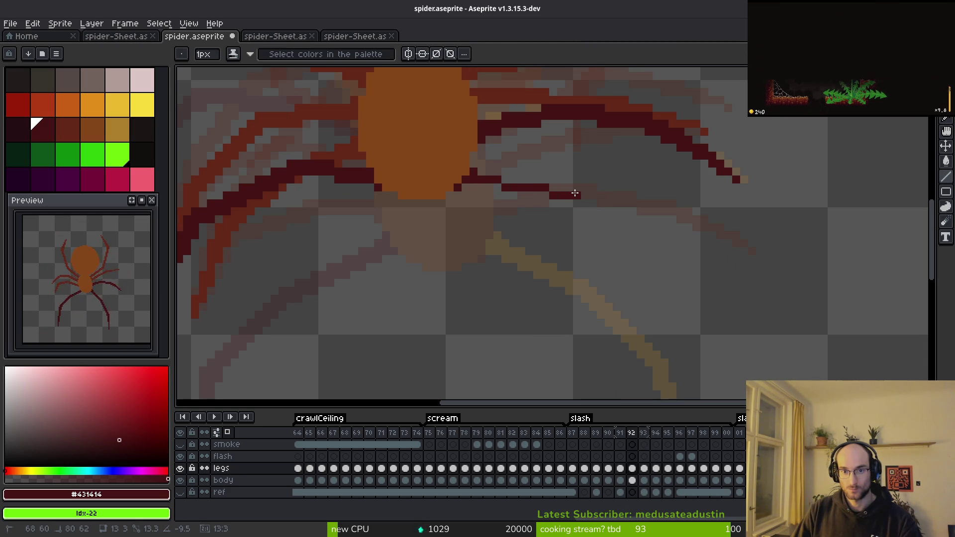
Draw the new leg's first dark red segments and thicken them with parallel lines.
shift+click(576, 193)
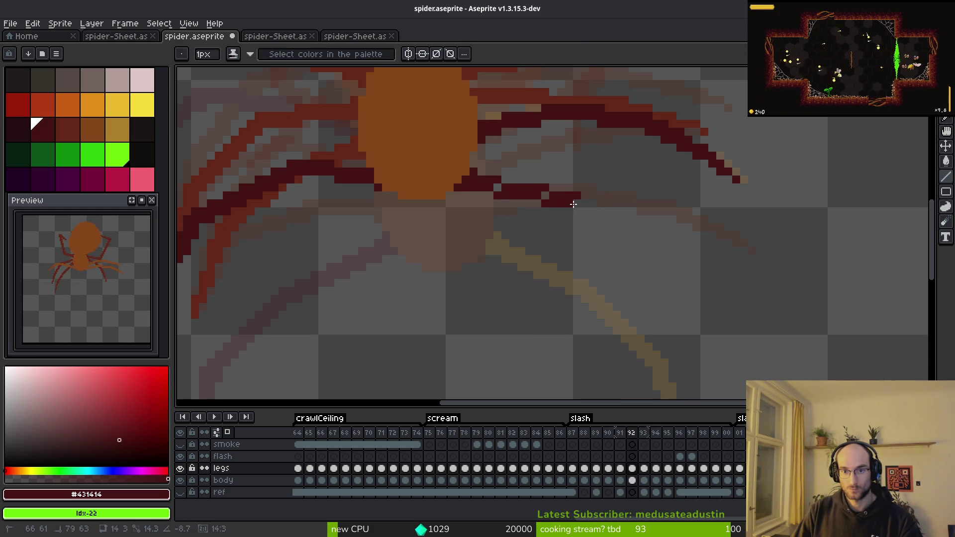
shift+click(573, 204)
scroll(546, 199, right, 4)
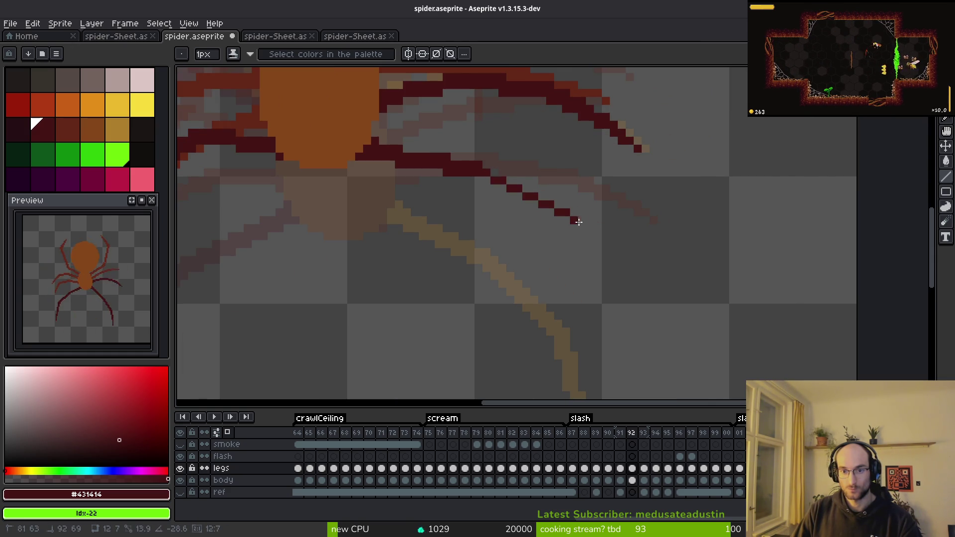
scroll(558, 222, up, 2)
shift+click(543, 234)
drag(461, 200, 538, 233)
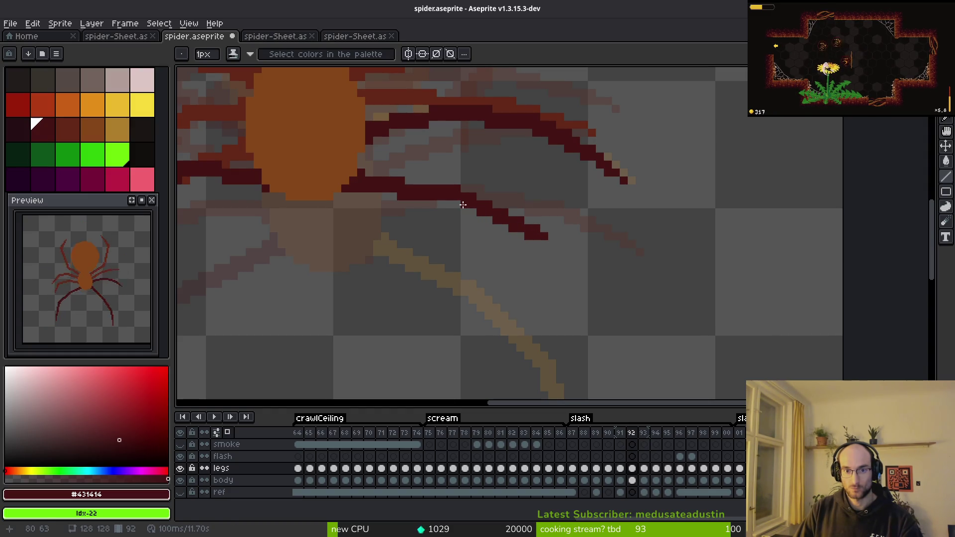
drag(456, 204, 544, 242)
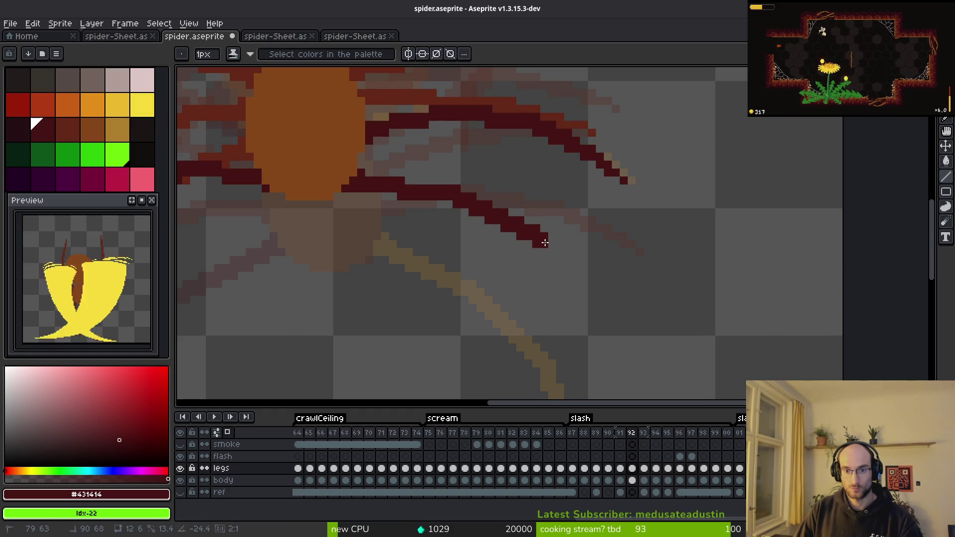
scroll(547, 243, down, 3)
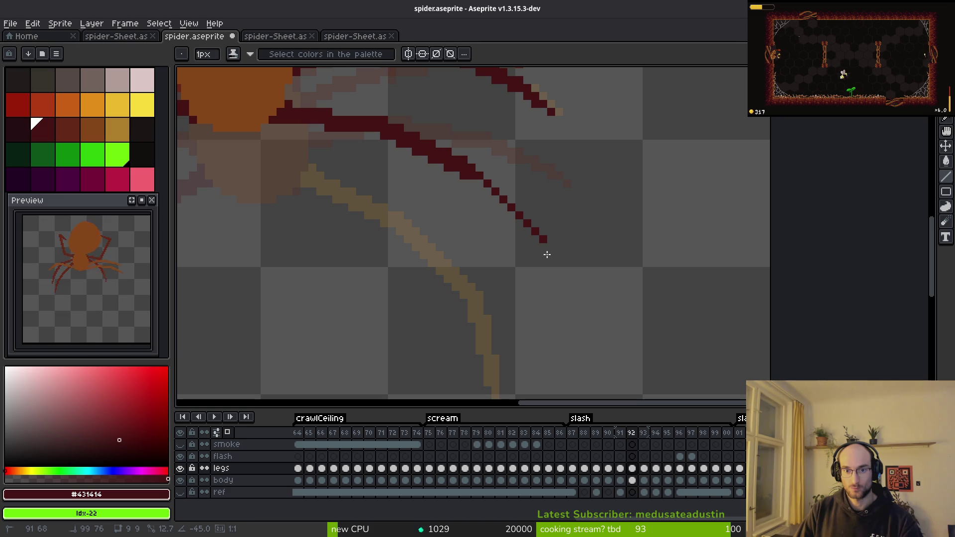
Extend the leg steeply down to a new tip and erase the overlong end.
drag(547, 254, 540, 287)
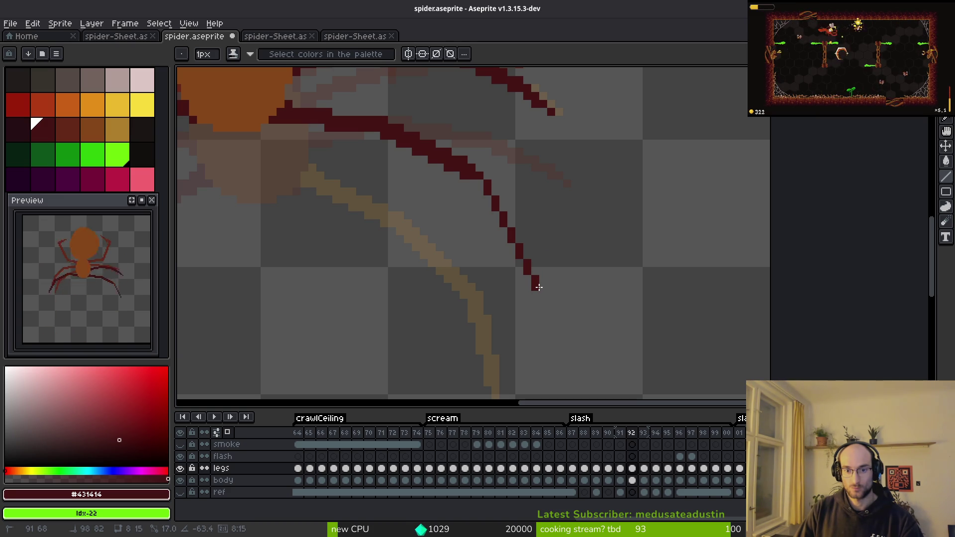
drag(537, 287, 544, 304)
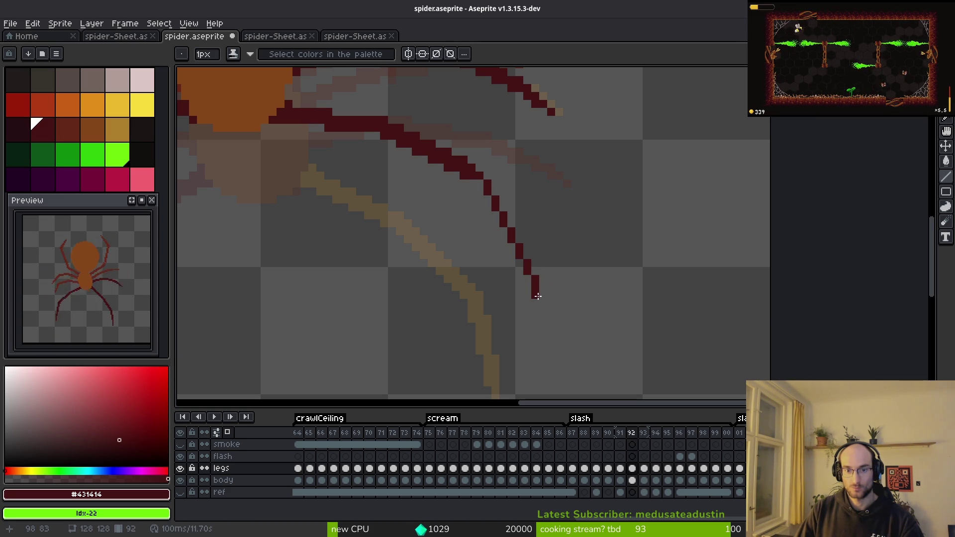
drag(478, 187, 535, 284)
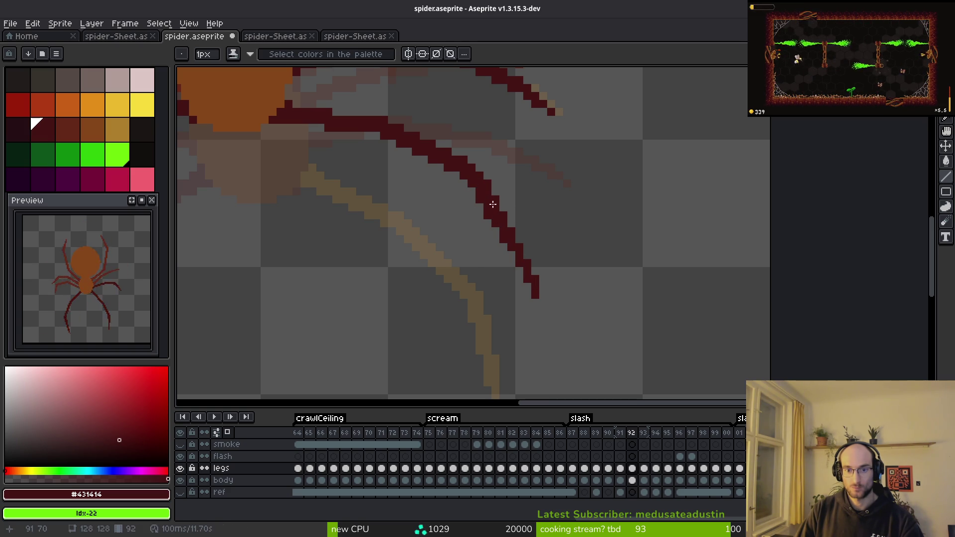
scroll(518, 277, up, 2)
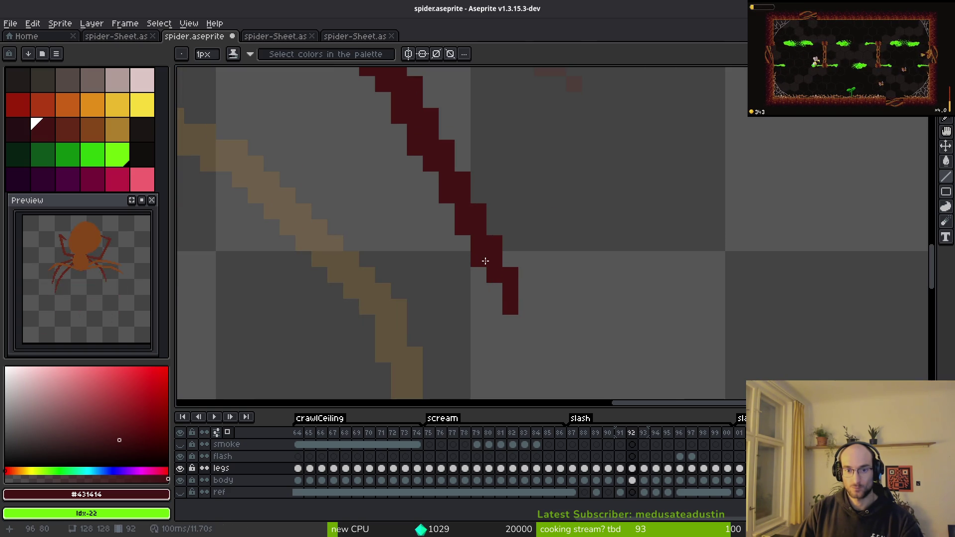
key(e)
mouse_move(509, 278)
mouse_down()
mouse_move(510, 290)
mouse_move(495, 259)
mouse_up()
key(b)
scroll(524, 226, down, 4)
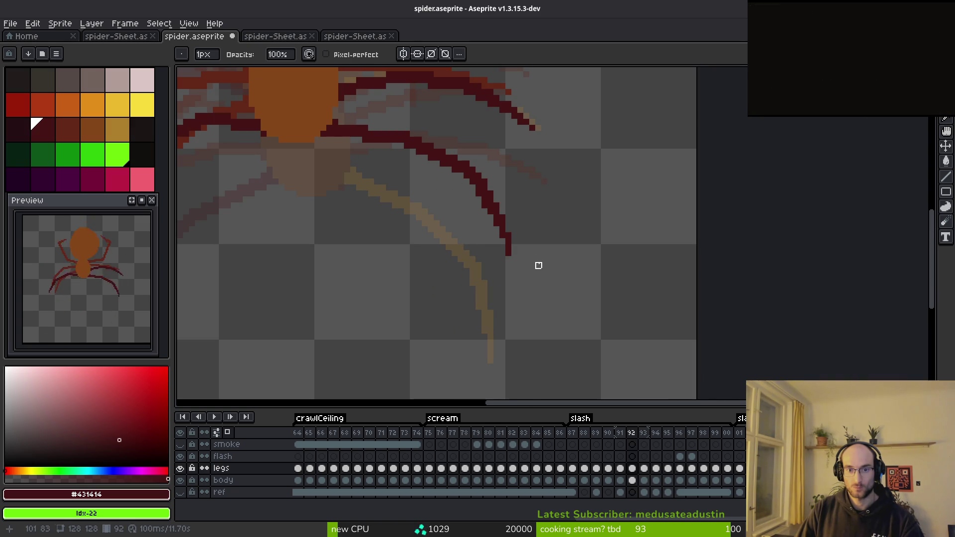
Fill the remaining yellow leg dark red on frame 93.
key(comma)
key(period)
key(period)
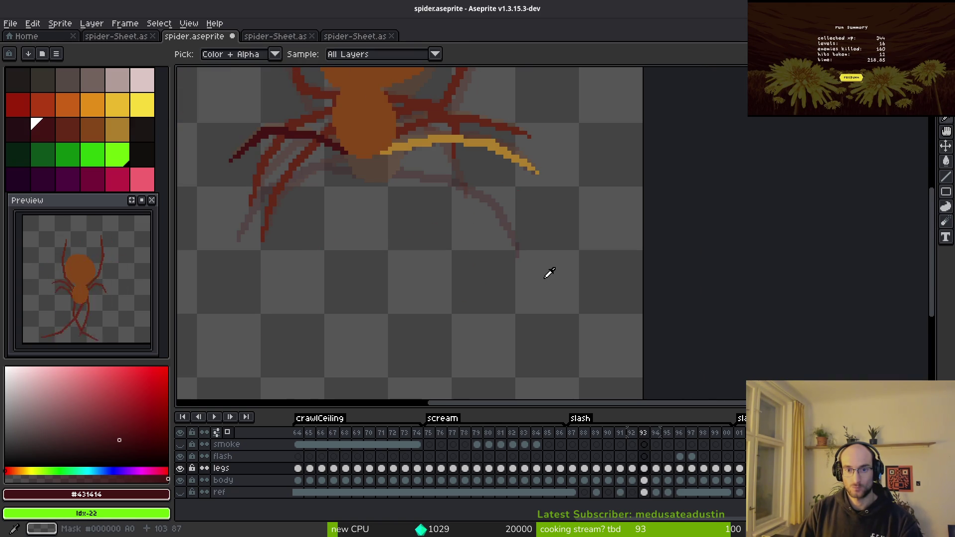
key(comma)
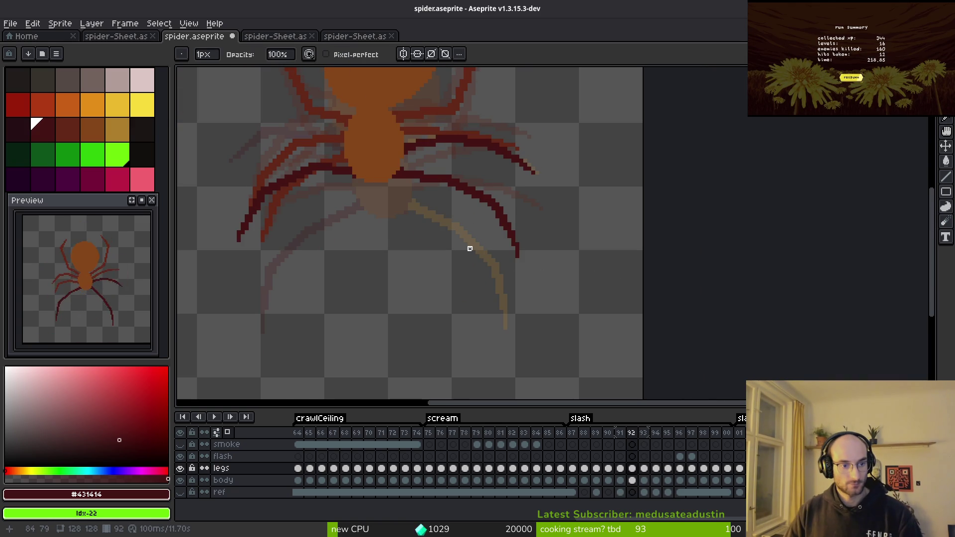
scroll(504, 257, up, 1)
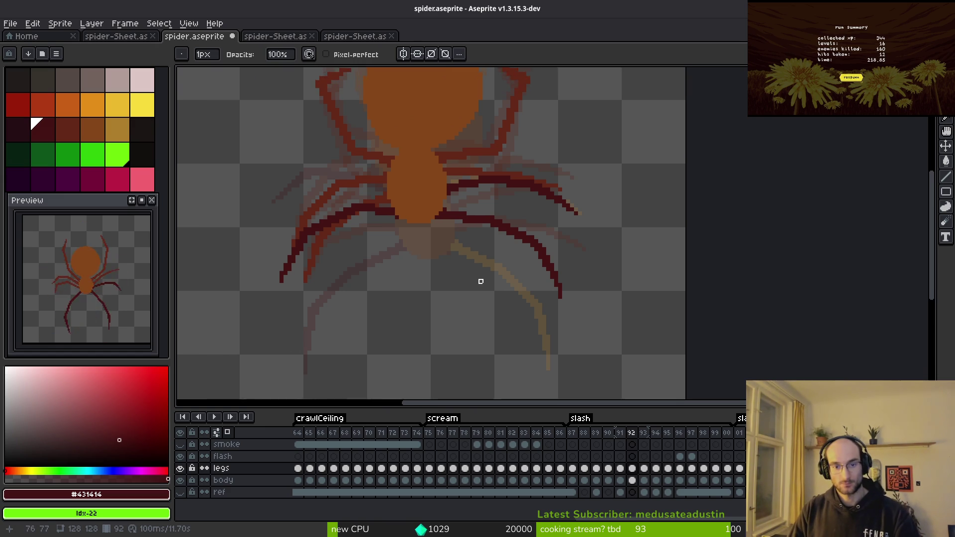
scroll(485, 286, down, 1)
key(period)
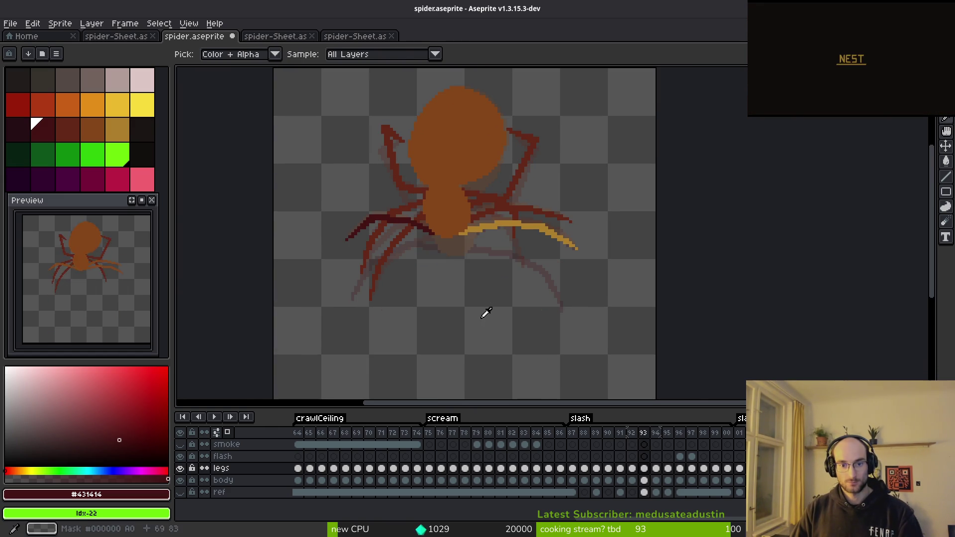
scroll(514, 229, up, 3)
key(g)
click(508, 204)
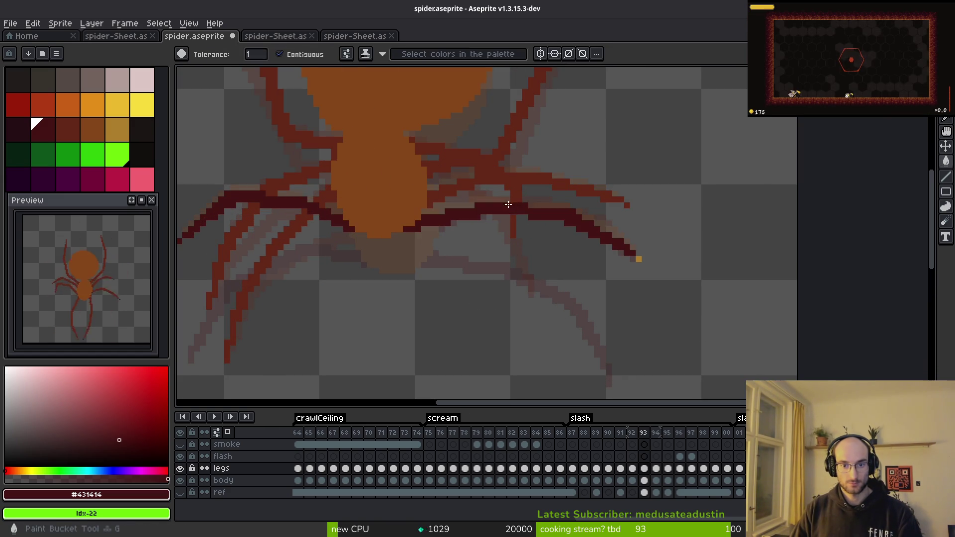
scroll(598, 246, up, 3)
scroll(583, 266, down, 5)
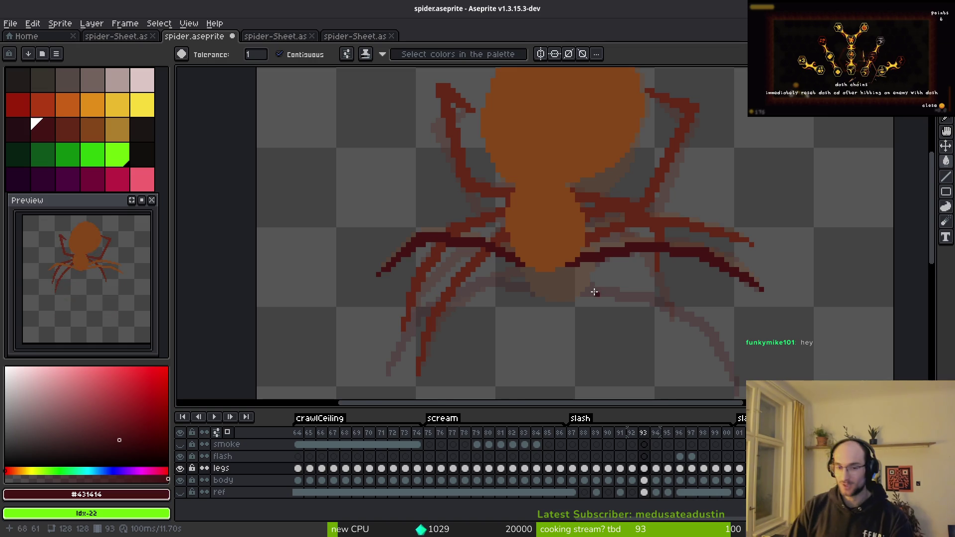
Save the spider, turn onion skin off, preview the animation, then return to frame 89.
scroll(557, 269, down, 2)
key(ctrl+s)
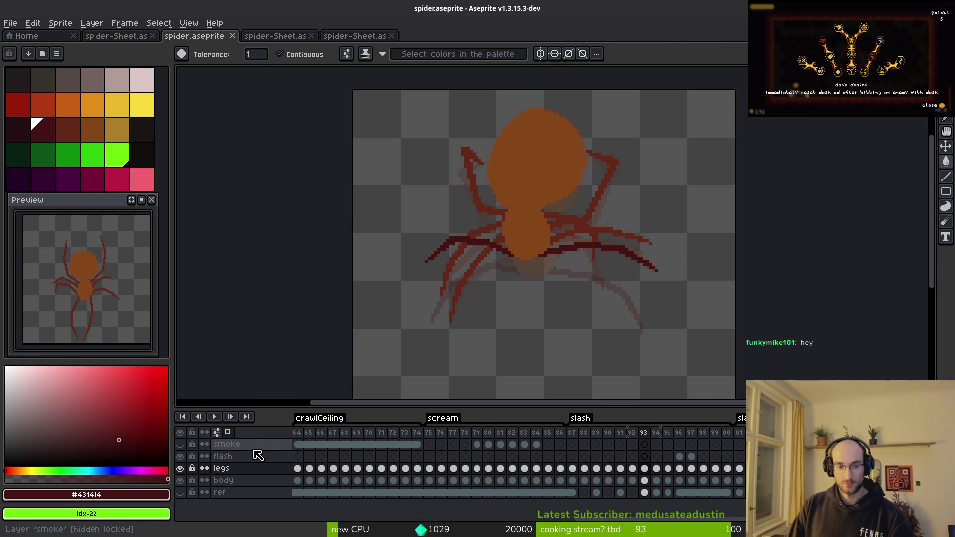
click(227, 432)
key(Return)
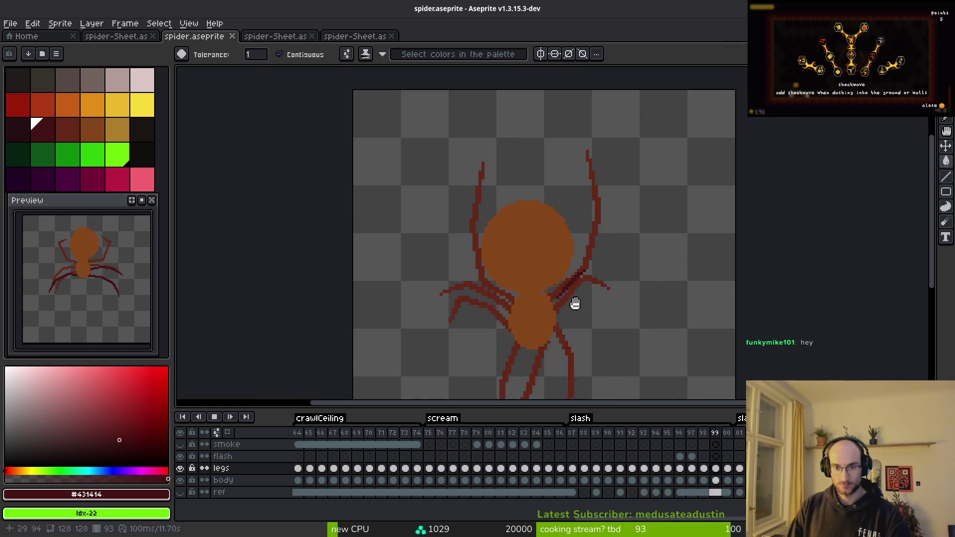
scroll(577, 288, down, 2)
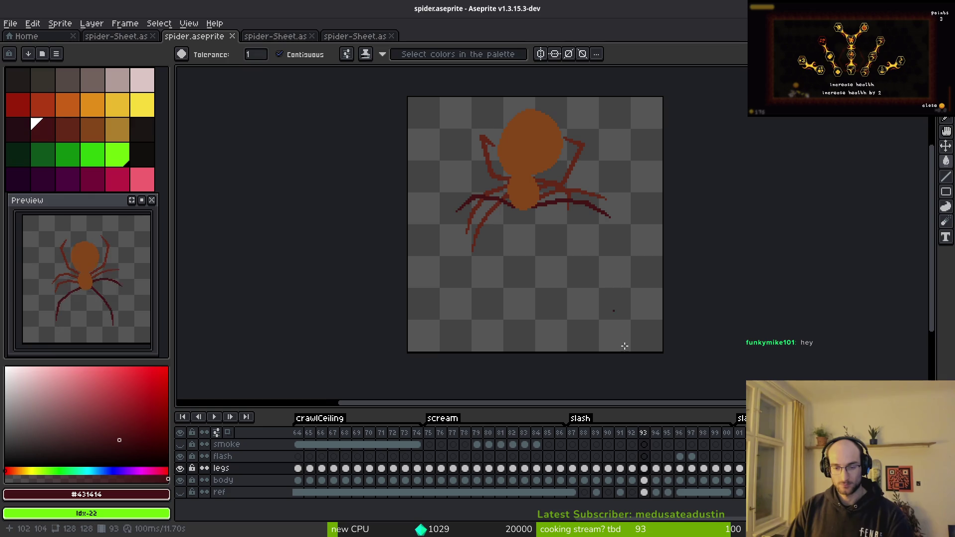
key(Return)
key(i)
key(Left)
scroll(489, 234, up, 4)
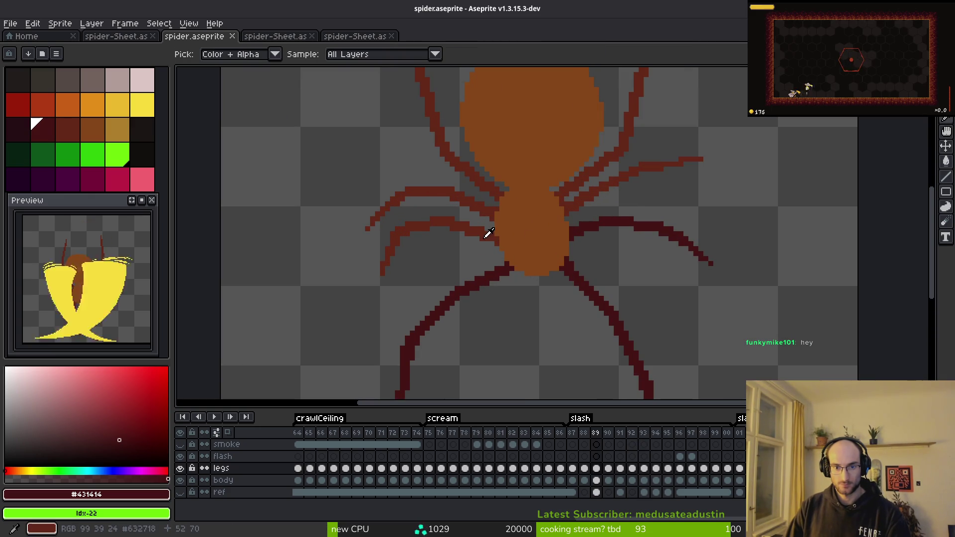
Replace #431414 with the background red #632718 on frame 89.
right_click(486, 224)
key(shift+r)
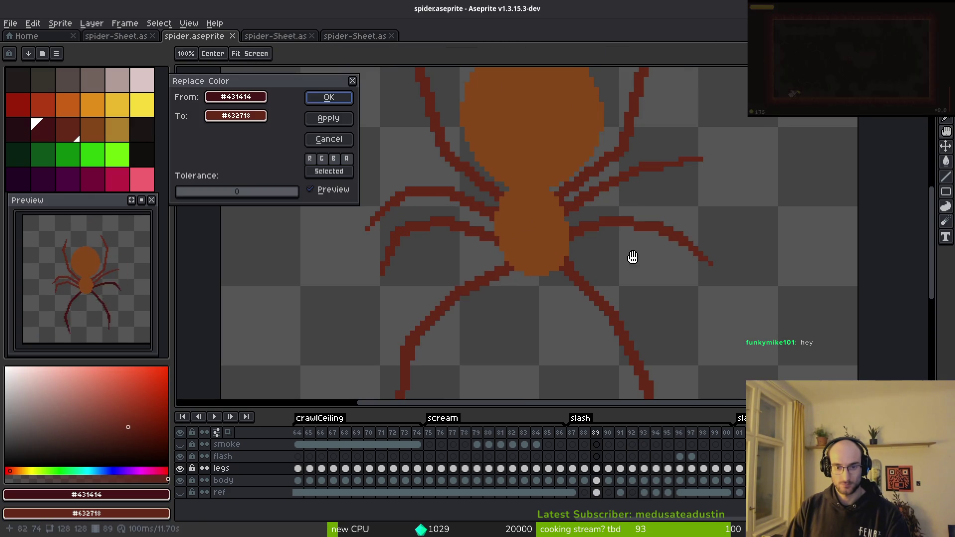
key(Return)
key(w)
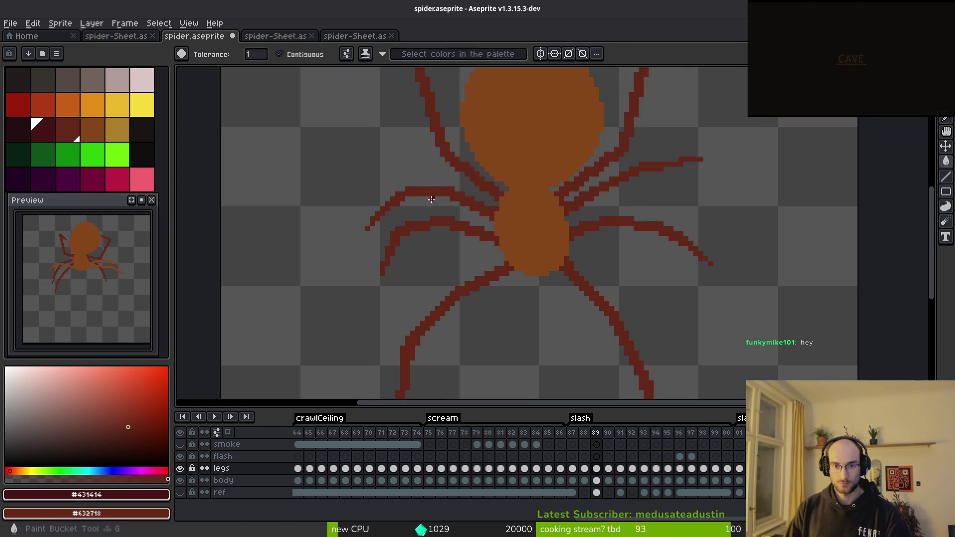
Apply the same #431414 to #632718 replacement on frame 90.
key(Right)
key(shift+r)
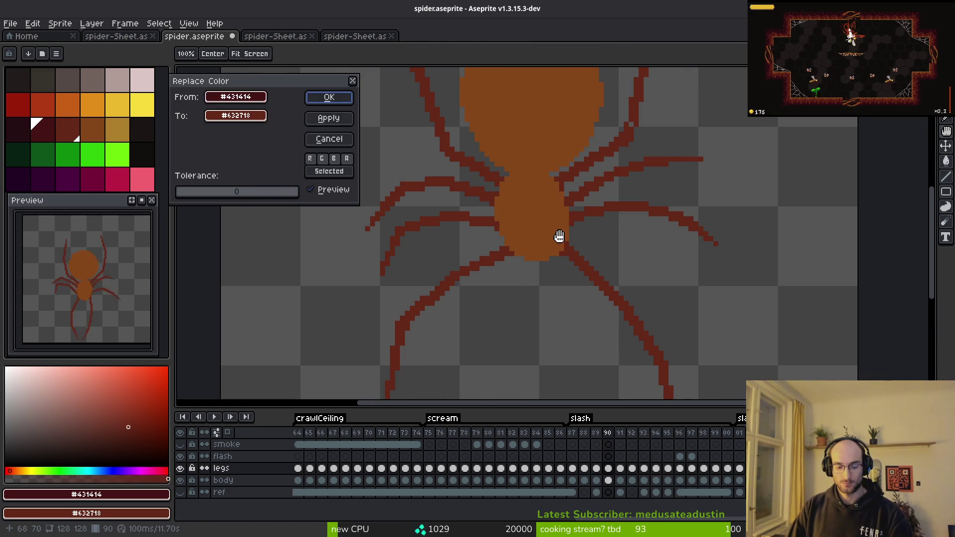
drag(780, 177, 803, 274)
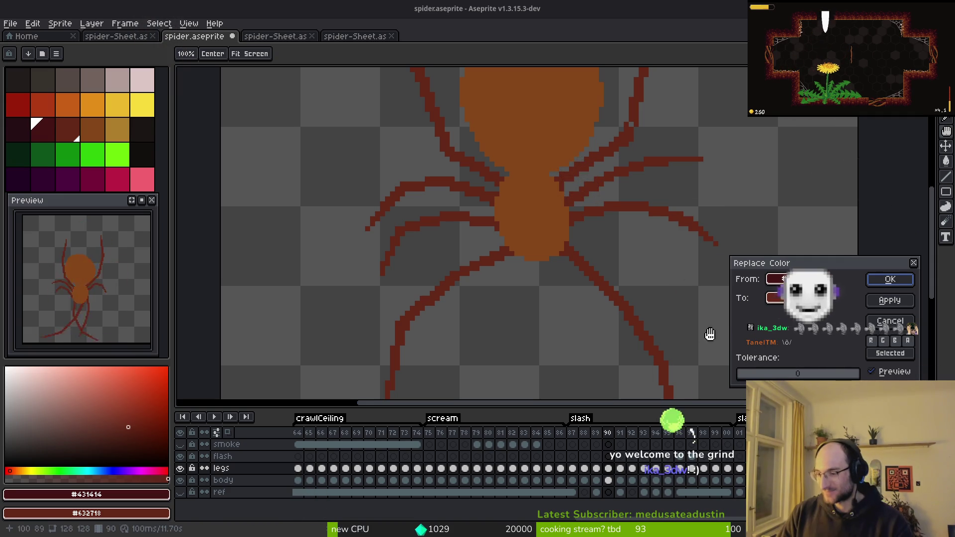
click(890, 279)
scroll(568, 284, down, 3)
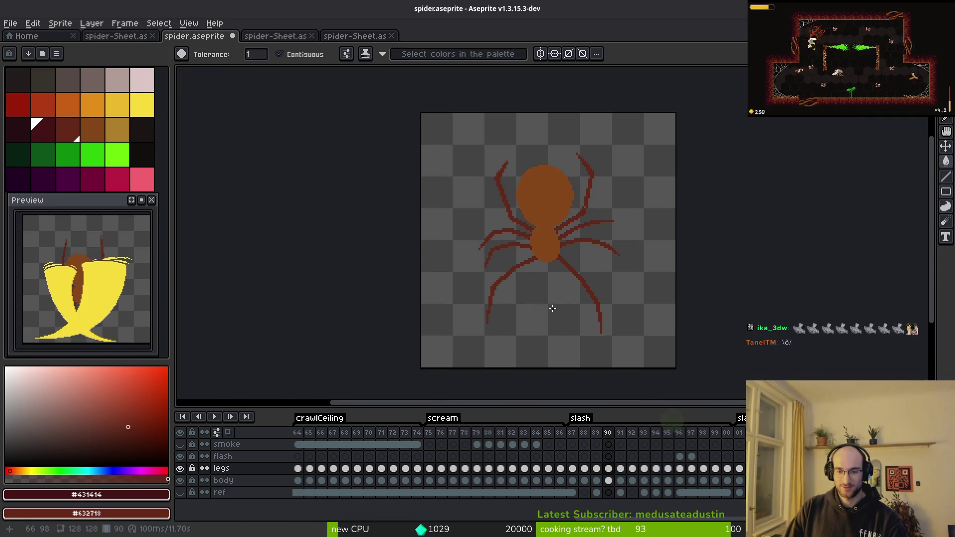
On frame 91, recolour the legs to #632718 and fill the yellow leg with the same red.
scroll(94, 301, up, 2)
key(Right)
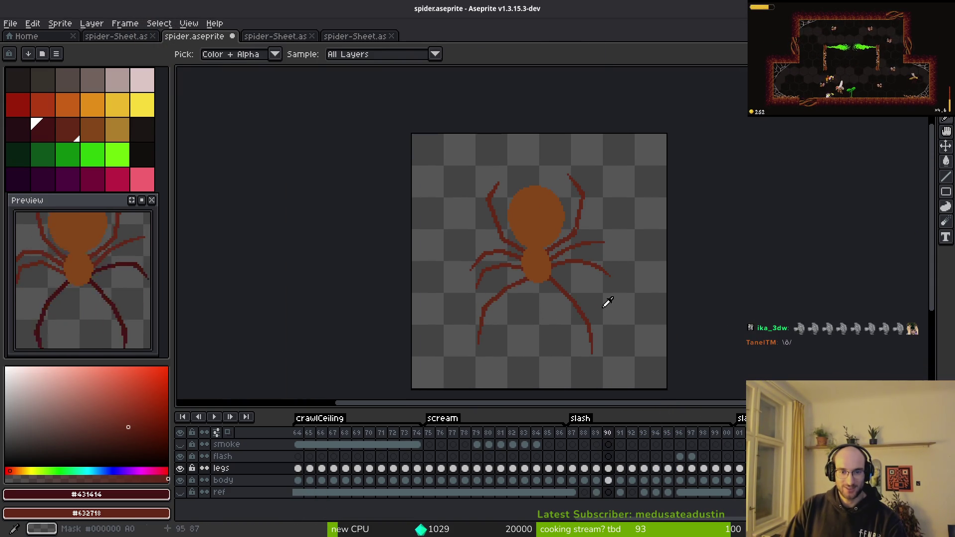
key(shift+r)
key(Return)
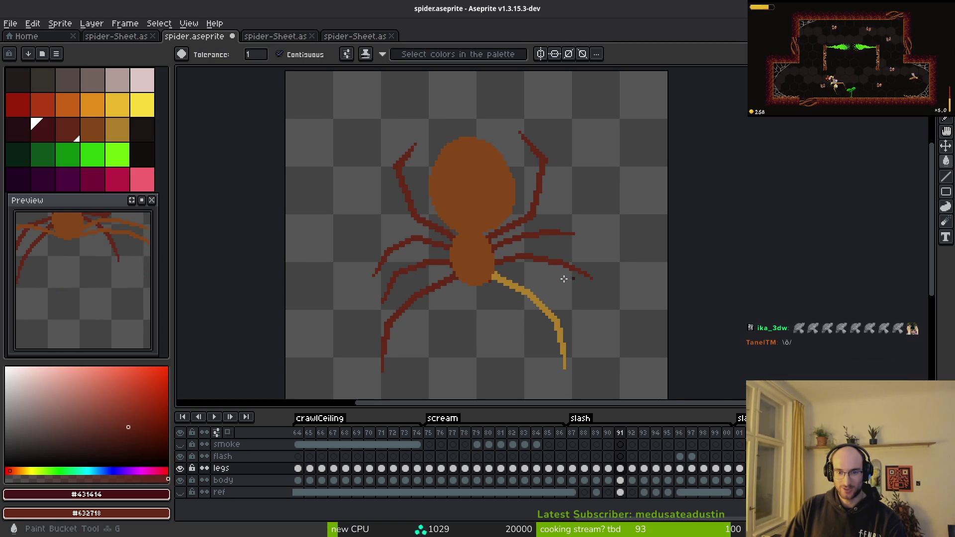
scroll(548, 249, up, 2)
key(alt)
alt+click(519, 213)
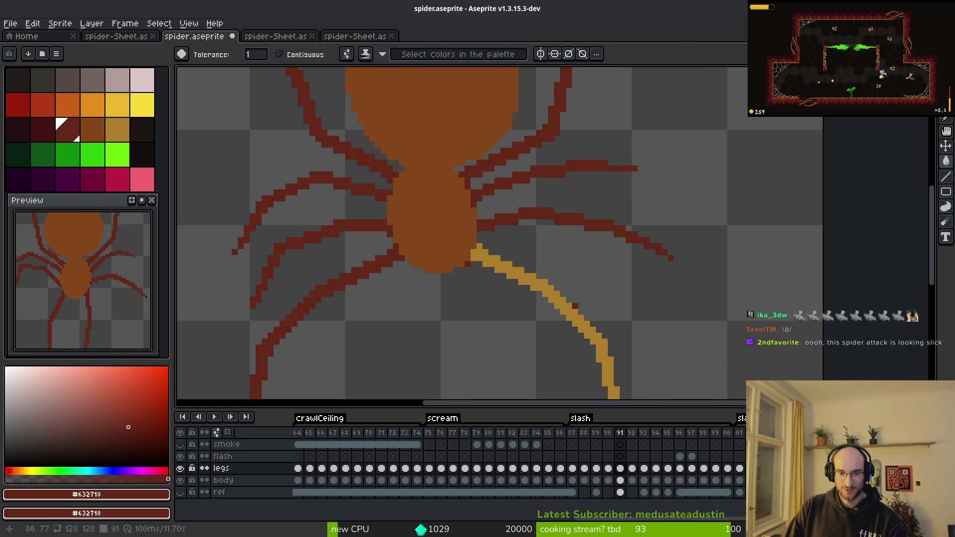
click(567, 310)
scroll(567, 306, down, 2)
scroll(569, 301, up, 1)
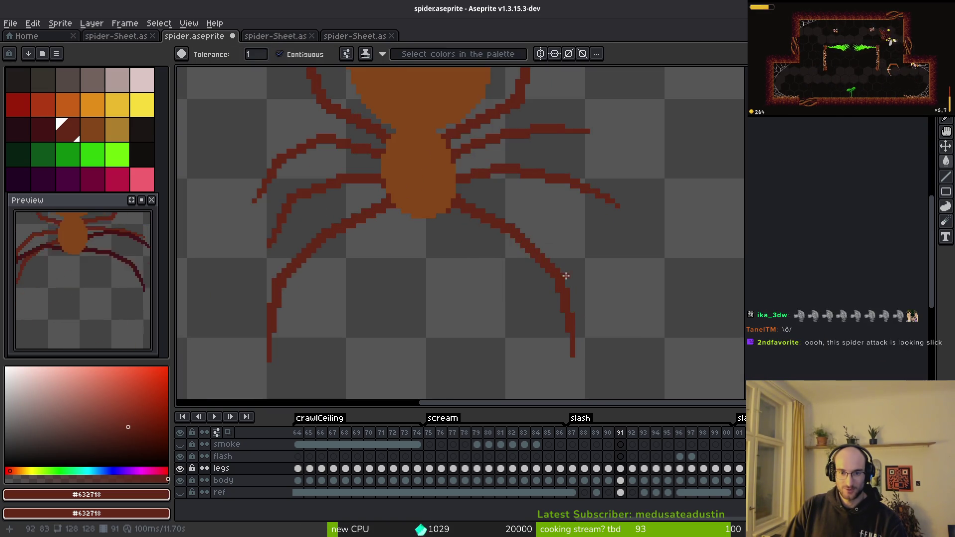
On frame 92, replace the darkest leg colour #431414 with #632718.
key(alt)
key(Right)
key(Right)
key(Left)
scroll(516, 284, down, 1)
scroll(526, 232, up, 1)
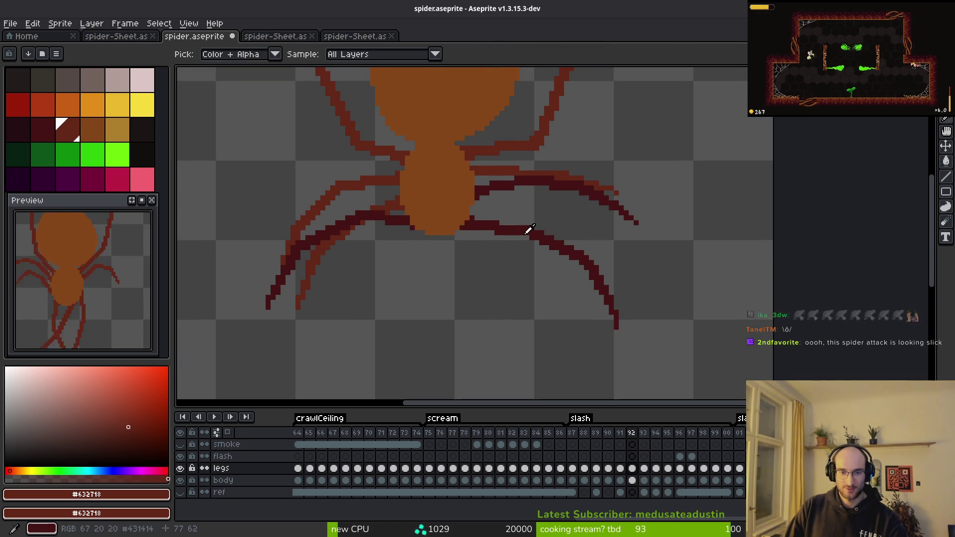
key(shift+r)
alt+click(526, 224)
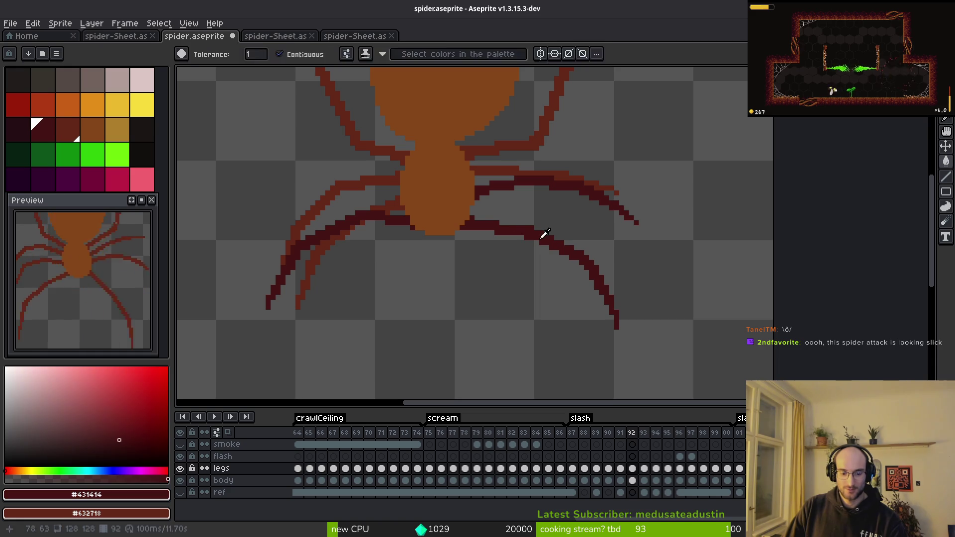
click(875, 282)
Replace #431414 with #632718 on frame 93 and the following frame.
scroll(588, 258, down, 1)
key(alt)
key(Right)
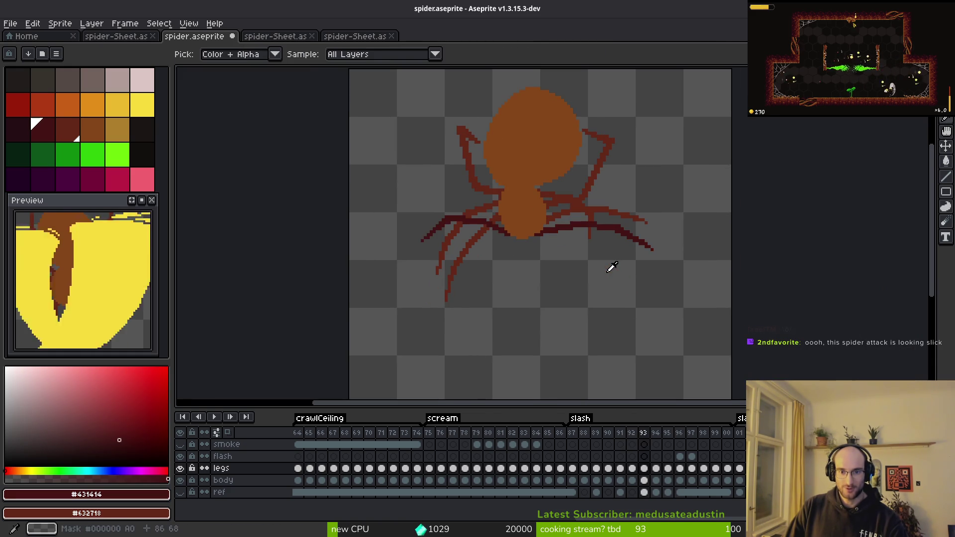
key(shift+r)
click(884, 283)
key(Right)
key(shift+r)
key(Return)
On frame 94, replace the orange leg colour #854619 with #632718.
key(alt)
key(Right)
key(Left)
click(591, 214)
key(shift+r)
click(868, 283)
key(shift+r)
key(Return)
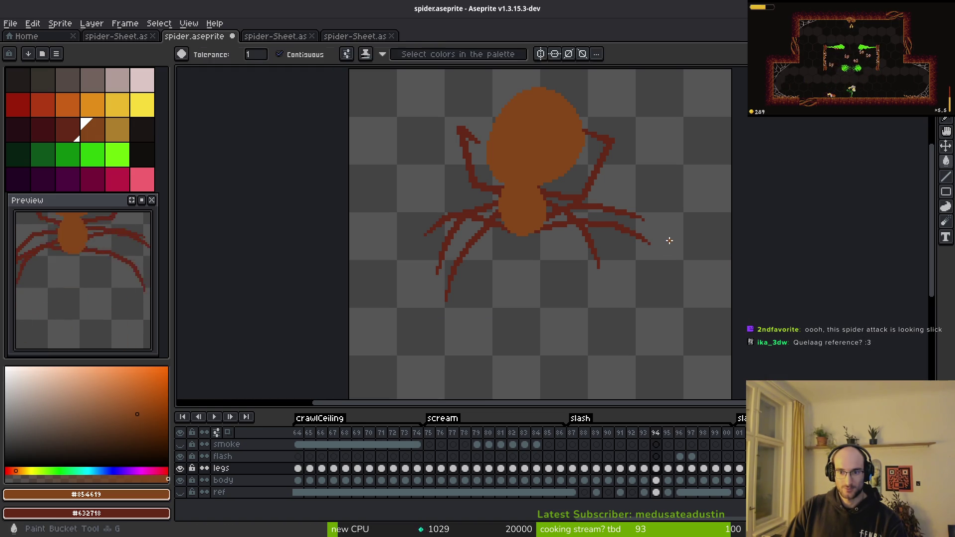
Replace orange #854619 with #632718 on frame 95, then prepare flood fill in #632718 at frame 100.
key(Right)
key(shift+r)
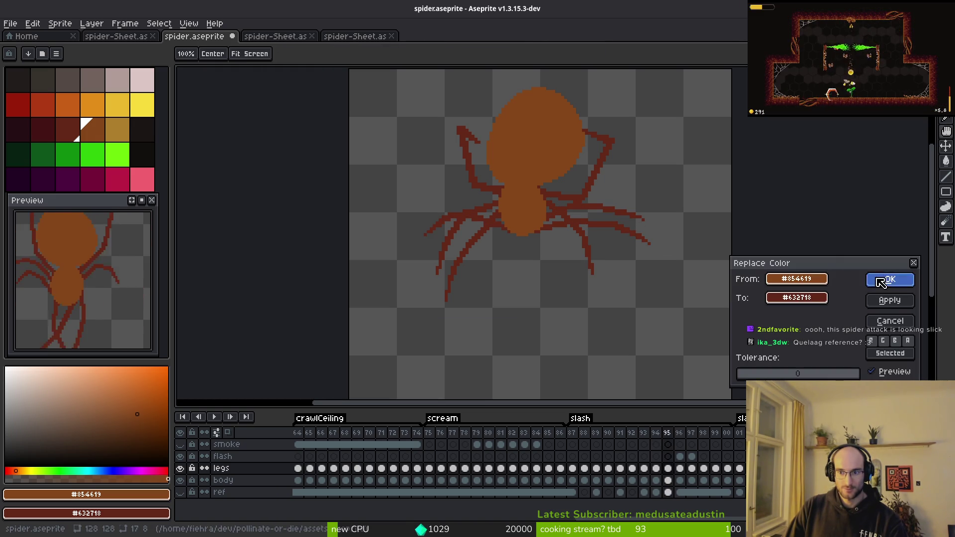
click(890, 278)
key(Right)
key(Right)
key(Right)
key(Right)
key(Right)
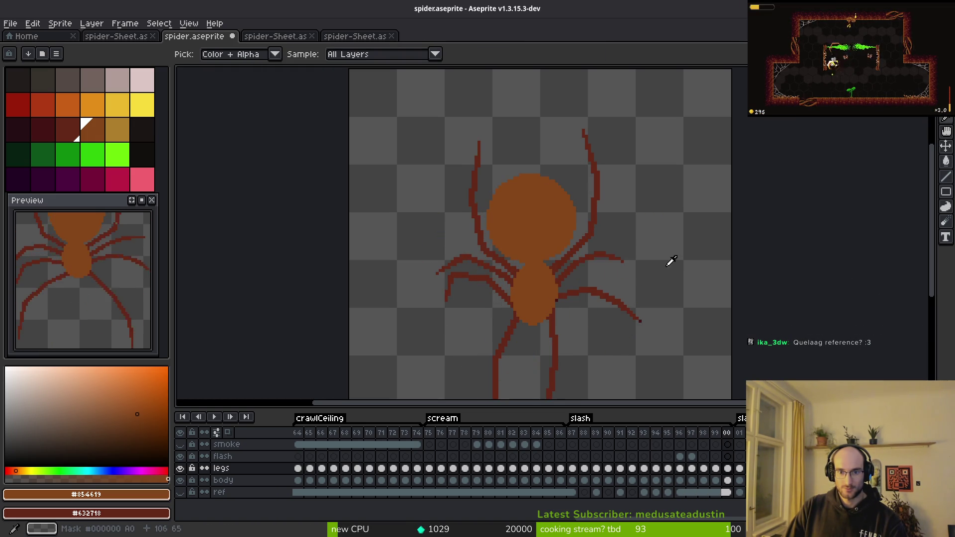
key(w)
scroll(641, 325, up, 2)
scroll(642, 324, up, 1)
key(g)
key(bracketleft)
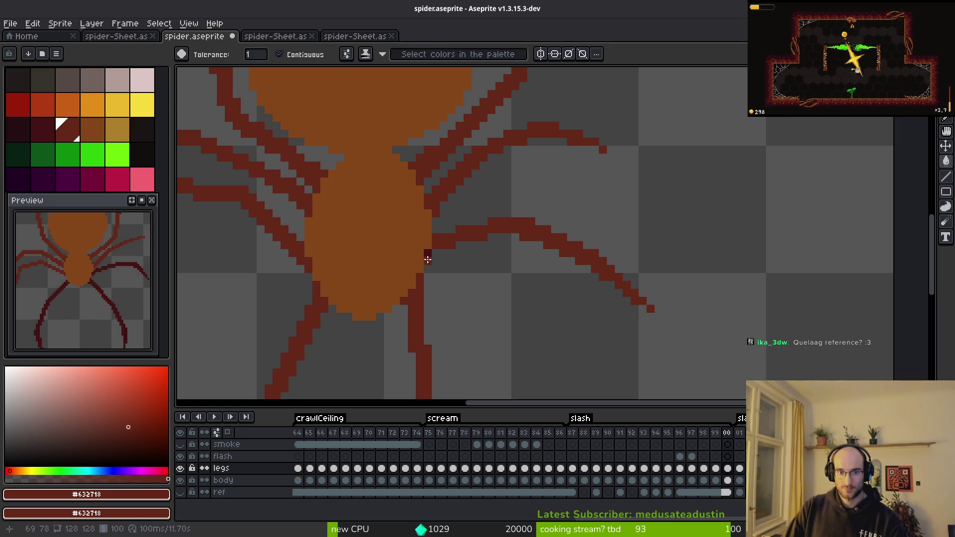
Save the spider sprite and centre the view on the red lower legs.
key(ctrl+s)
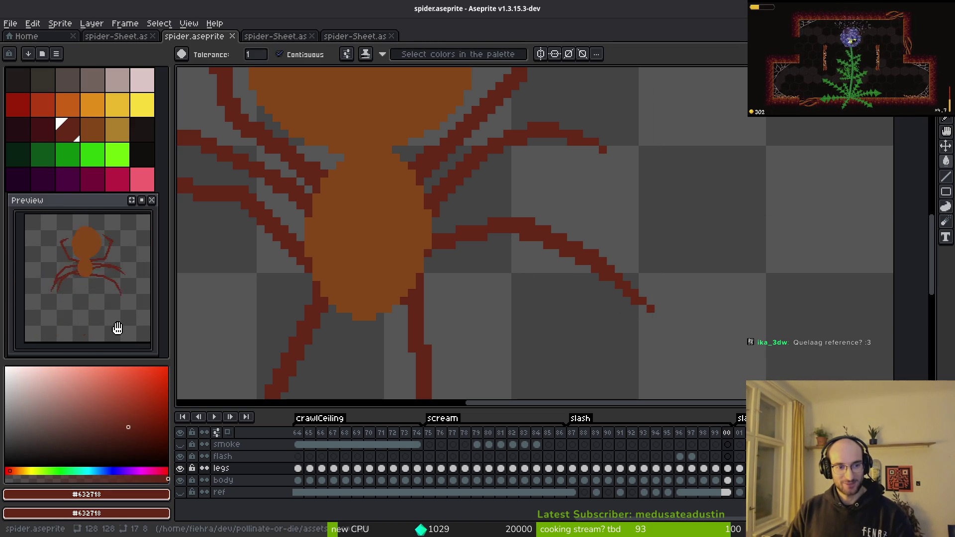
scroll(533, 301, down, 4)
mouse_move(541, 253)
mouse_down()
mouse_move(547, 258)
mouse_move(575, 226)
mouse_up()
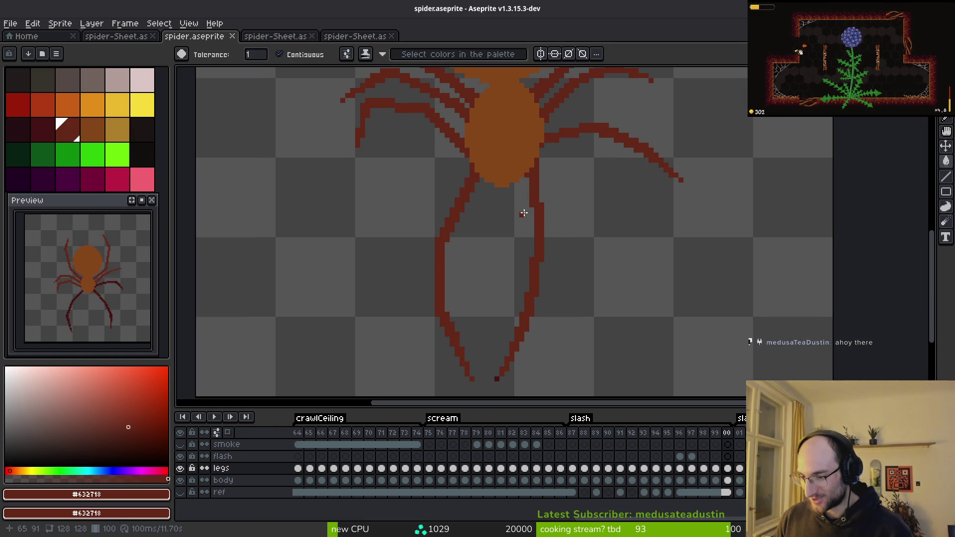
scroll(512, 206, down, 2)
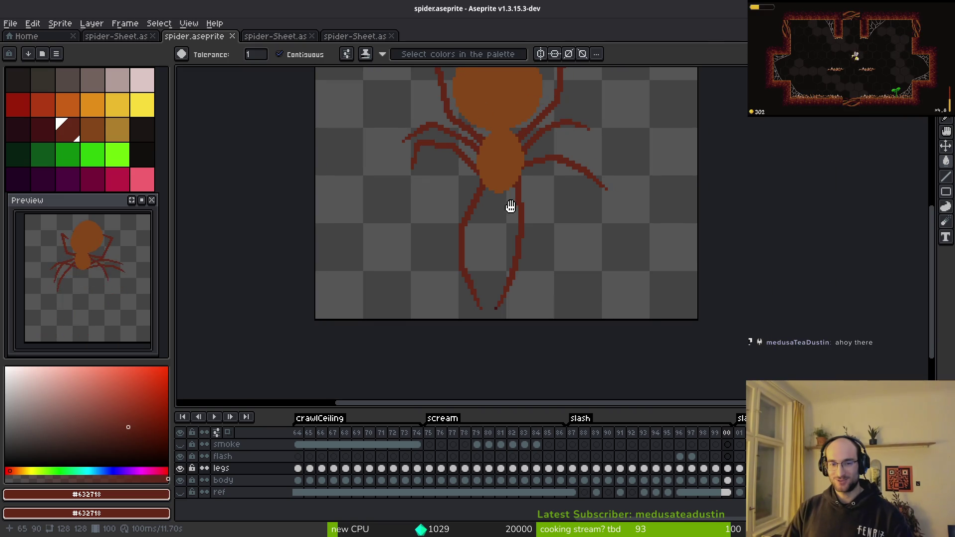
scroll(485, 297, up, 2)
scroll(485, 298, up, 1)
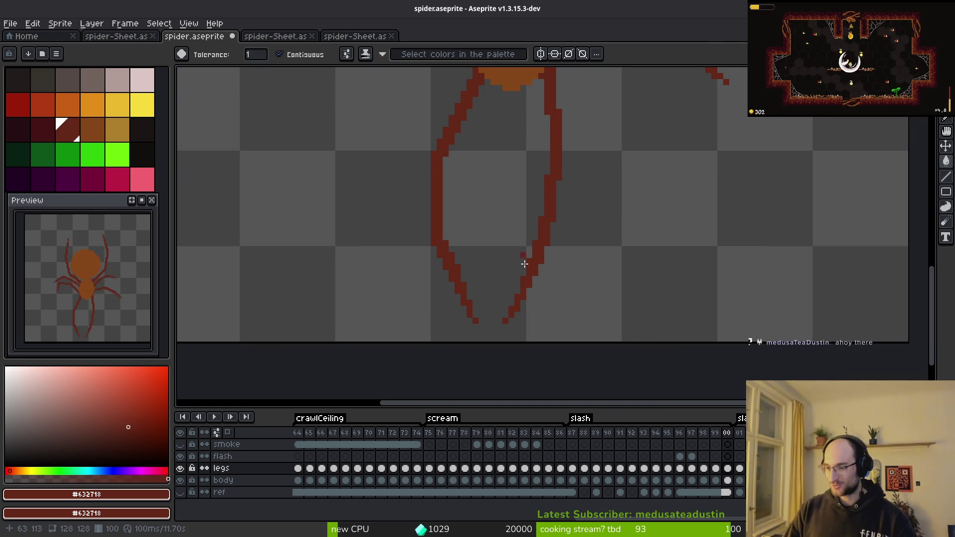
scroll(565, 258, down, 1)
scroll(545, 254, up, 1)
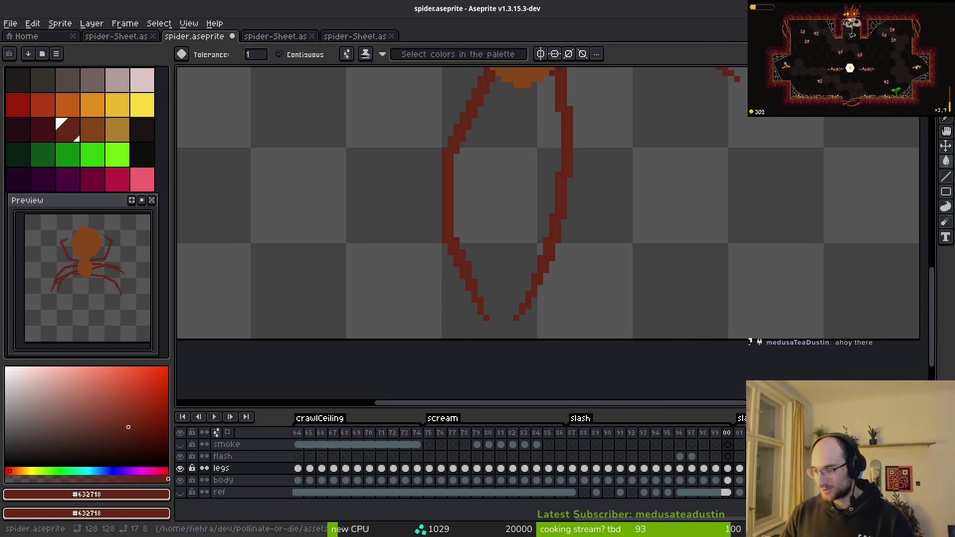
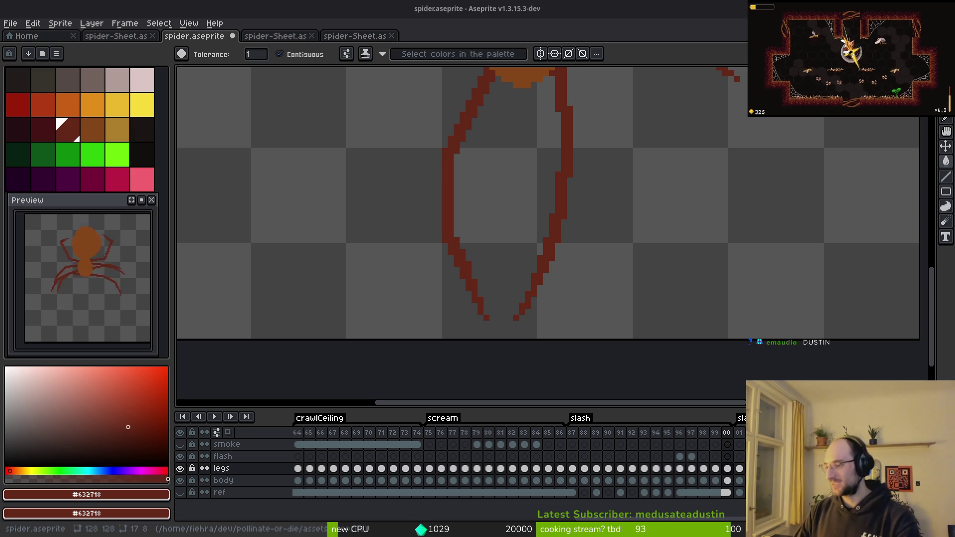
Glance over the Dark Souls wiki page, then return to the spider sprite.
key(alt+Tab)
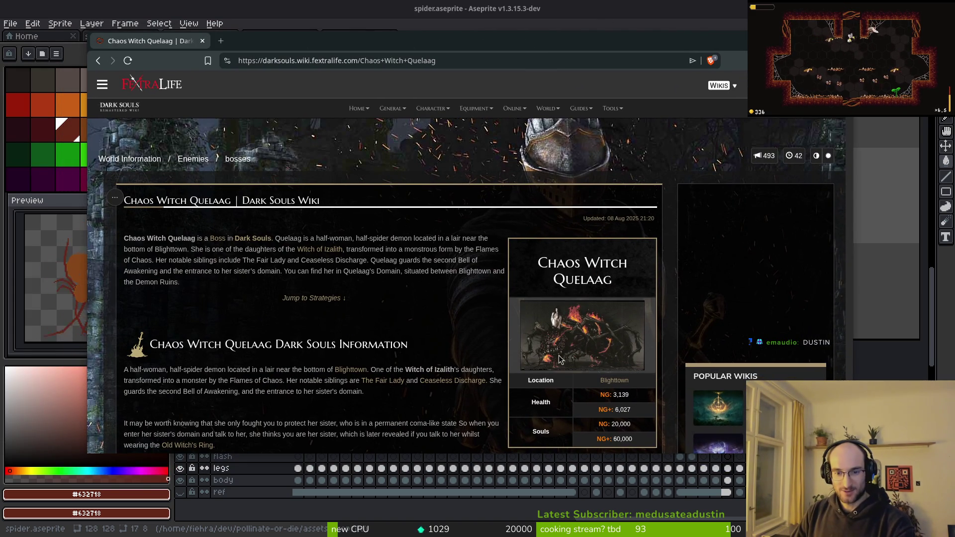
scroll(562, 326, down, 3)
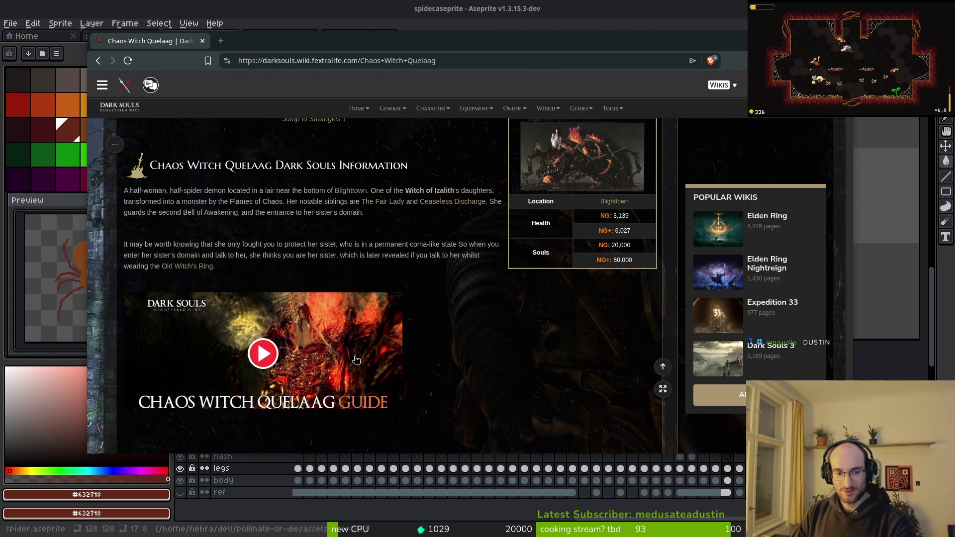
scroll(437, 299, up, 3)
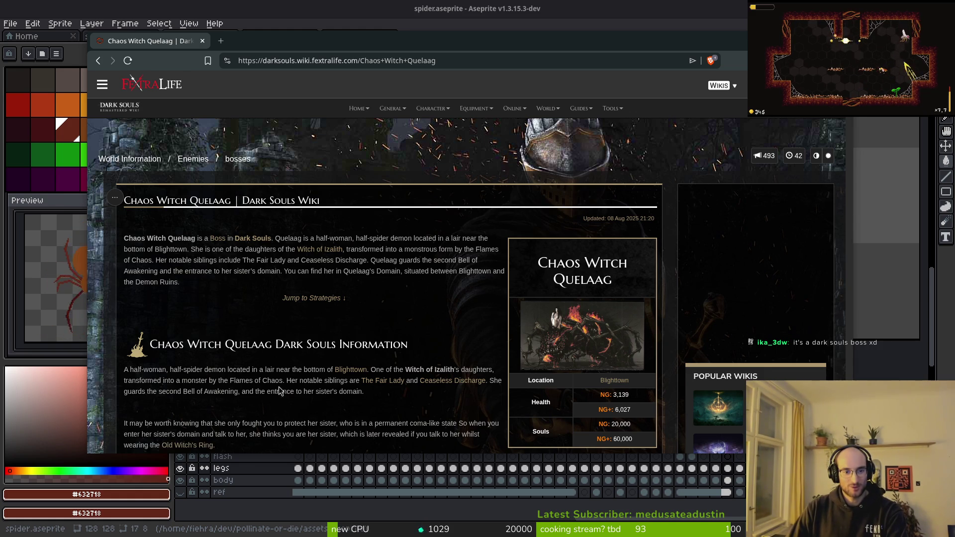
scroll(570, 340, down, 1)
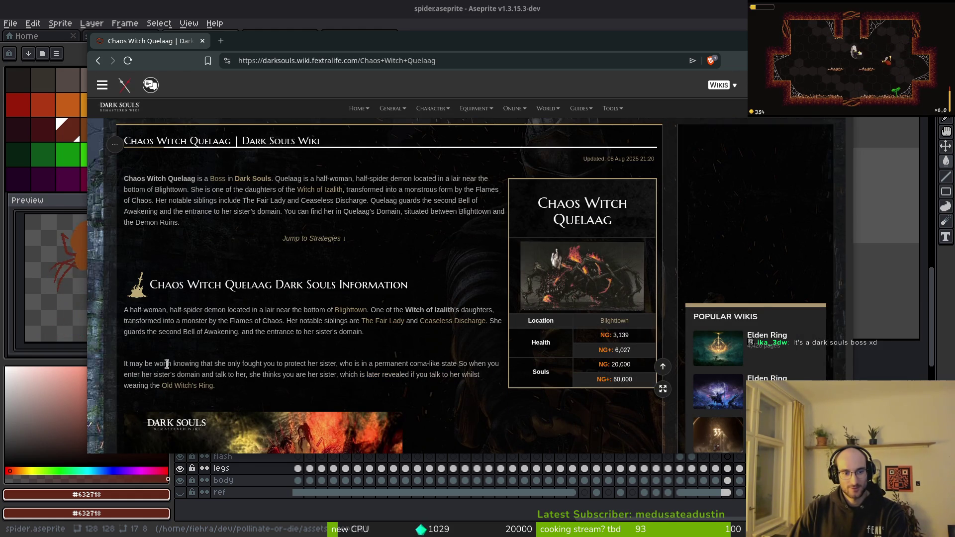
key(ctrl+w)
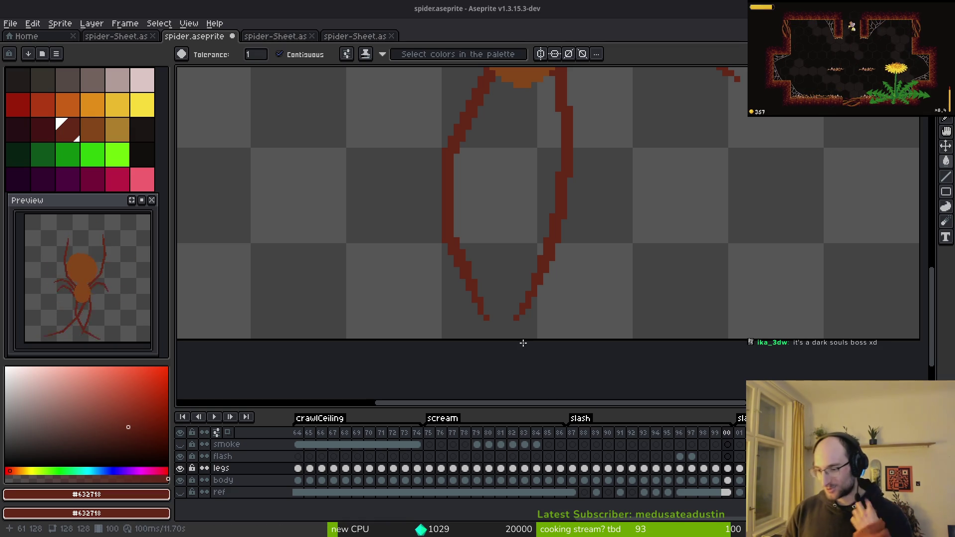
Frame the spider's legs and body in view and save the sprite.
scroll(405, 251, down, 1)
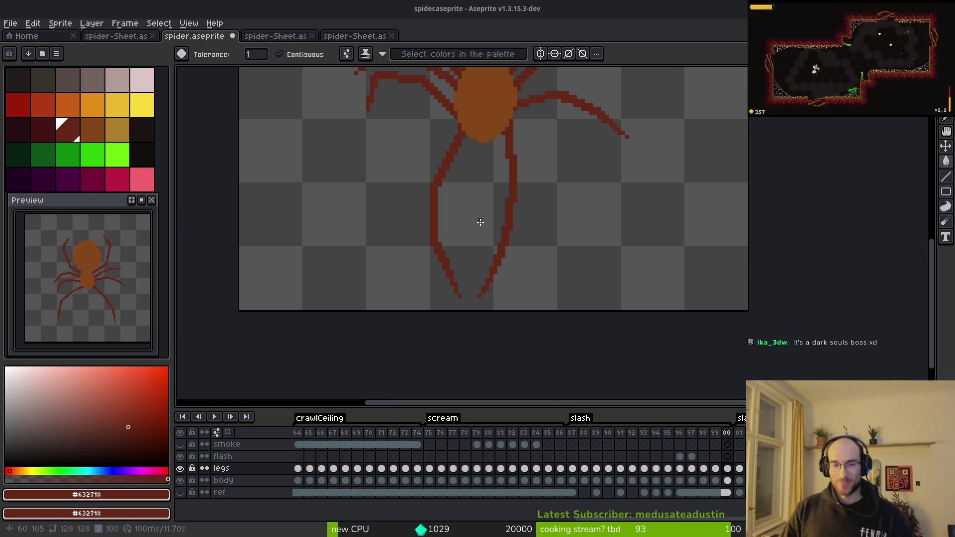
scroll(486, 176, down, 1)
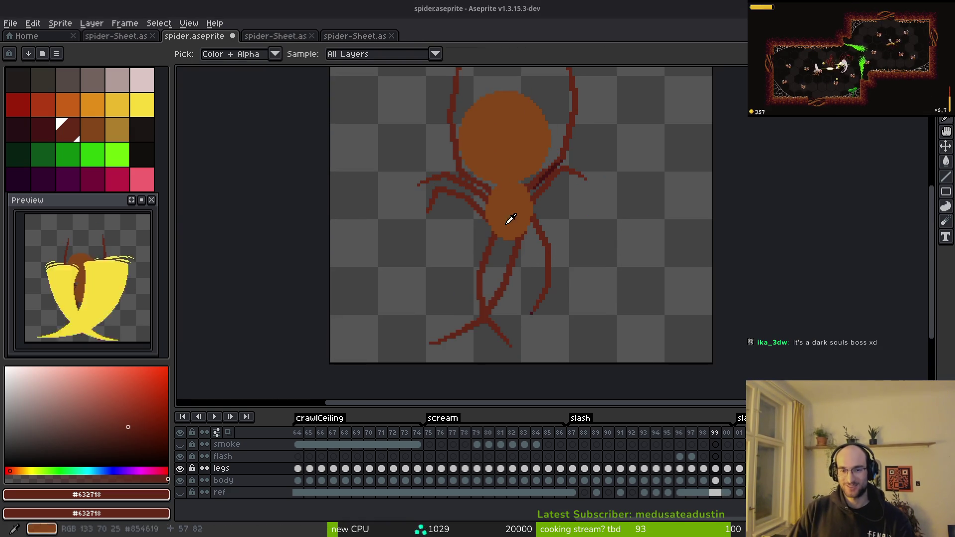
key(w)
scroll(557, 279, up, 4)
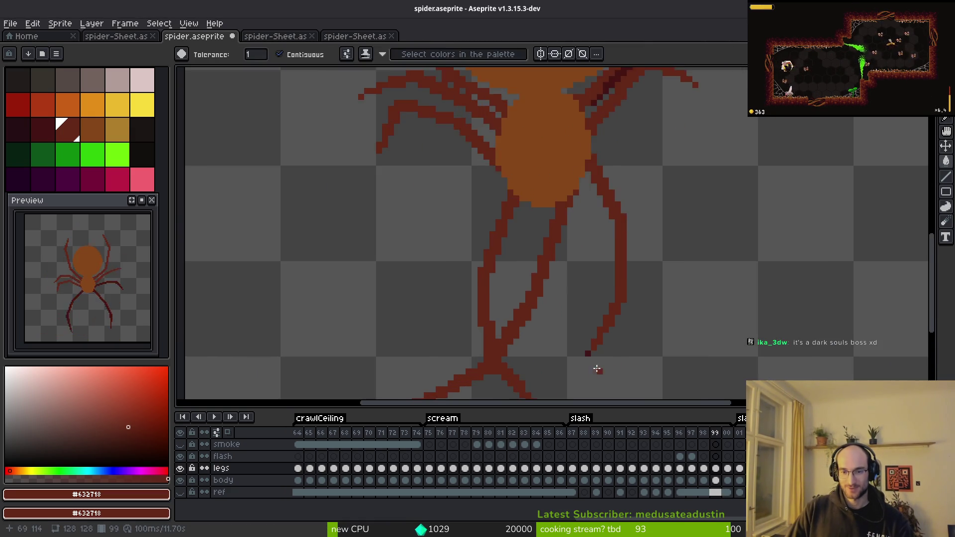
scroll(586, 341, down, 2)
key(l)
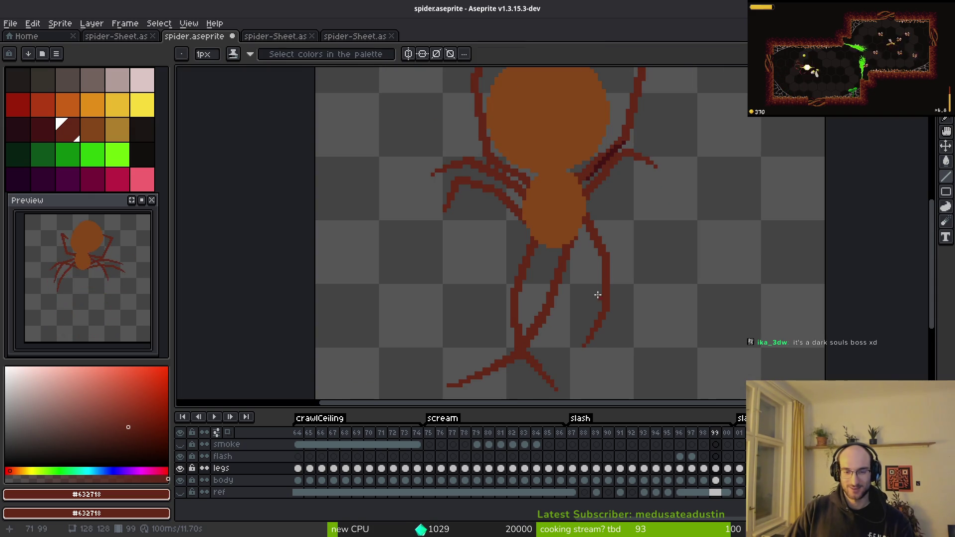
mouse_move(538, 306)
mouse_down()
mouse_move(530, 295)
mouse_move(567, 313)
mouse_up()
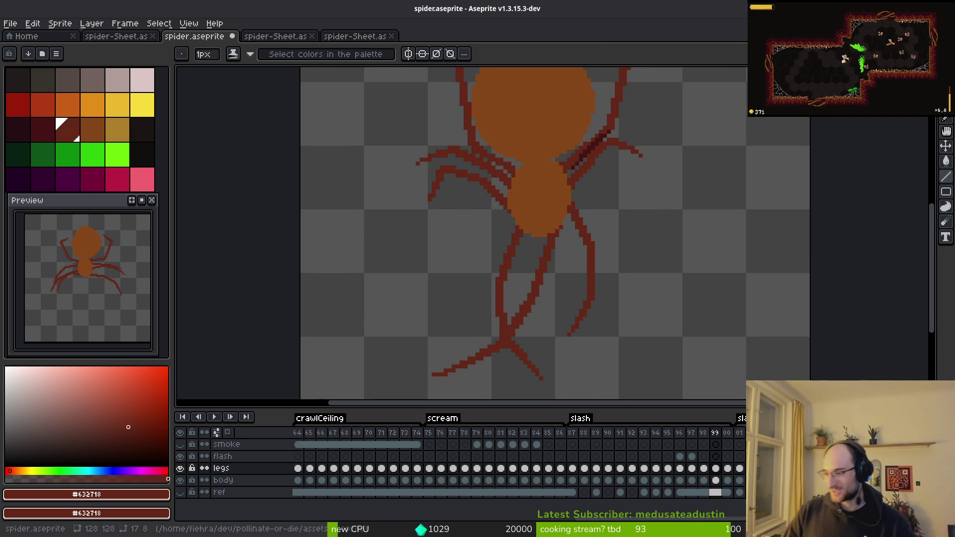
drag(662, 277, 681, 256)
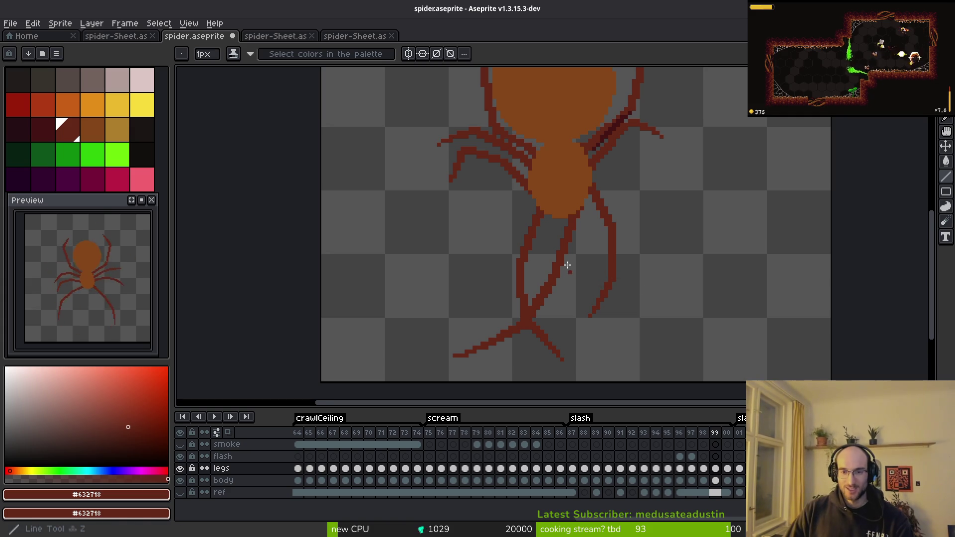
scroll(569, 273, down, 3)
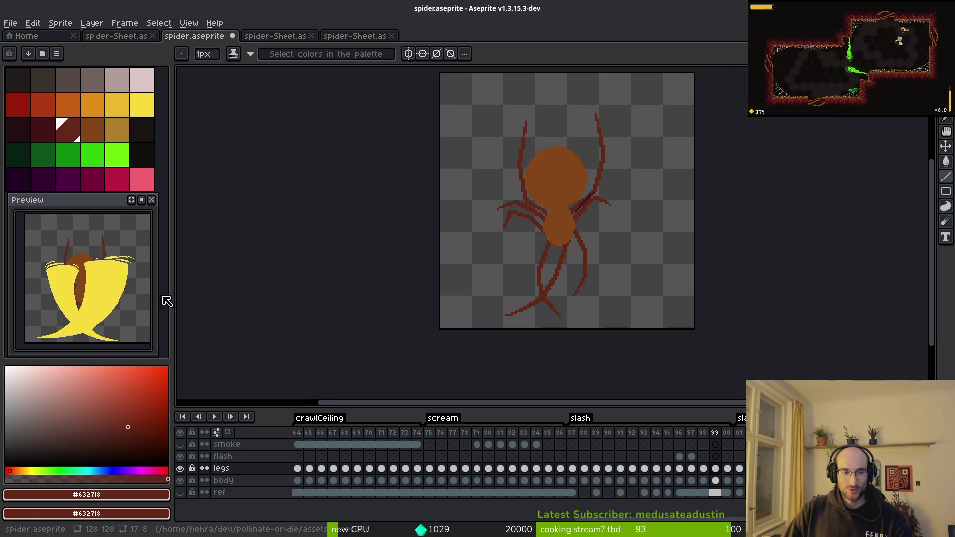
key(ctrl+s)
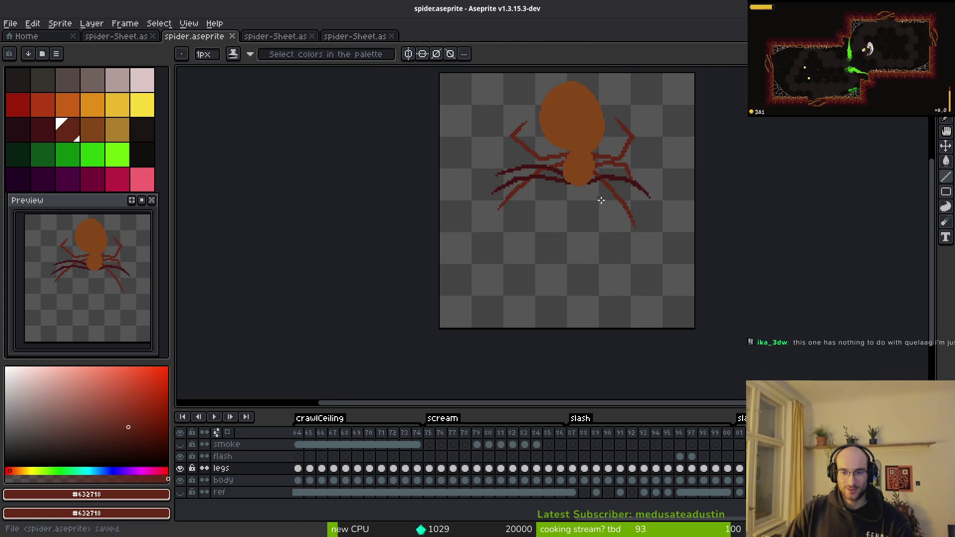
Replace the dark #431414 leg colour with #632718 on the current frame.
scroll(602, 198, up, 4)
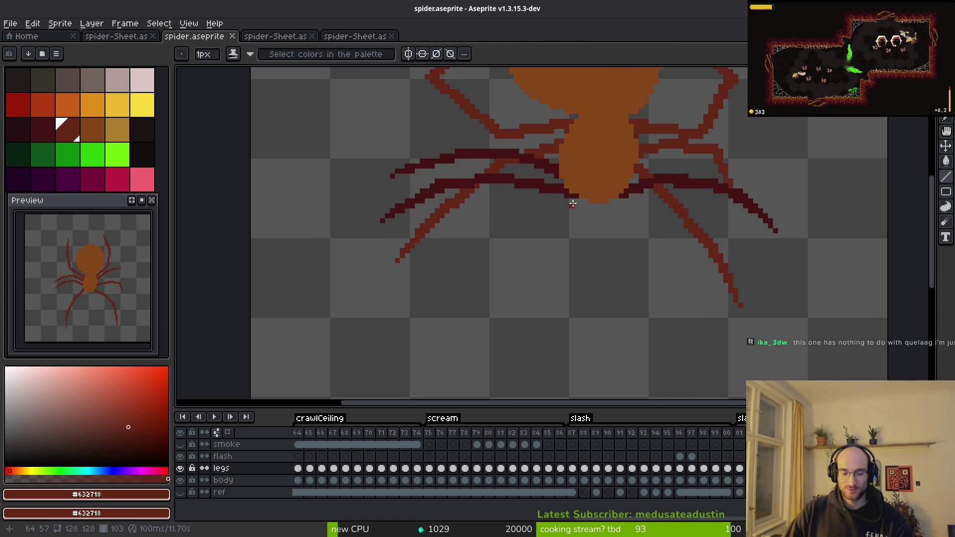
key(shift+r)
key(Escape)
alt+click(544, 160)
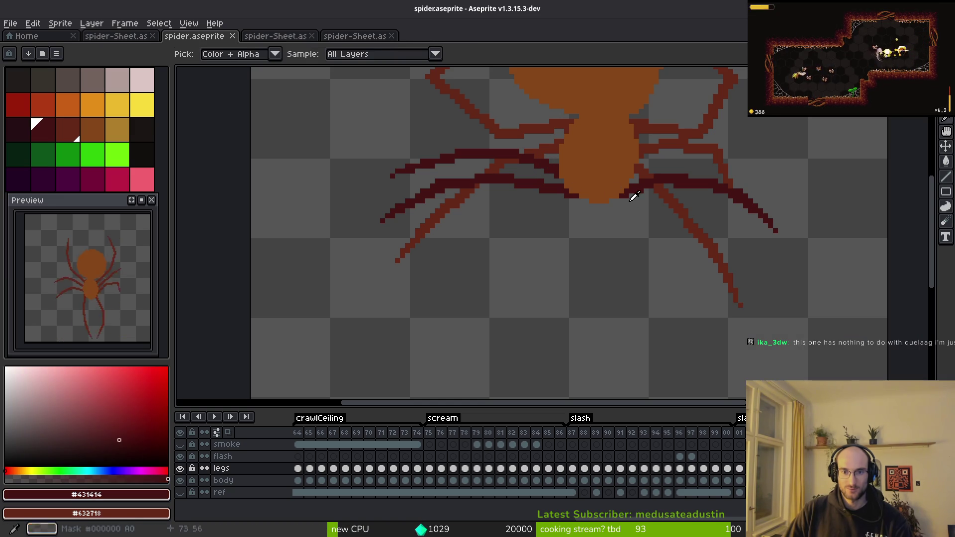
key(shift+r)
click(890, 277)
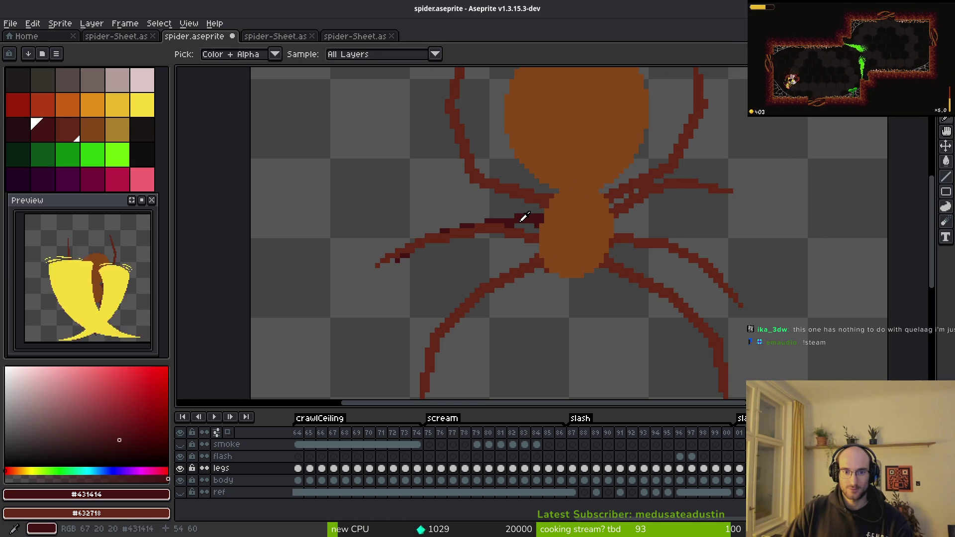
key(shift+r)
key(Return)
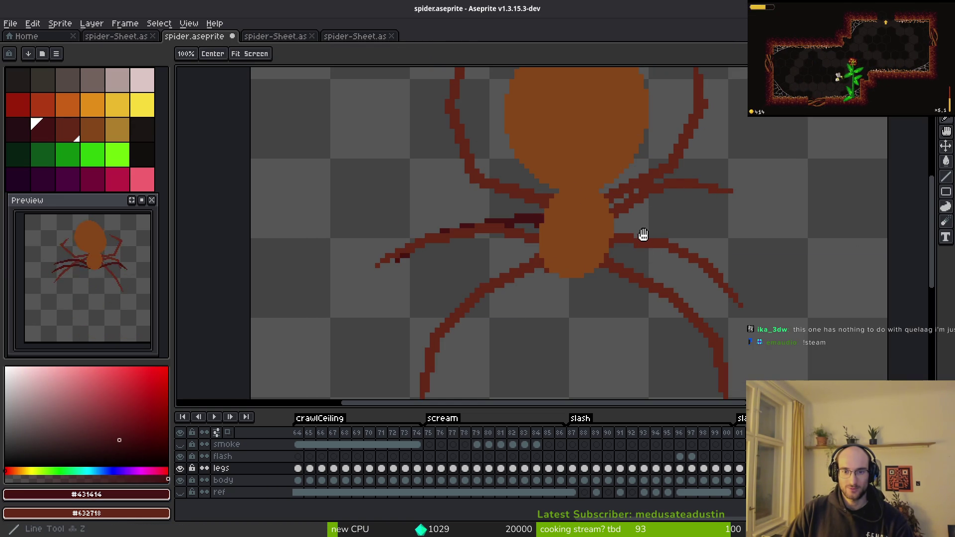
Repeat the #431414 to #632718 leg replacement on the next two animation frames.
key(i)
key(Right)
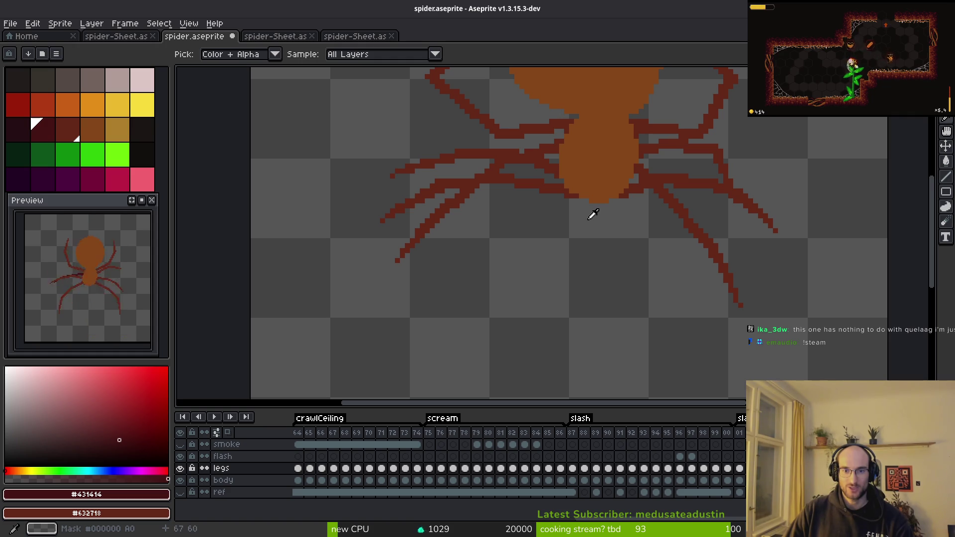
key(Right)
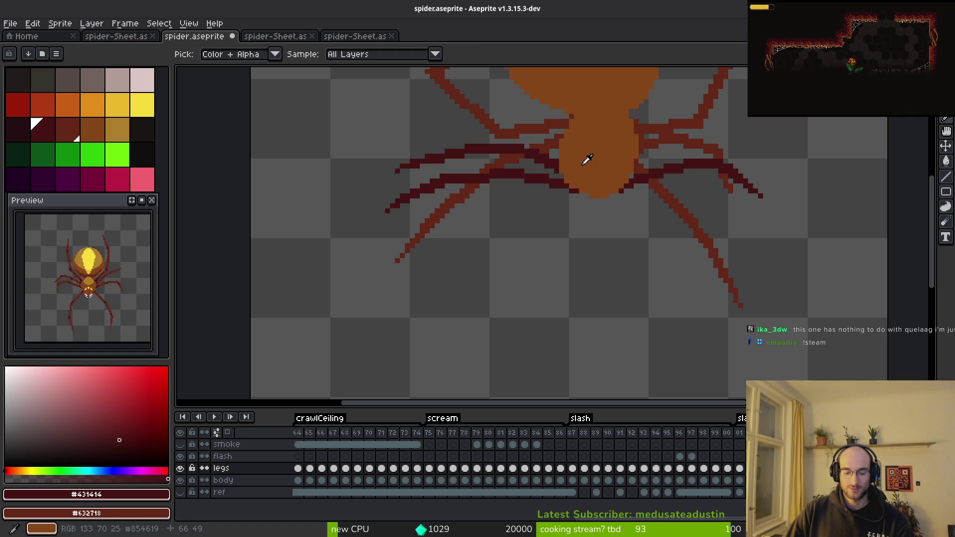
key(shift+r)
click(891, 280)
key(i)
key(Right)
key(shift+r)
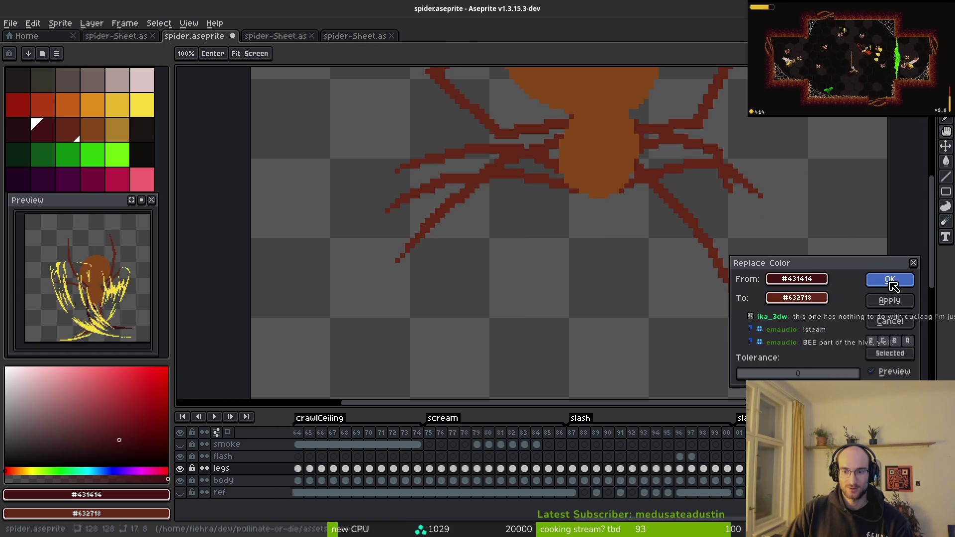
click(890, 279)
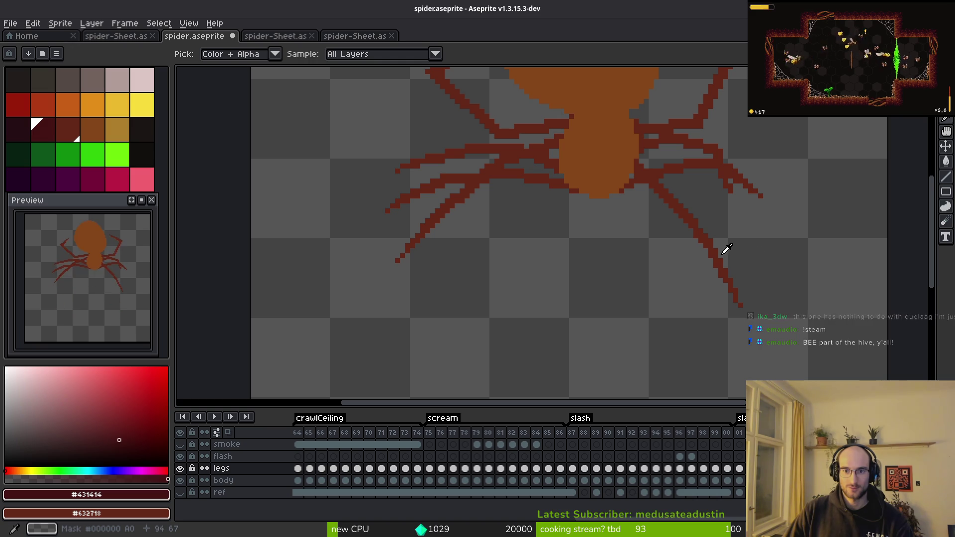
Flip between frames to check the legs, then sample the #632718 leg colour.
key(Left)
key(Right)
key(Left)
key(Right)
scroll(647, 199, up, 2)
click(614, 198)
Sample the dark #431414 from a leg and replace it on the current frame.
key(b)
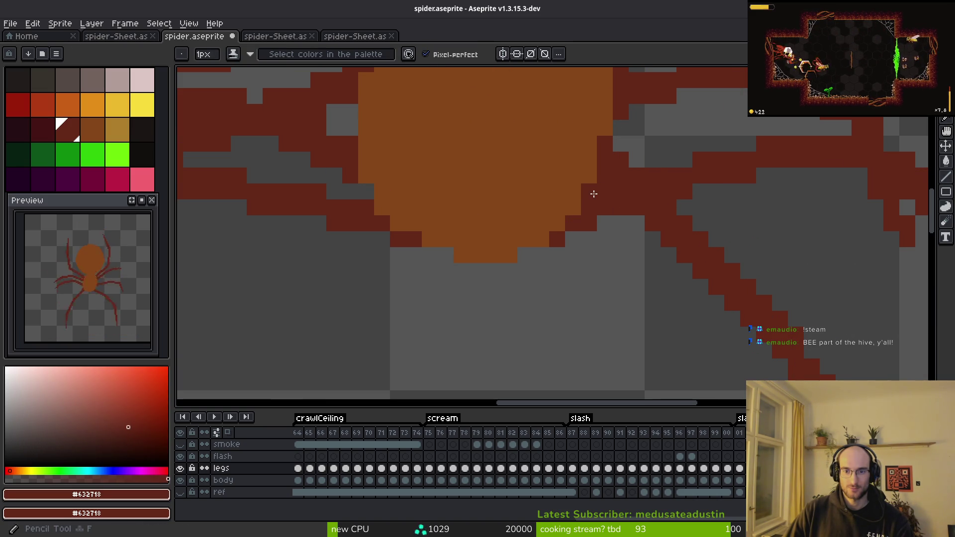
scroll(645, 243, down, 2)
key(i)
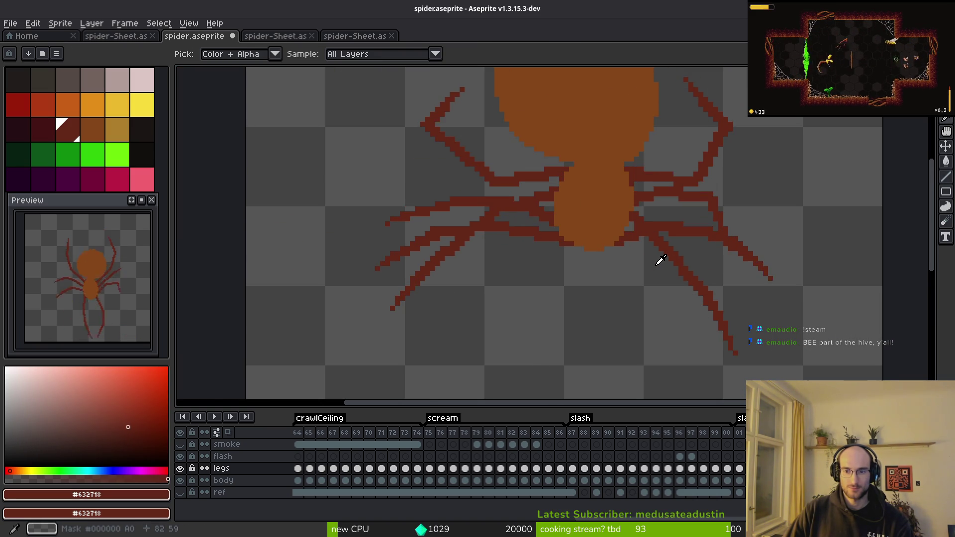
key(b)
scroll(612, 214, up, 2)
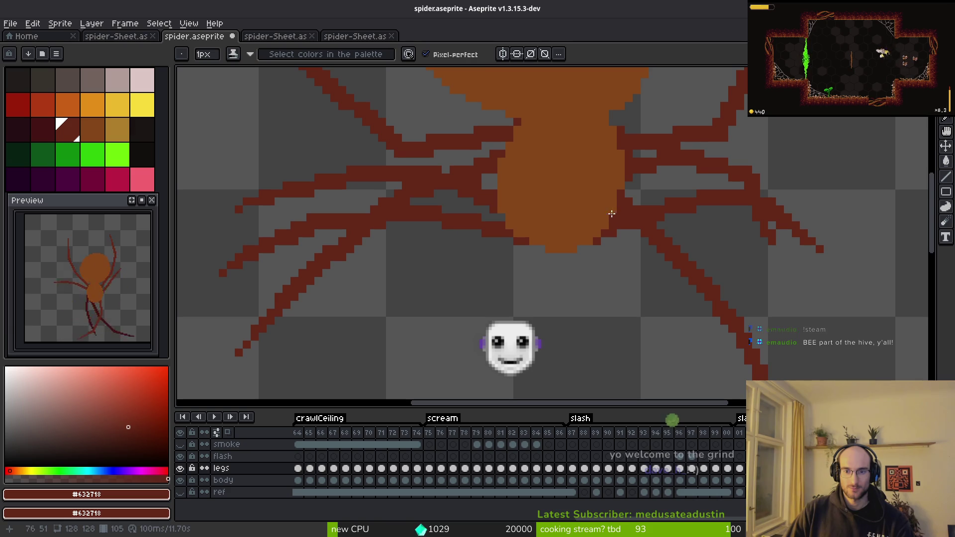
scroll(638, 234, down, 2)
key(i)
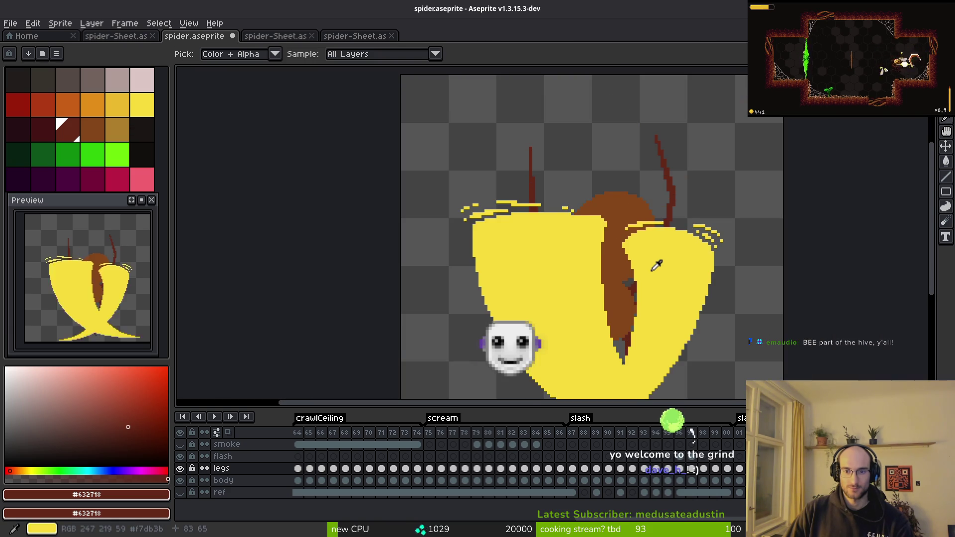
scroll(622, 252, down, 5)
key(shift+r)
key(Escape)
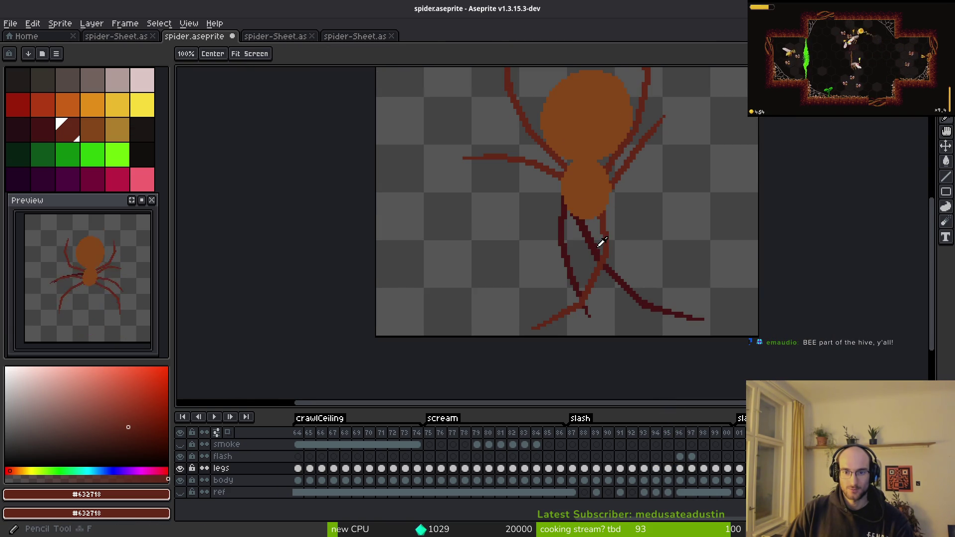
click(595, 244)
key(shift+r)
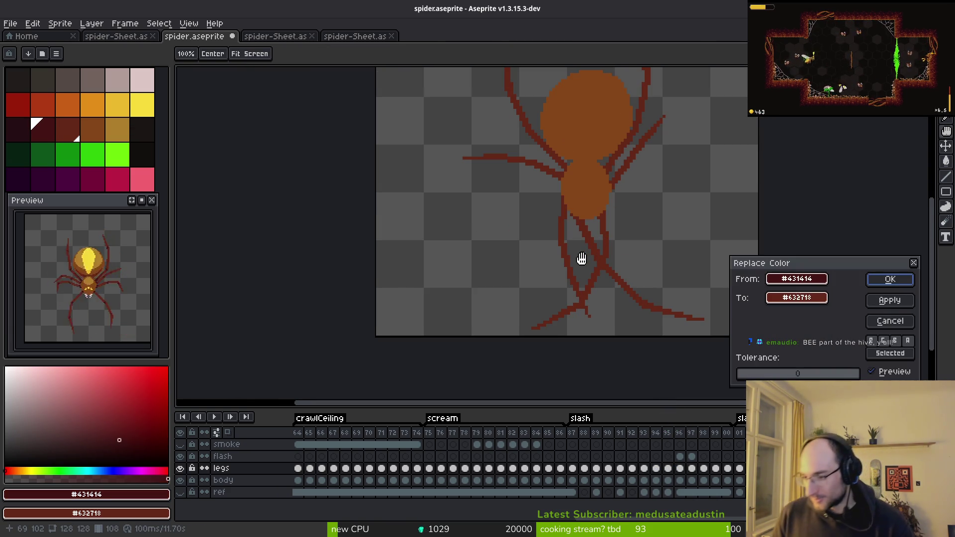
click(886, 284)
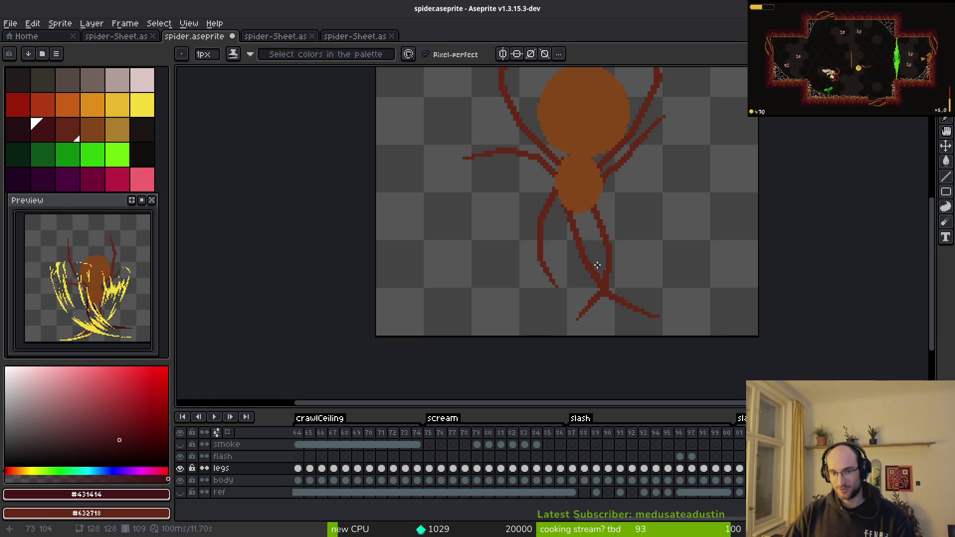
Sample the #632718 colour from a leg tip as the replacement colour.
key(i)
key(b)
scroll(619, 268, up, 3)
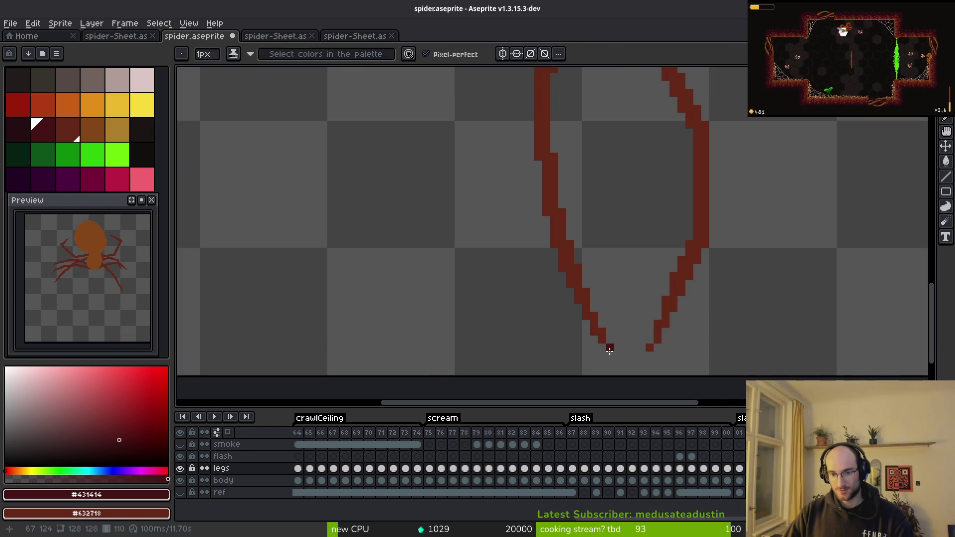
alt+click(604, 337)
scroll(607, 342, down, 5)
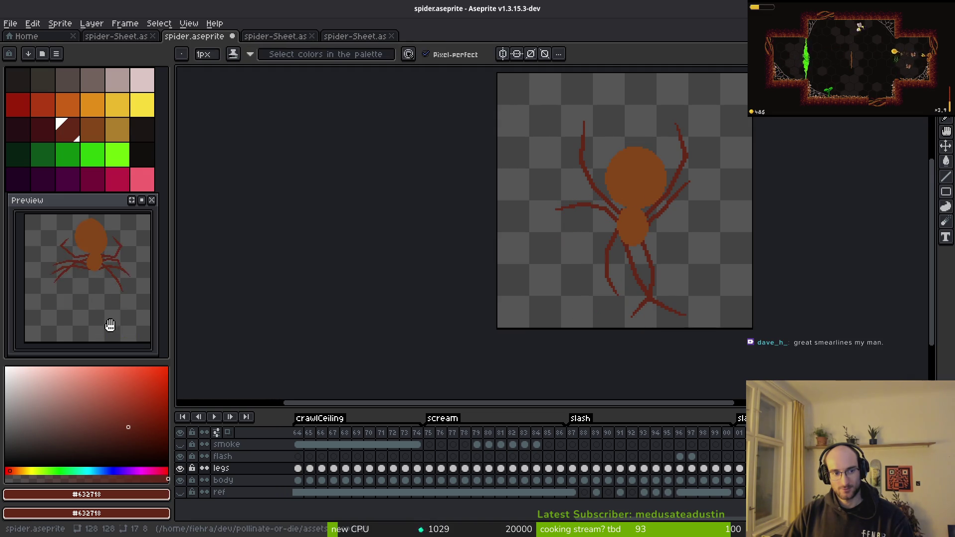
scroll(650, 256, up, 3)
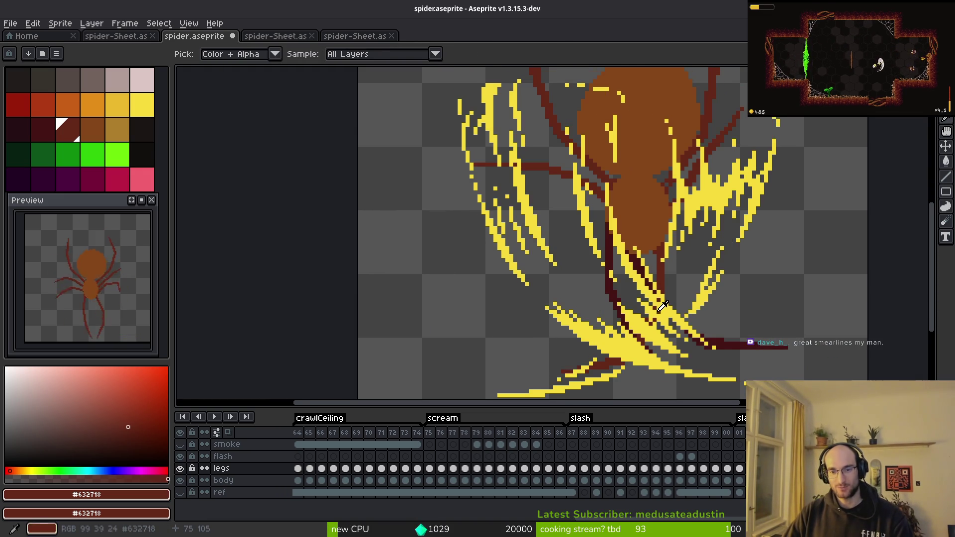
scroll(652, 299, up, 1)
Replace the dark #431414 leg pixels with #632718 and advance to frame 96.
key(shift+r)
key(Escape)
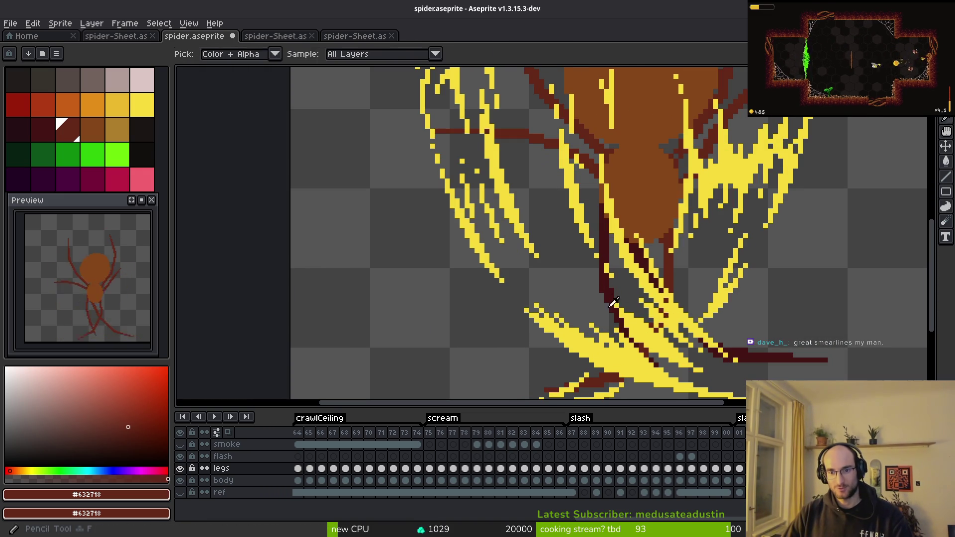
alt+click(667, 251)
key(shift+r)
click(890, 280)
scroll(709, 281, down, 3)
key(Return)
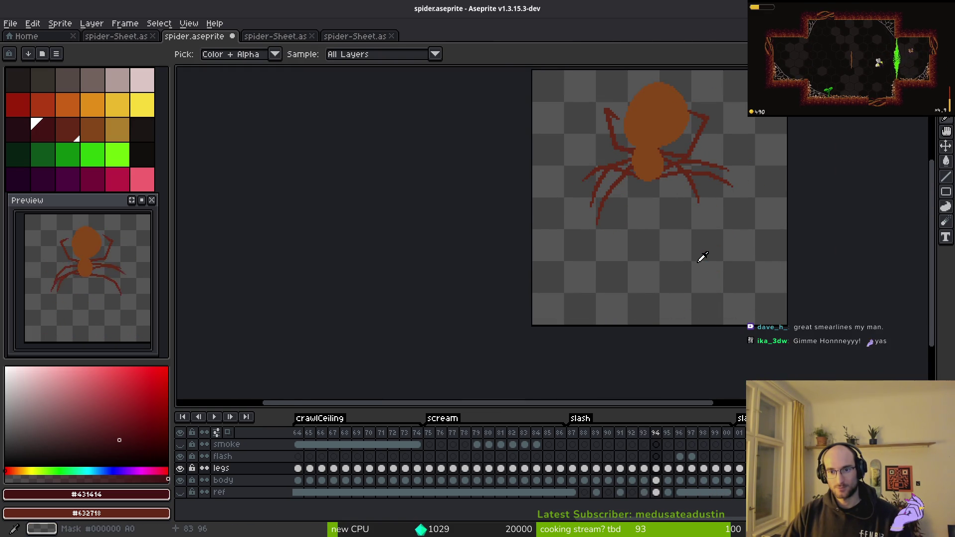
Flip between slash frames 92 and 93 to compare the recoloured legs.
key(b)
scroll(694, 238, up, 2)
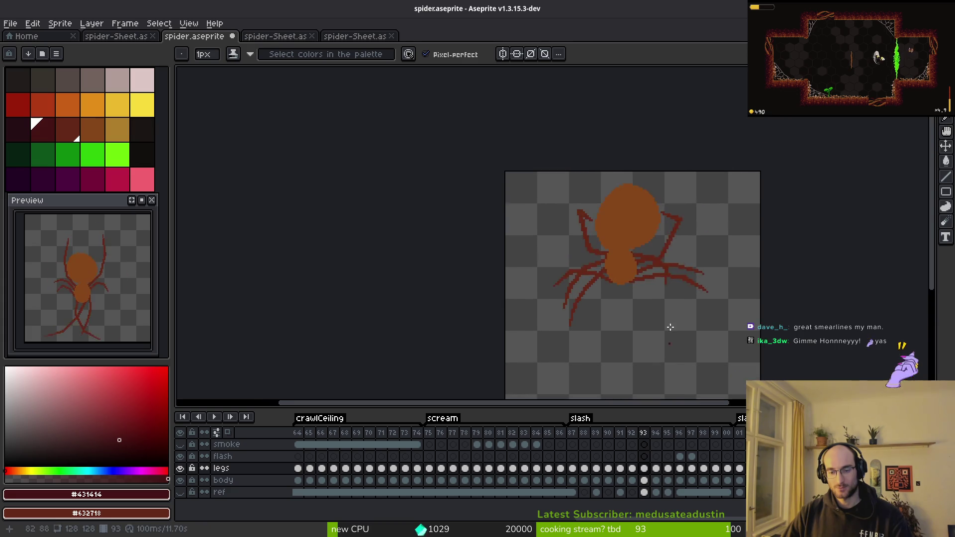
key(Left)
key(i)
key(Right)
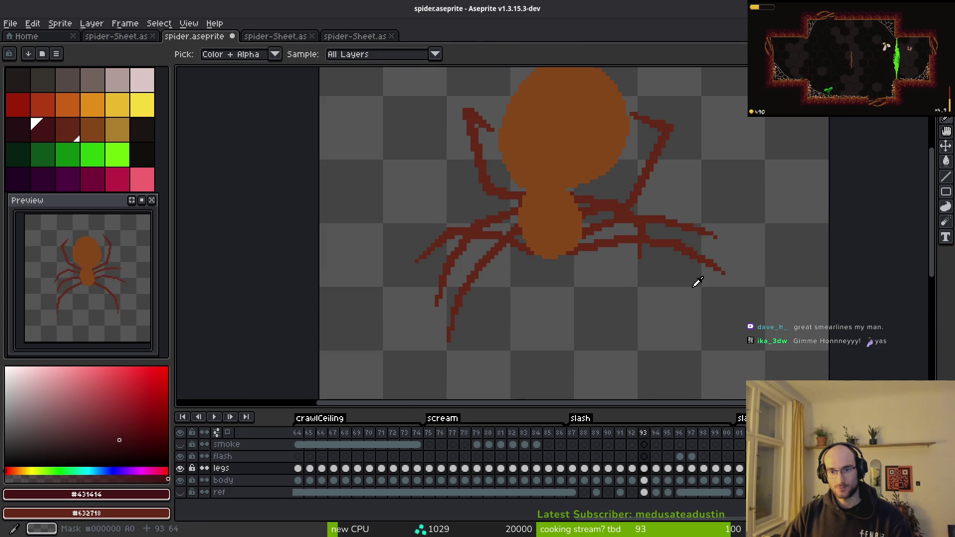
key(Left)
key(Right)
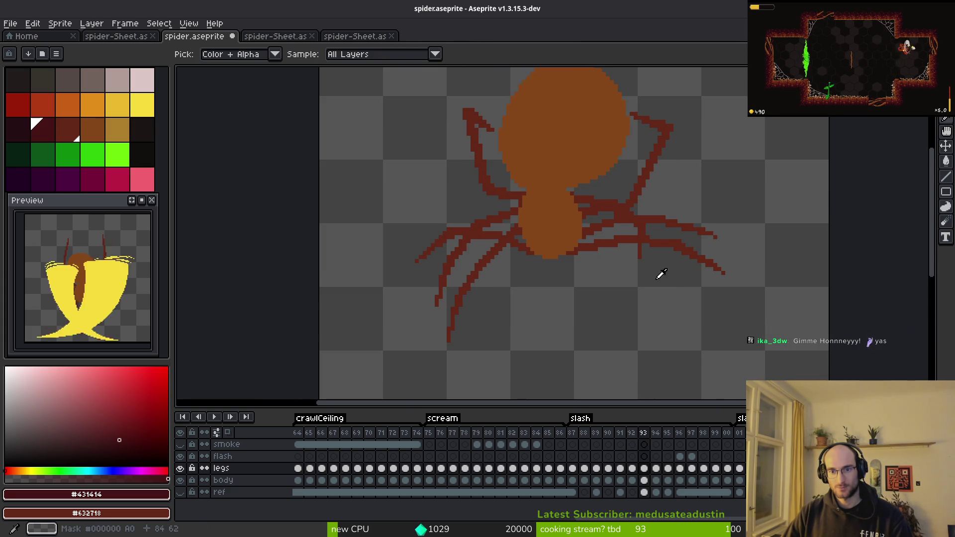
key(Left)
key(Left)
key(Right)
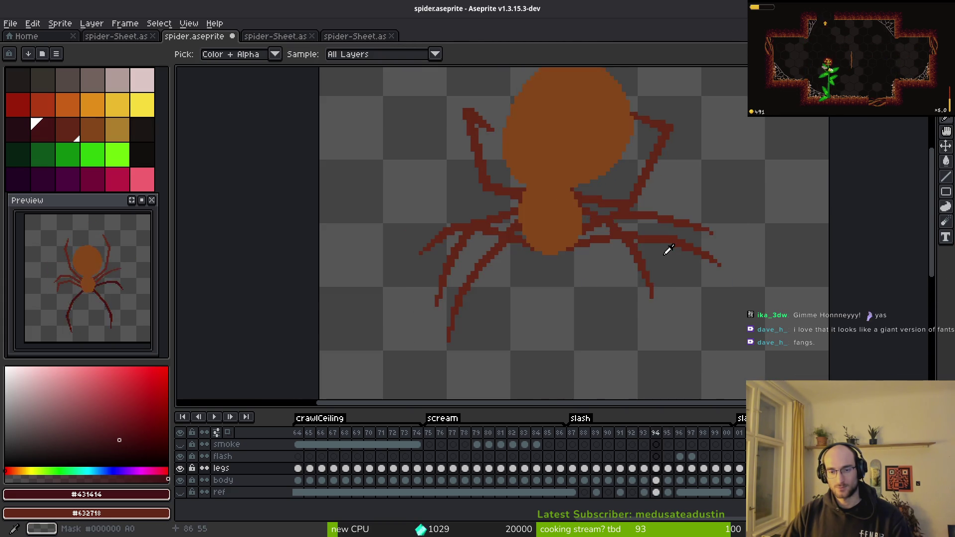
key(b)
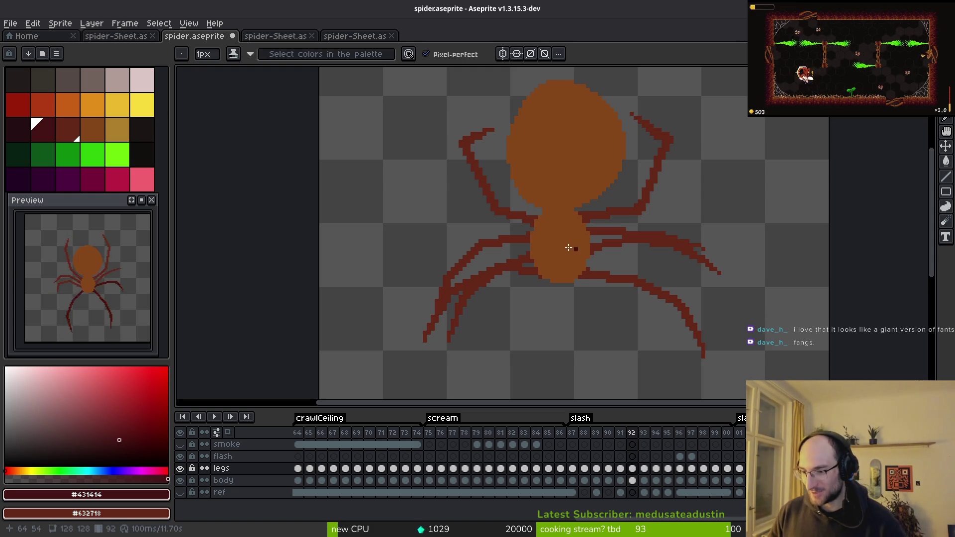
key(Right)
key(Right)
key(Right)
On frame 97's flash layer, replace the yellow #F7db3b smear colour with palette orange.
key(i)
key(Right)
key(Right)
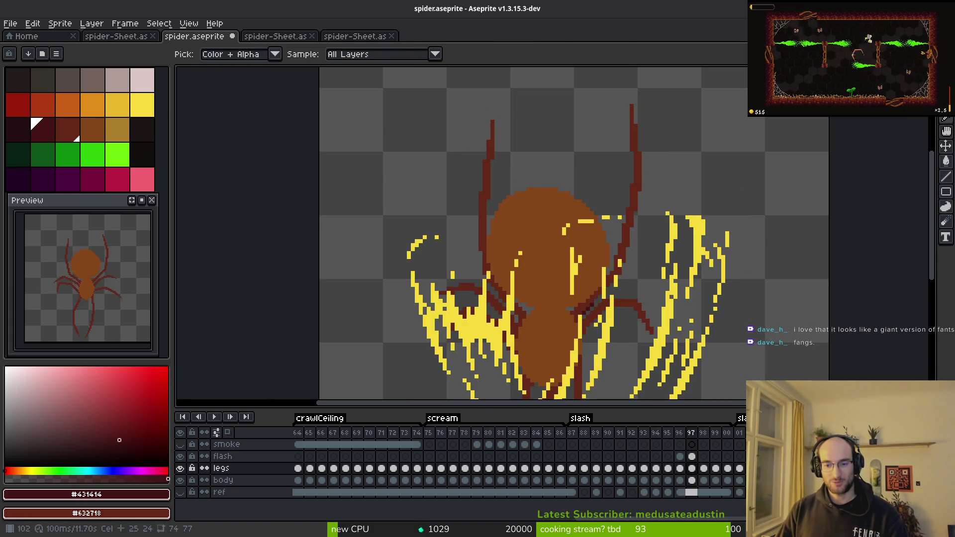
click(692, 456)
drag(642, 274, 620, 212)
click(647, 219)
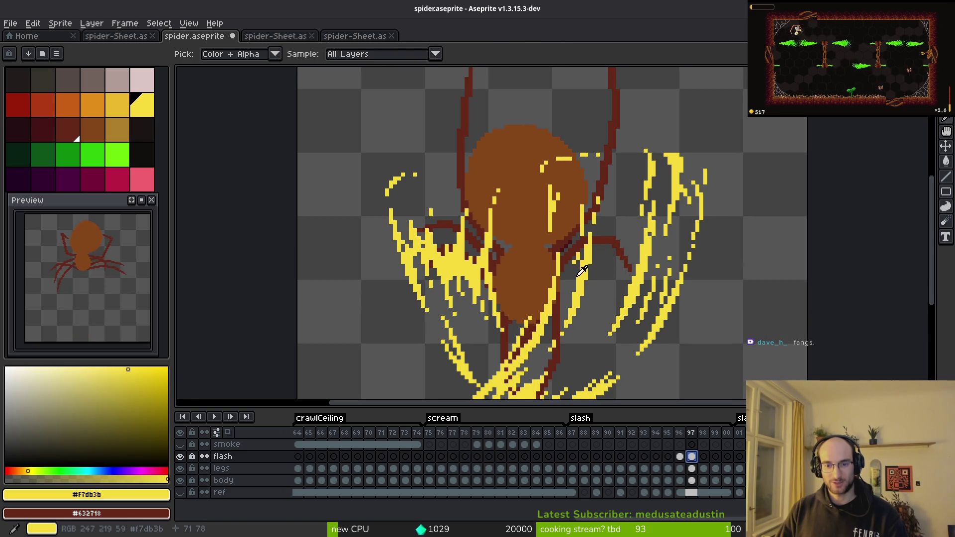
key(b)
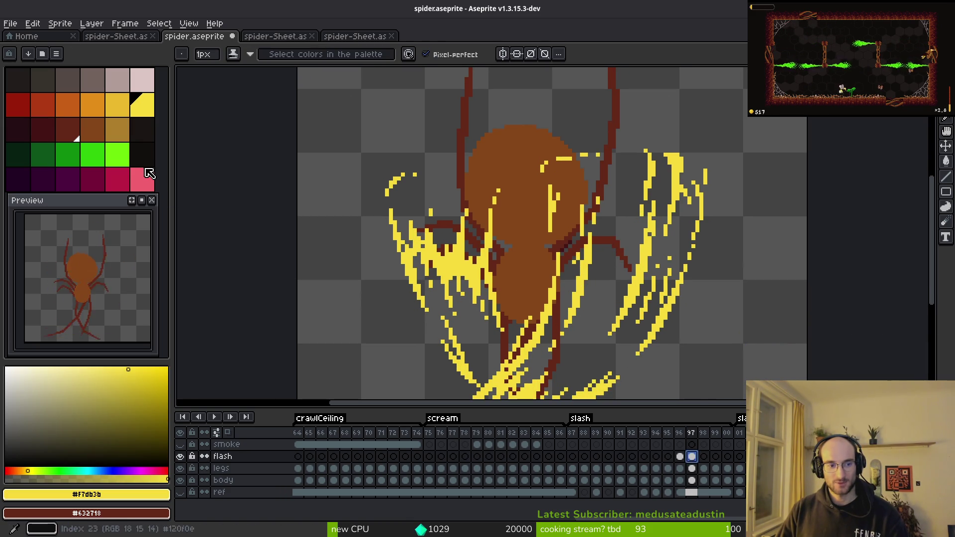
right_click(99, 102)
drag(475, 226, 528, 198)
key(shift+r)
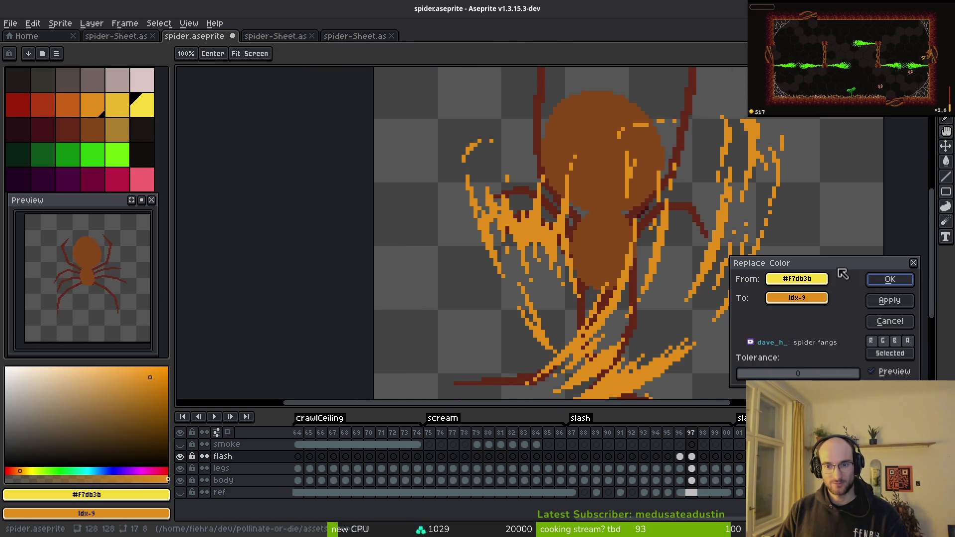
click(905, 281)
Replace the orange #c28c18 smear colour with the golden yellow palette swatch.
scroll(637, 254, down, 1)
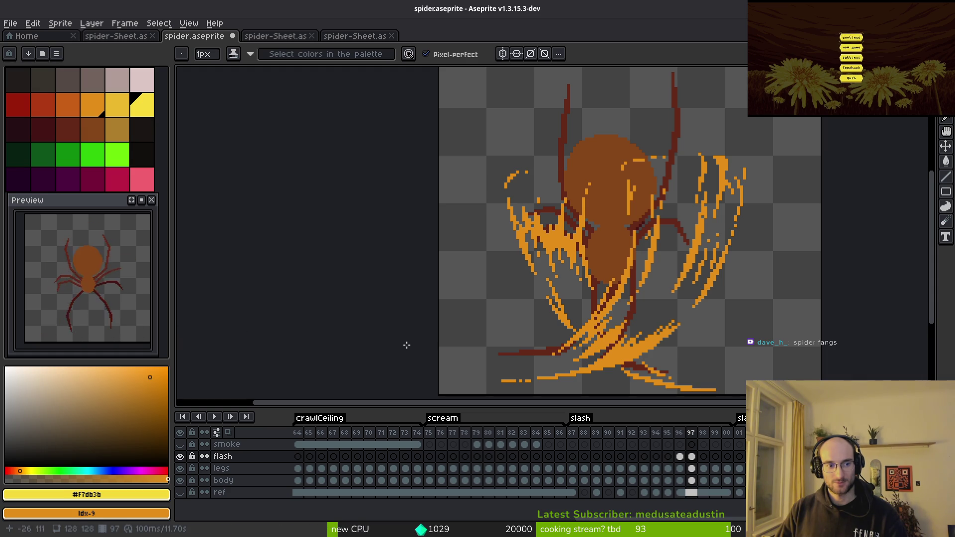
click(79, 113)
click(118, 105)
scroll(691, 255, up, 2)
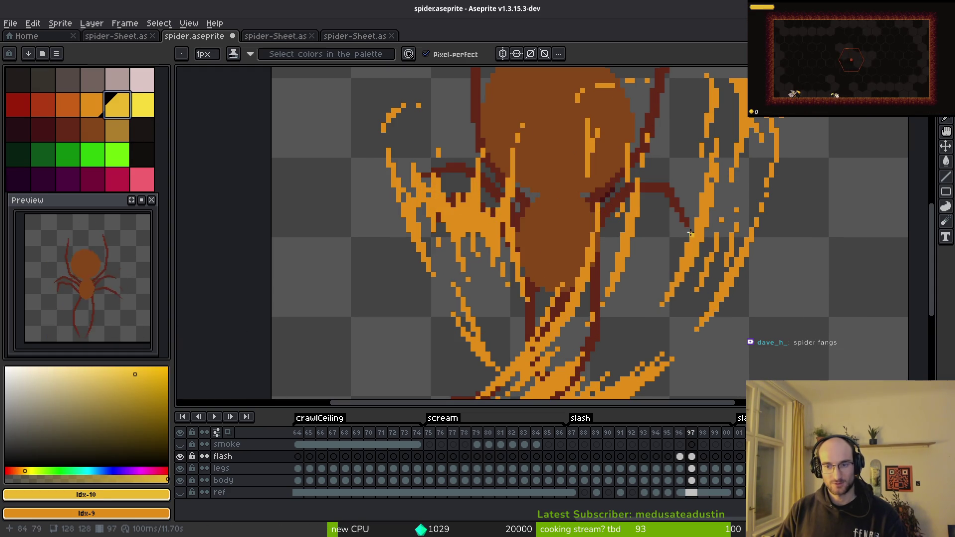
key(x)
alt+click(691, 234)
key(shift+r)
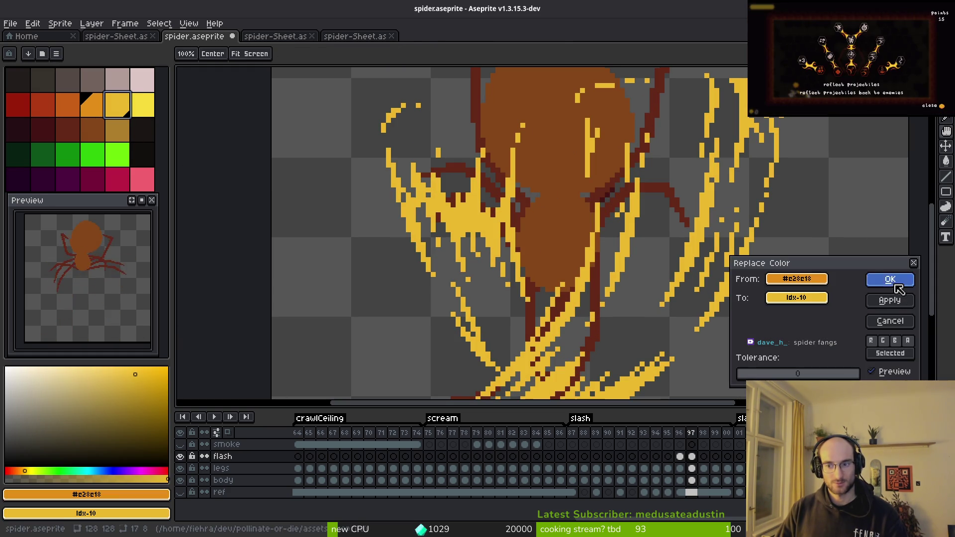
click(890, 279)
scroll(796, 279, down, 4)
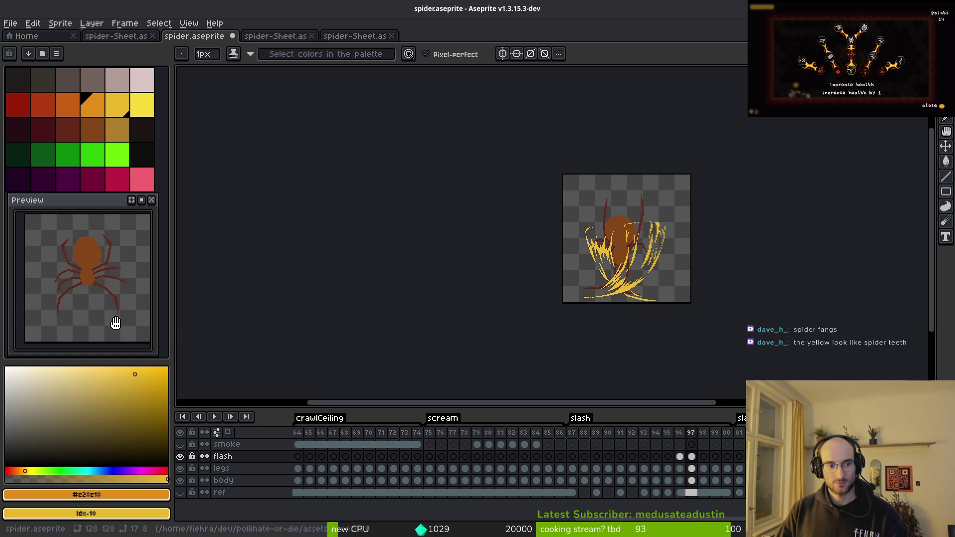
key(Tab)
key(Tab)
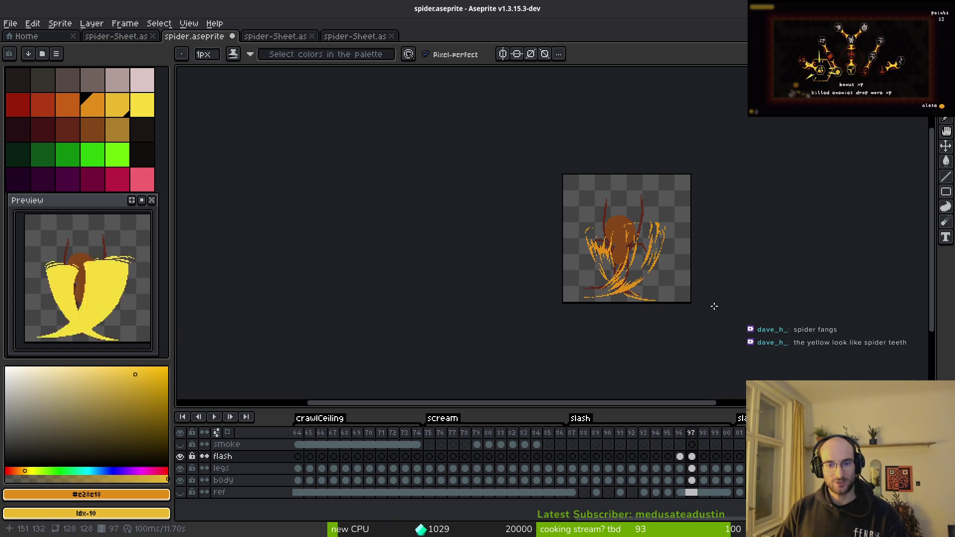
Save spider.aseprite and dismiss the error message that appears.
key(v)
key(ctrl+s)
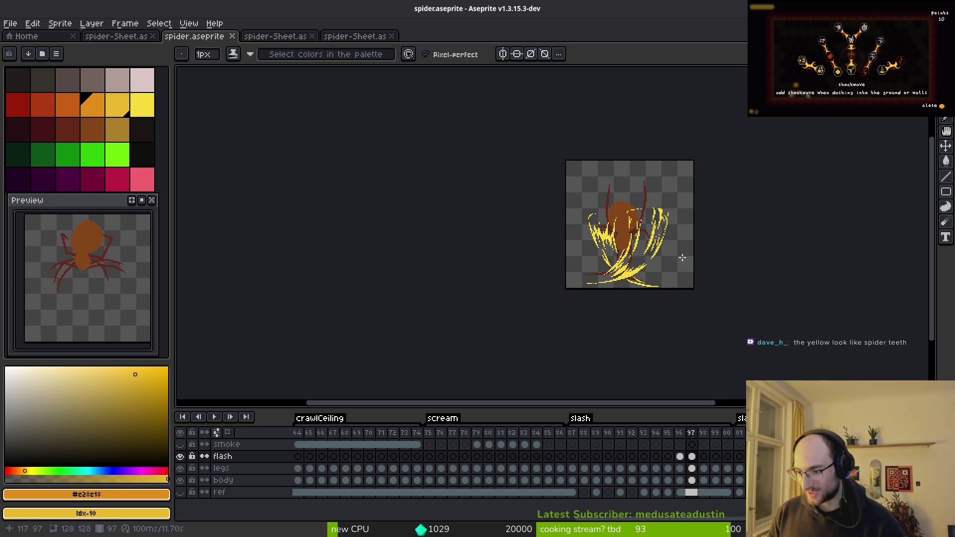
key(Right)
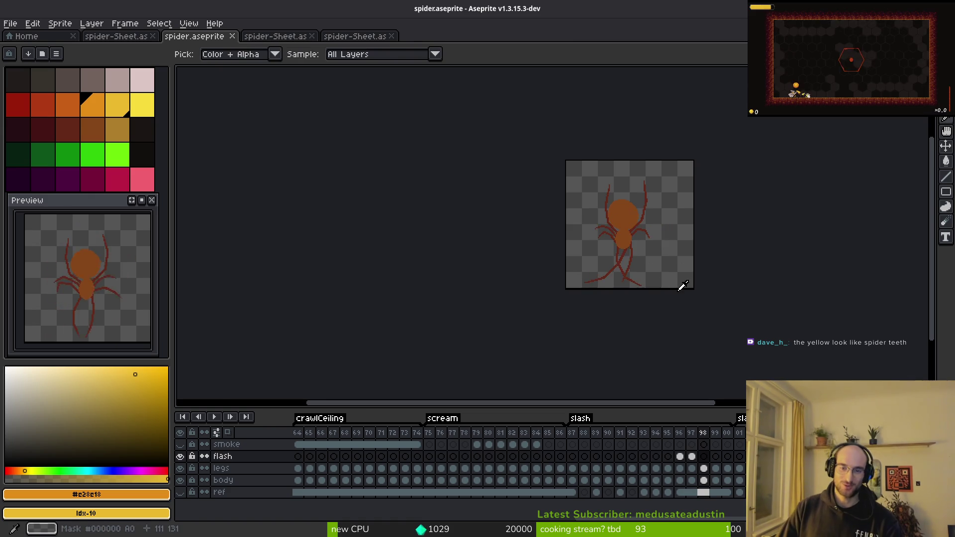
key(Escape)
Step back and forth through slash frames 87–101, ending on frame 88.
scroll(645, 259, up, 5)
key(Left)
key(Left)
key(Left)
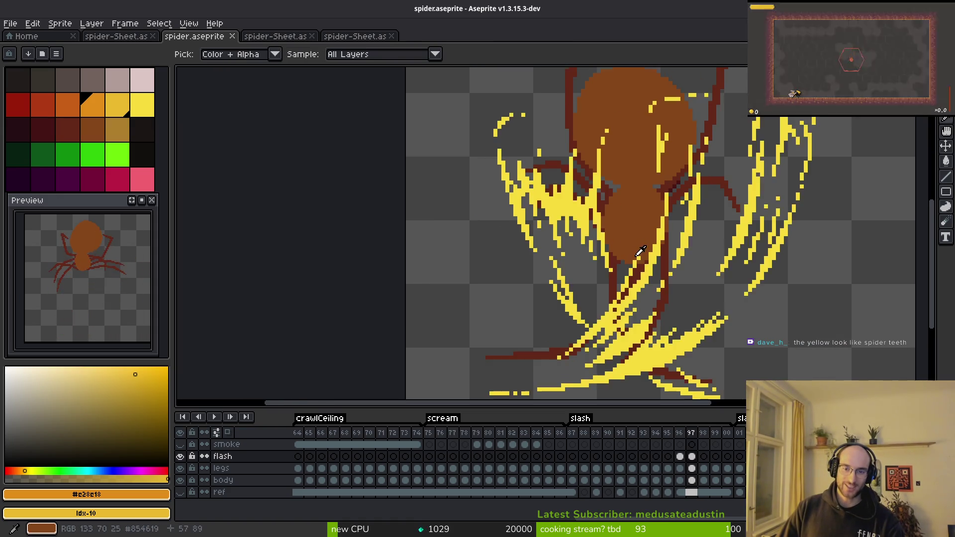
key(Left)
key(Left)
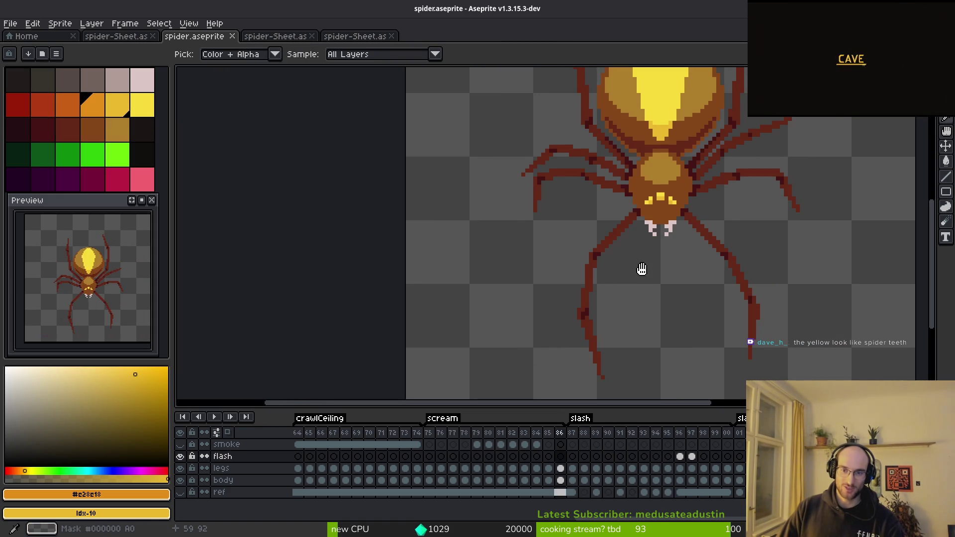
scroll(627, 259, down, 4)
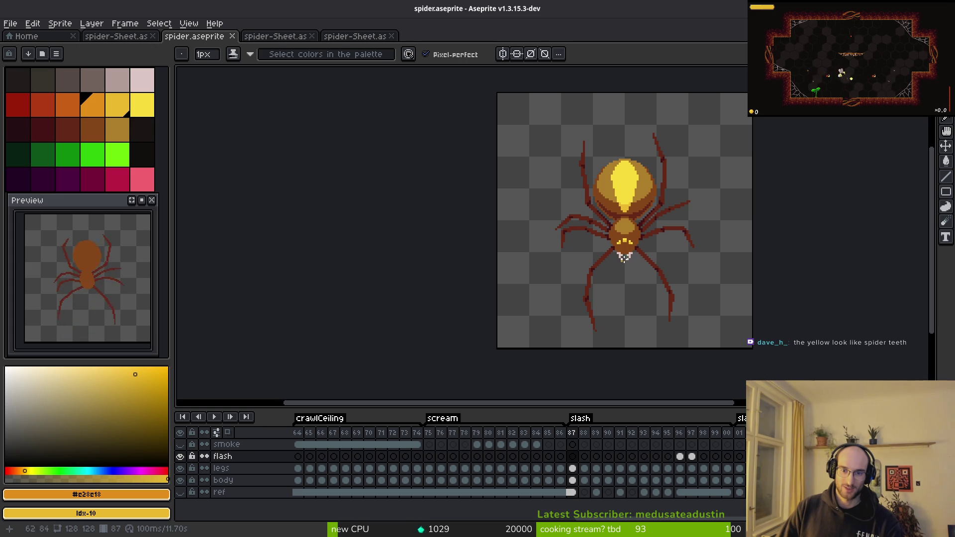
key(Right)
key(Right)
key(Right)
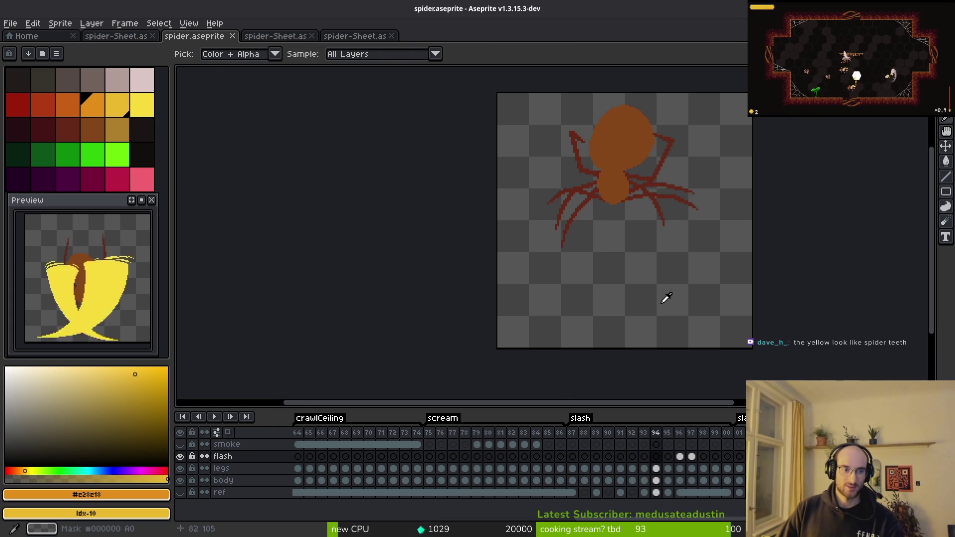
key(Left)
key(Left)
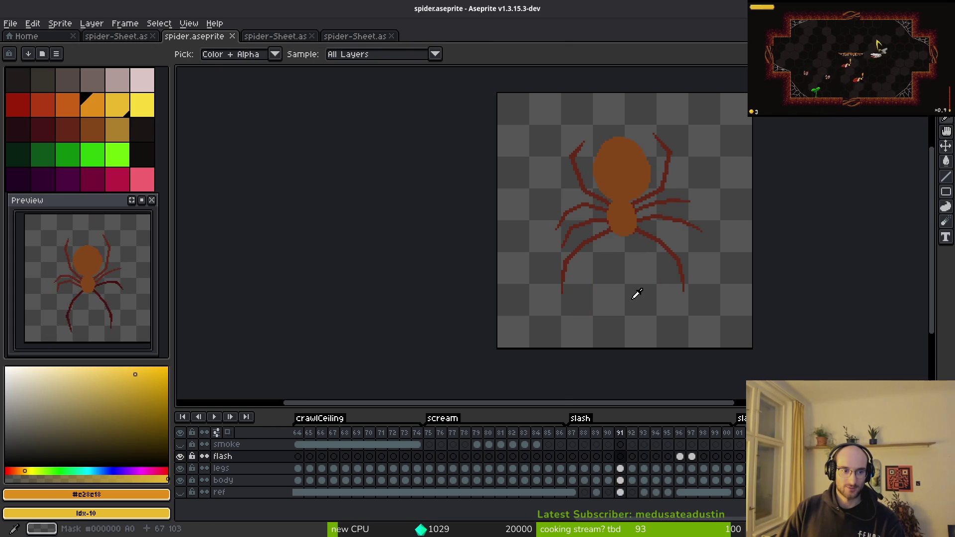
key(Right)
key(Right)
key(Right)
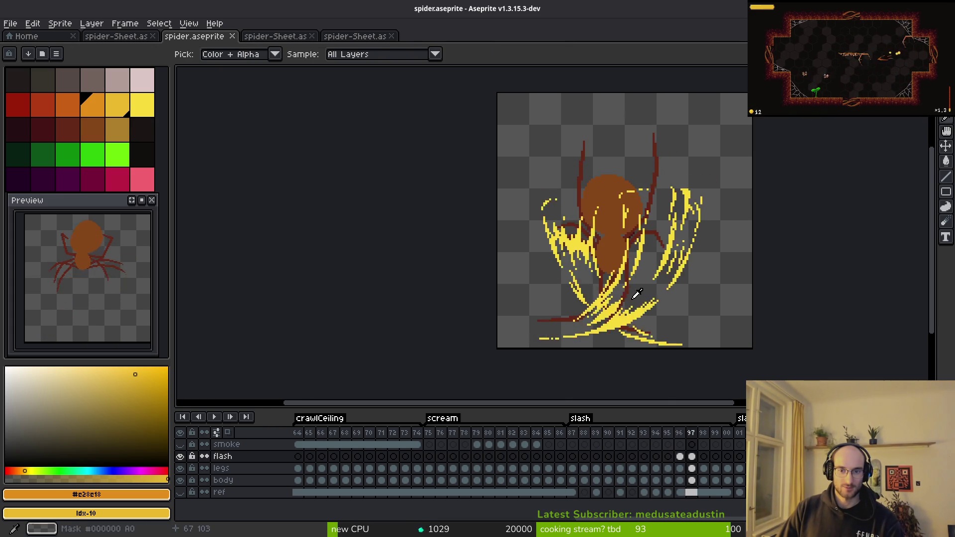
key(Left)
key(Left)
key(Left)
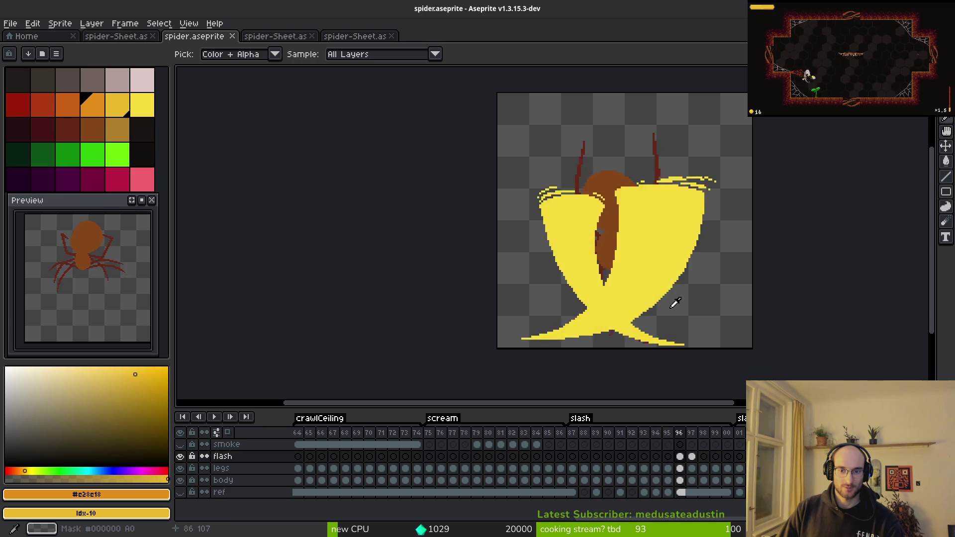
key(Left)
key(Left)
key(Left)
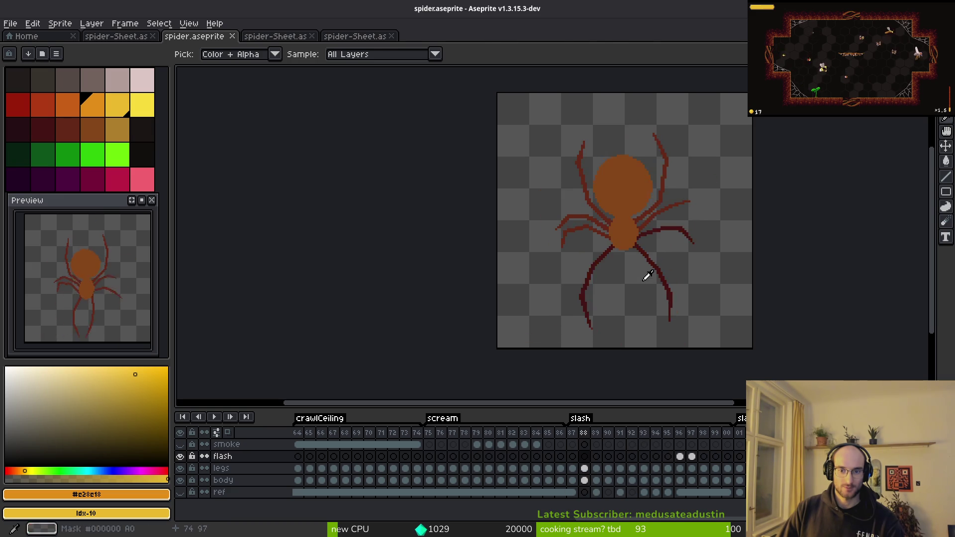
scroll(650, 282, up, 3)
Sample the dark #431414 leg colour and dismiss the errors from failed fill attempts.
click(661, 235)
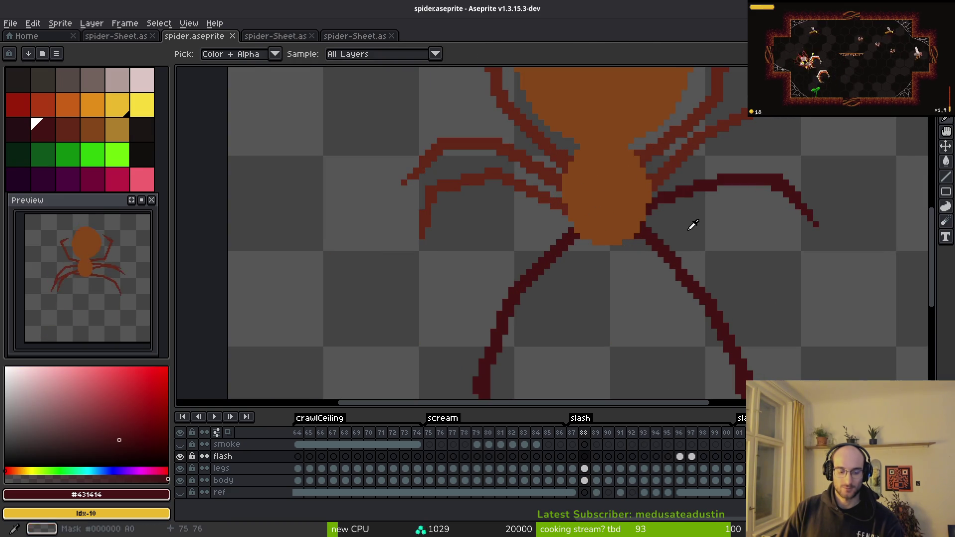
key(f)
key(Escape)
key(f)
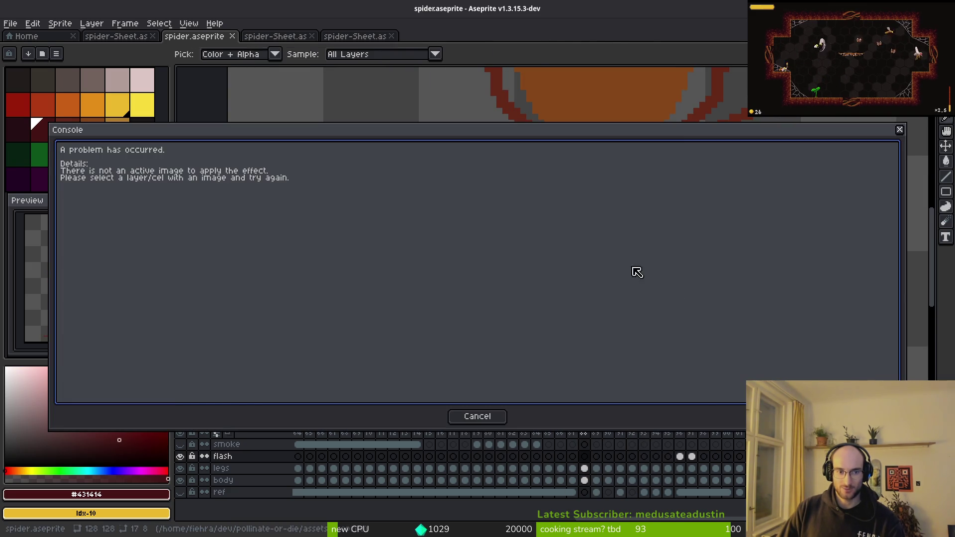
key(Escape)
key(Right)
key(b)
key(Left)
key(i)
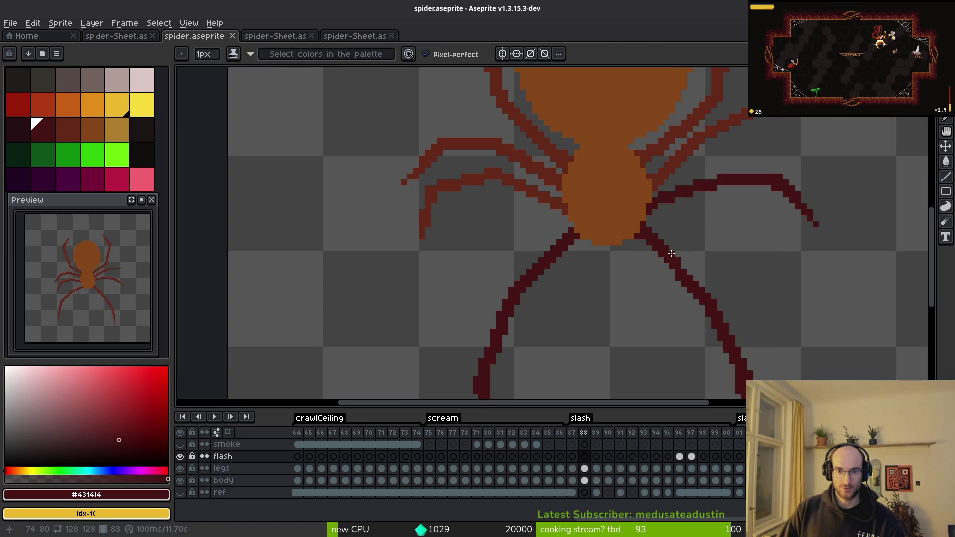
key(f)
key(Escape)
key(b)
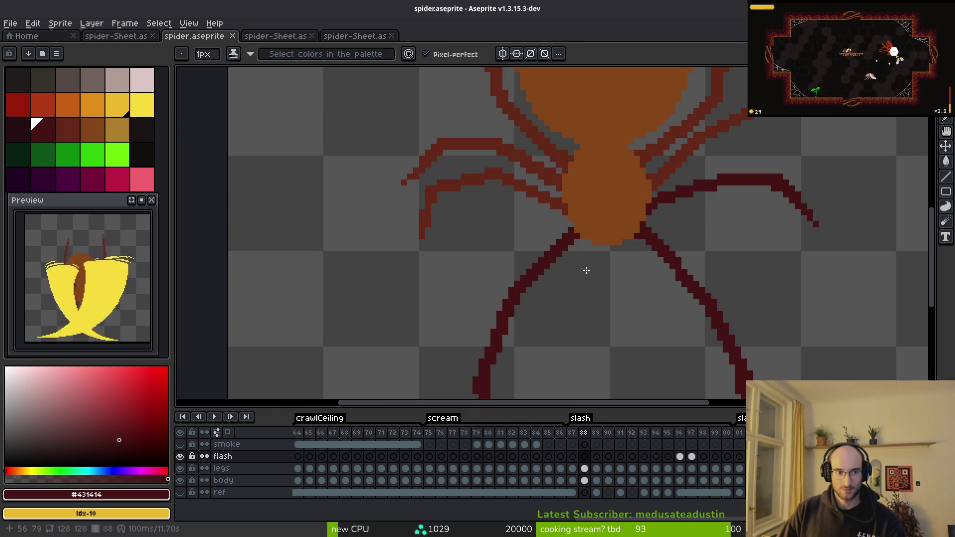
On frame 88's legs cel, replace the dark leg colour with #632718.
click(584, 468)
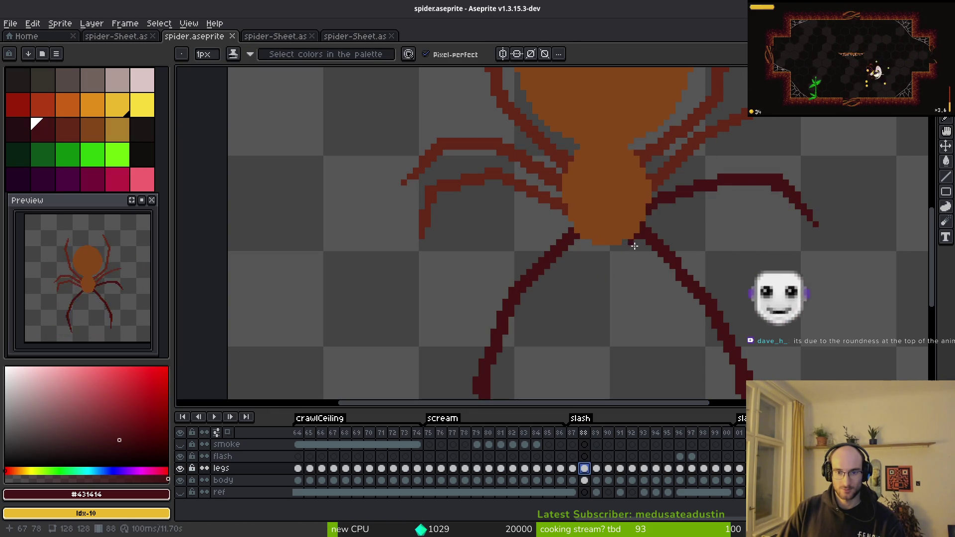
key(shift+r)
click(890, 321)
key(i)
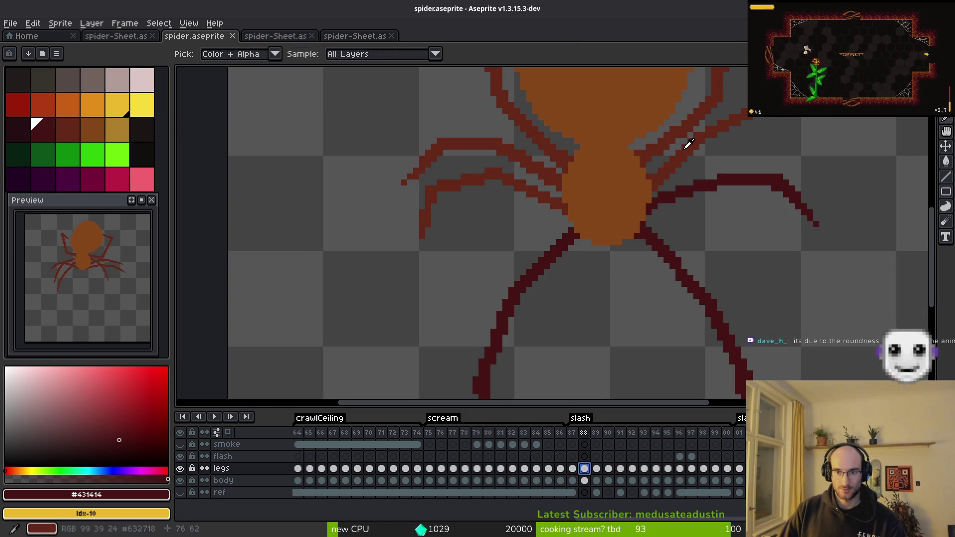
right_click(686, 156)
key(shift+r)
click(890, 277)
key(b)
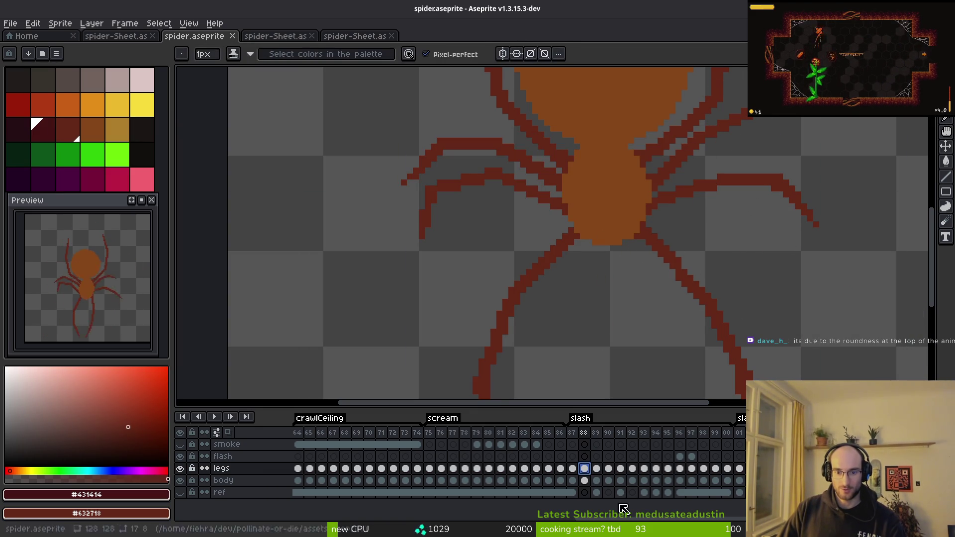
click(644, 468)
scroll(712, 277, down, 3)
Flip back and forth around frames 94 and 95 to compare the slash leg poses.
key(i)
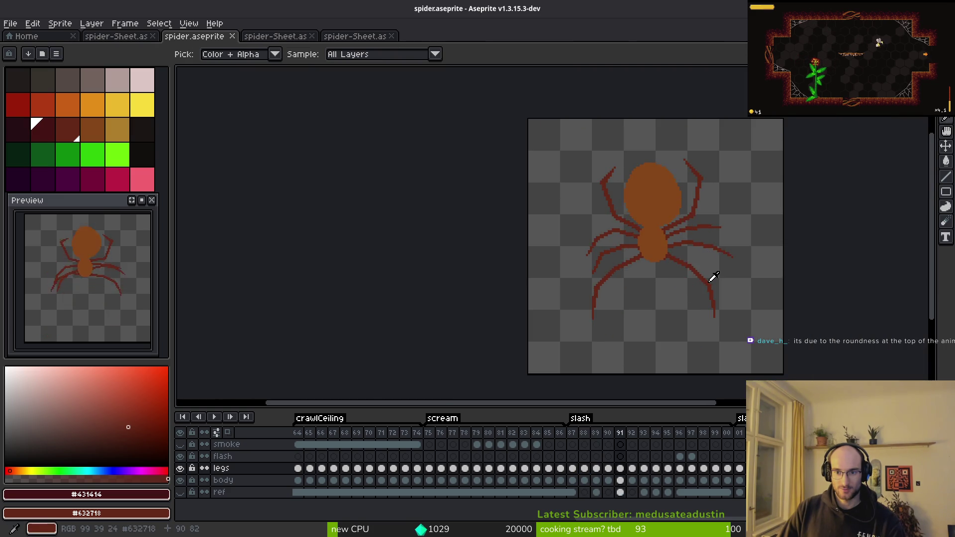
key(Right)
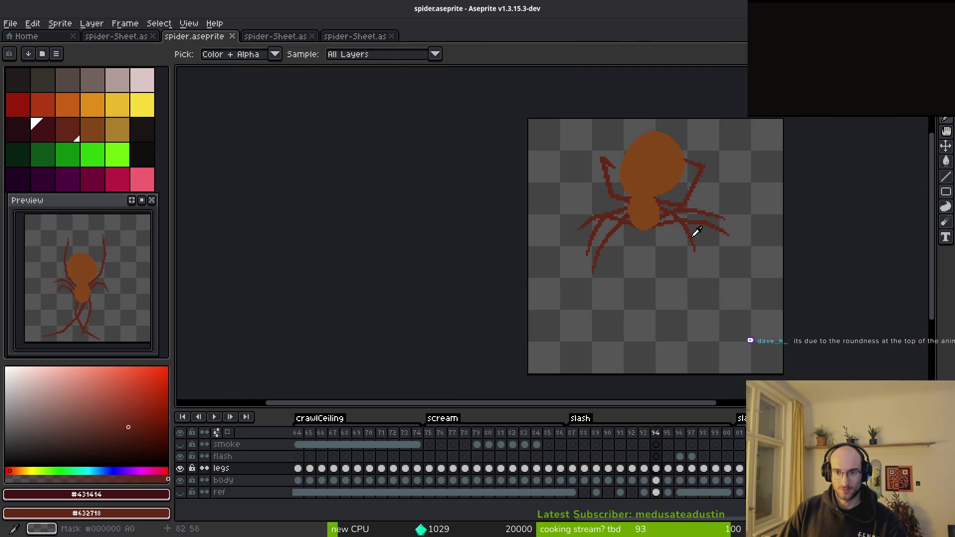
key(Left)
key(Left)
key(Right)
key(Right)
key(Right)
key(Right)
key(Left)
key(Left)
key(Left)
key(Right)
key(Left)
key(Right)
key(Left)
key(Right)
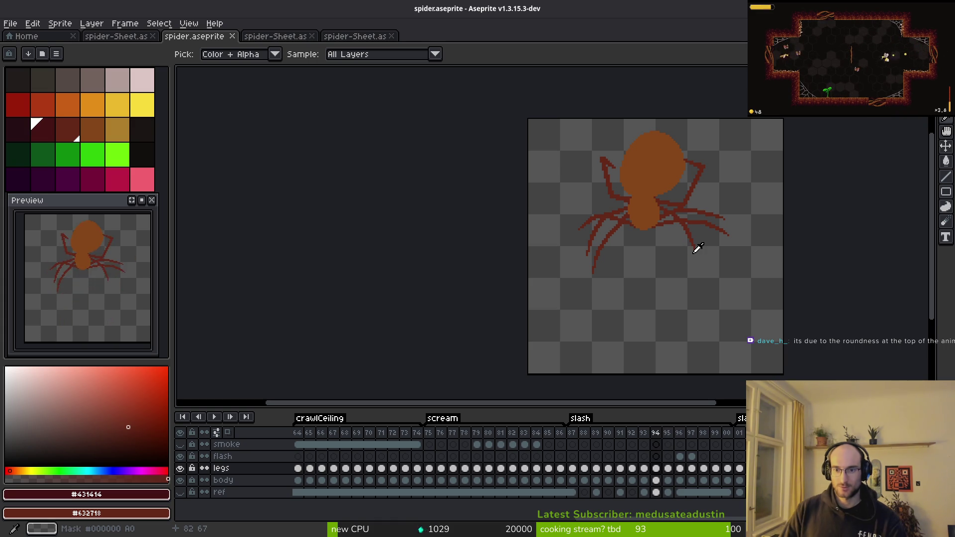
key(Right)
key(Left)
key(Right)
key(Left)
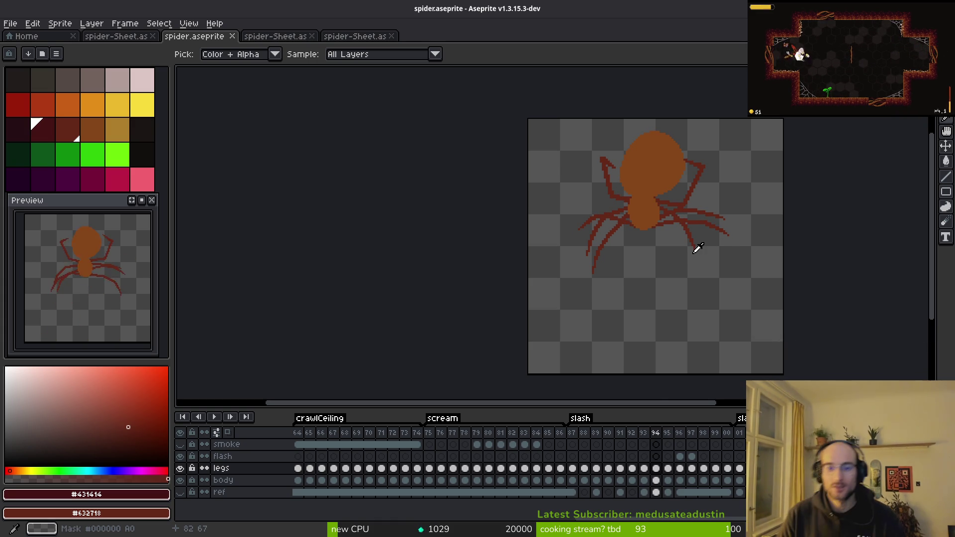
key(Left)
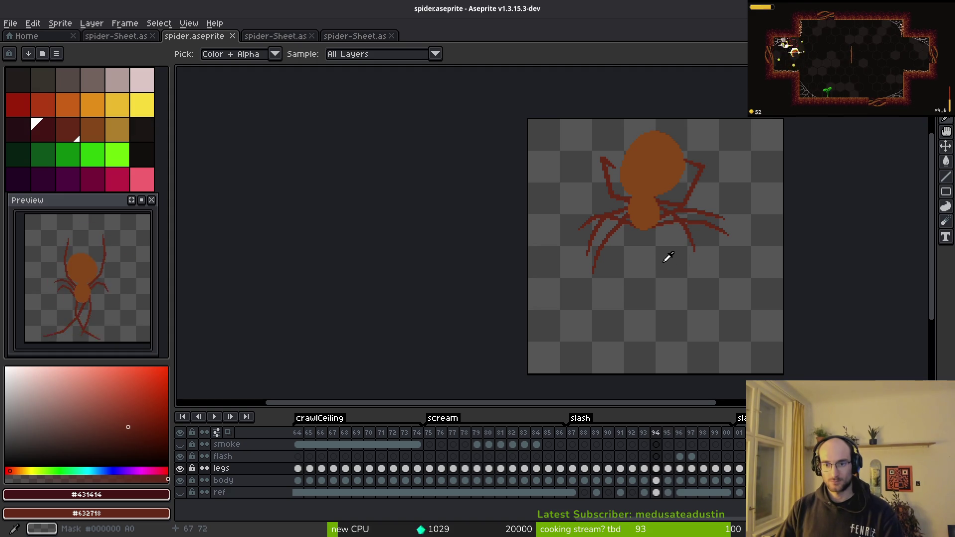
Play the slash animation from frame 87, stop it, and settle on frame 92 with the whole spider in view.
click(656, 481)
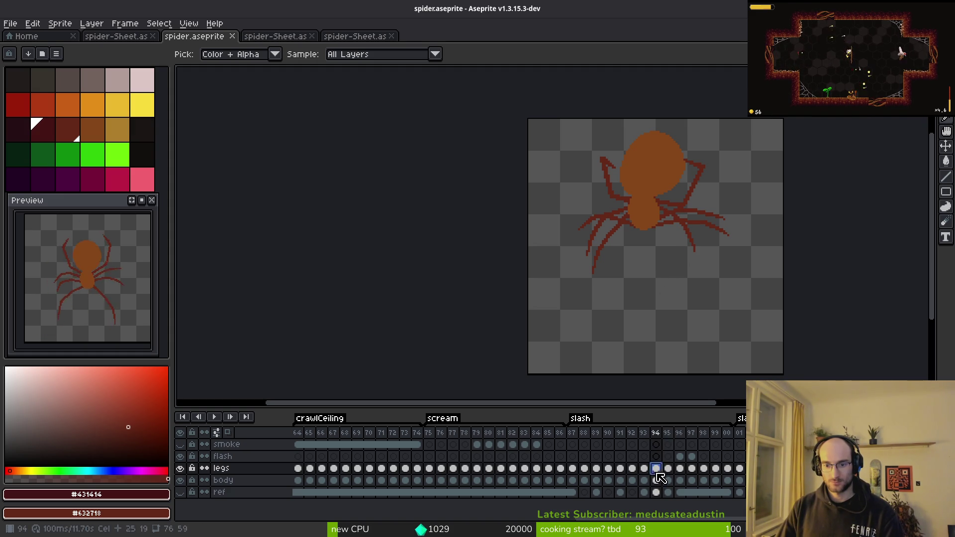
click(575, 442)
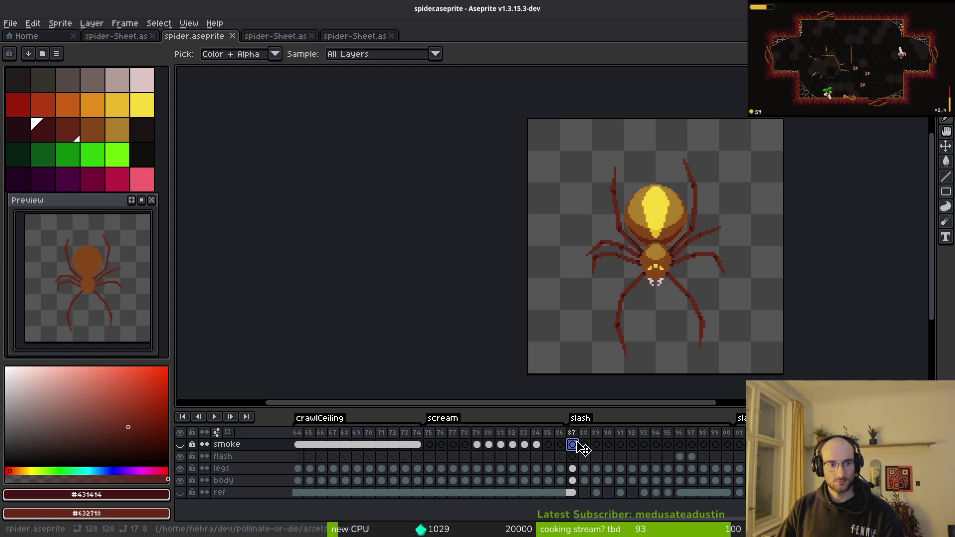
scroll(229, 295, up, 1)
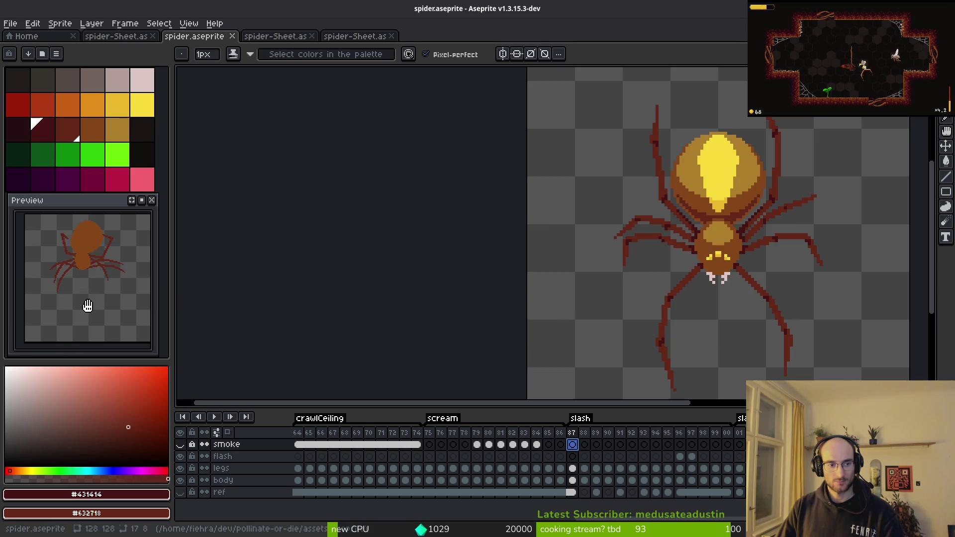
scroll(720, 335, up, 1)
key(Return)
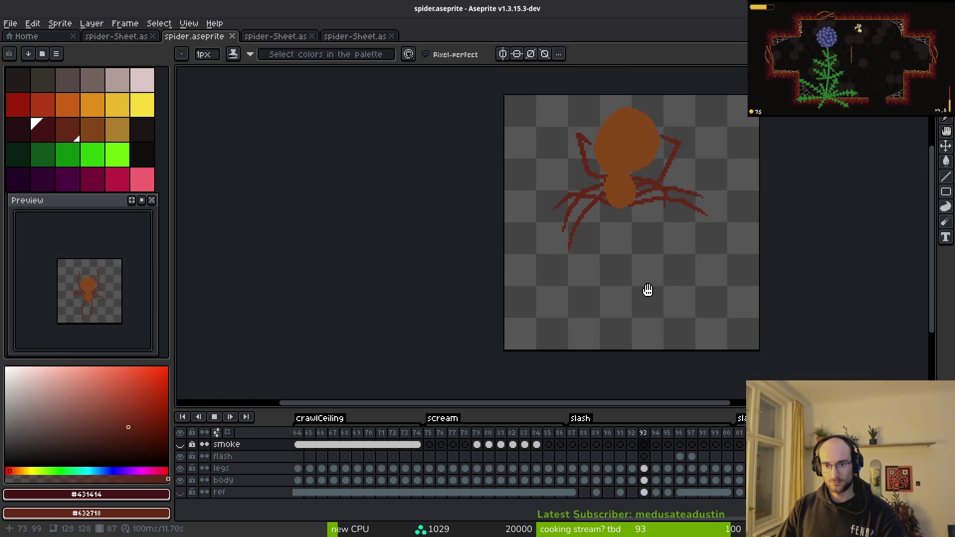
scroll(648, 312, down, 1)
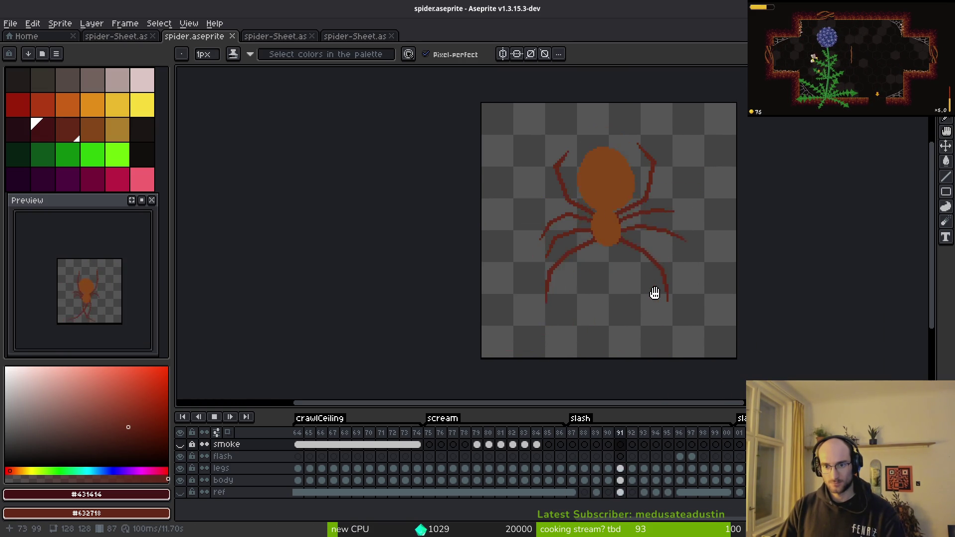
scroll(661, 258, up, 2)
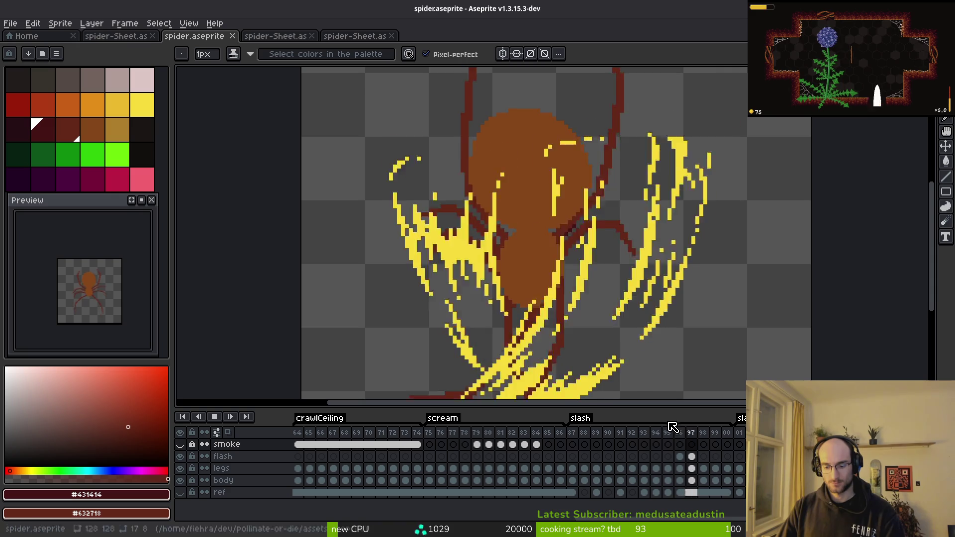
key(Return)
key(Right)
key(Right)
key(Right)
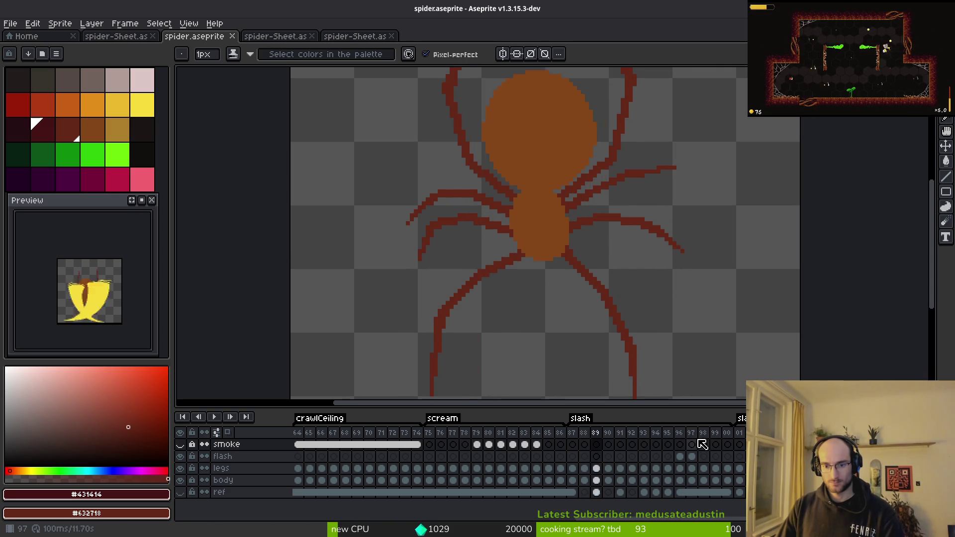
drag(663, 213, 655, 310)
key(Left)
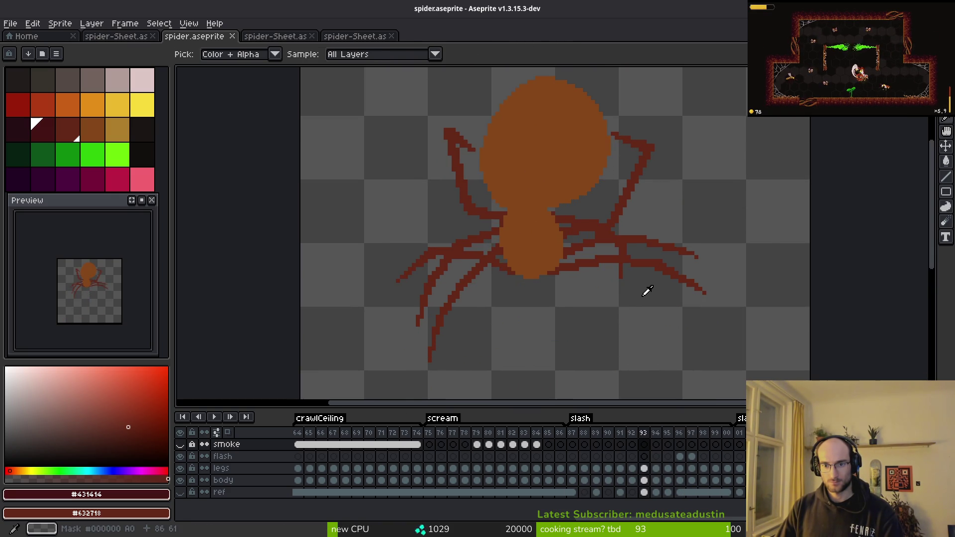
Erase leg pixels near the body and along the right side on frame 93's legs cel.
key(e)
scroll(618, 255, up, 4)
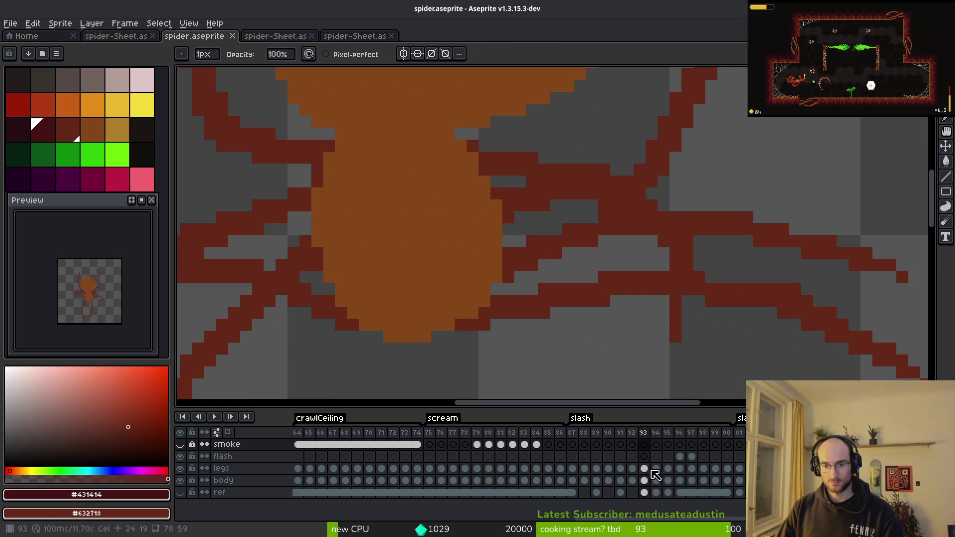
click(644, 468)
drag(509, 194, 520, 218)
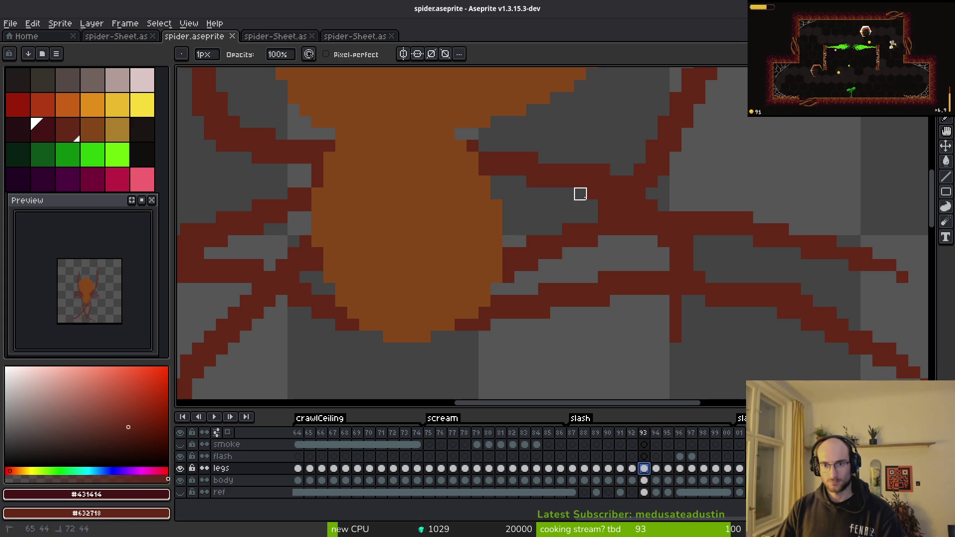
mouse_move(627, 205)
mouse_down()
mouse_move(590, 205)
mouse_move(664, 206)
mouse_up()
mouse_move(664, 242)
mouse_down()
mouse_move(699, 242)
mouse_move(663, 264)
mouse_up()
drag(676, 300, 676, 339)
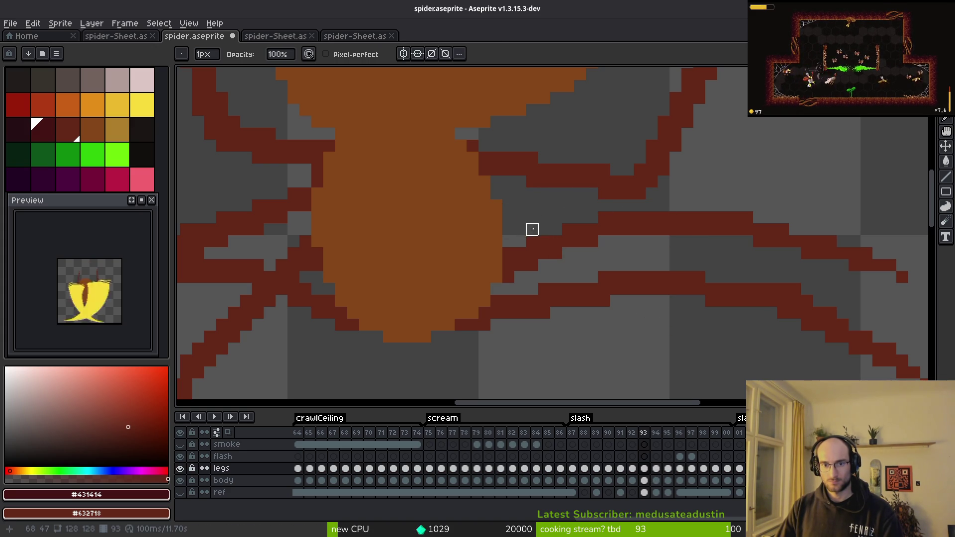
Turn on onion skinning with neighbouring frames tinted red and blue.
key(m)
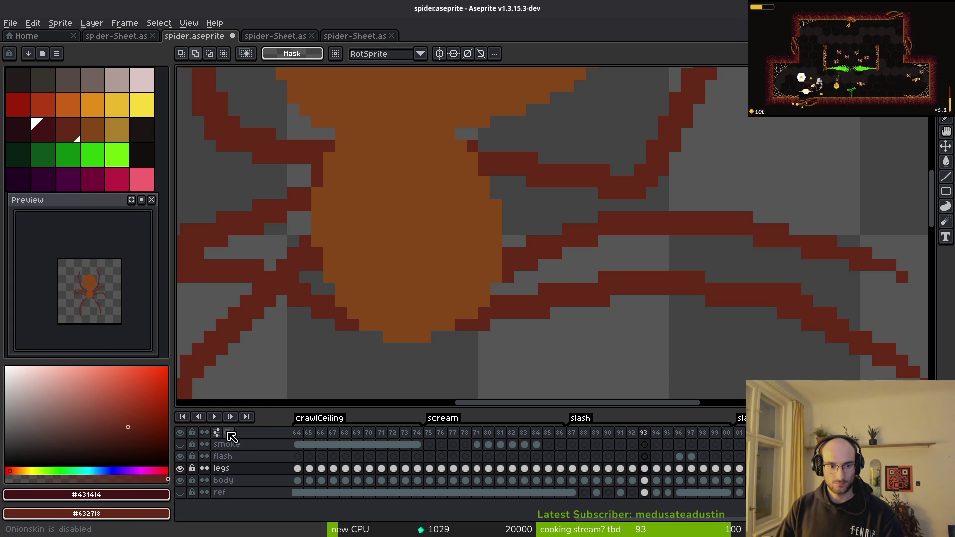
click(228, 433)
scroll(661, 273, down, 2)
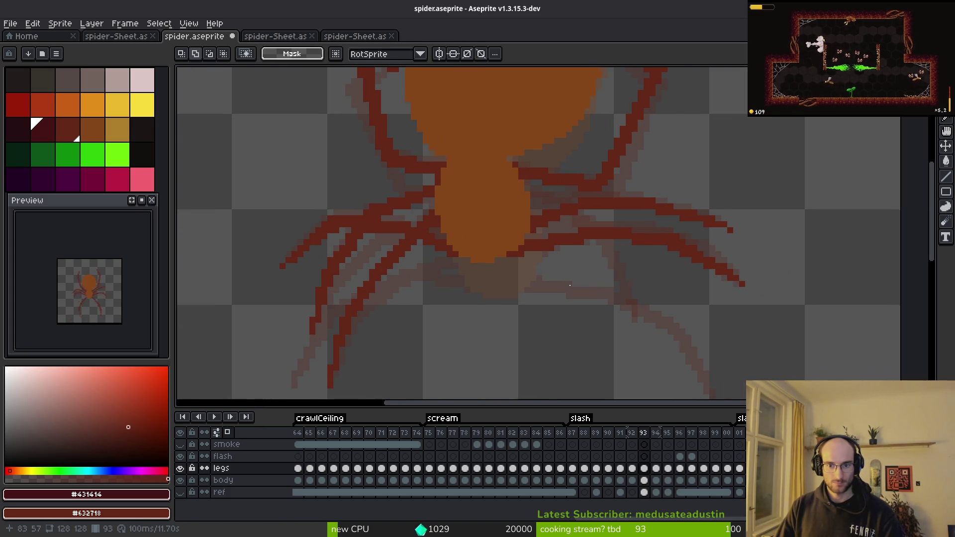
click(216, 432)
click(225, 297)
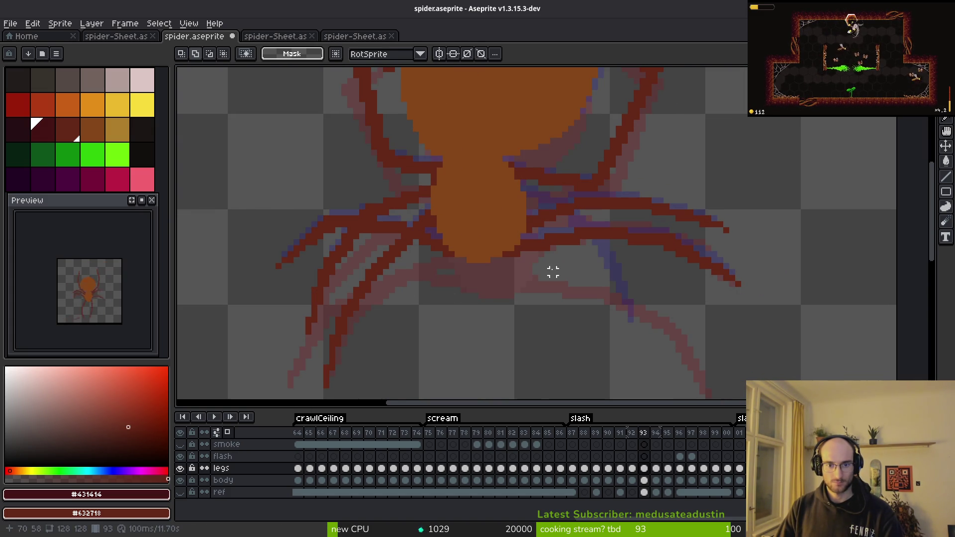
Step through frames 91 to 96 comparing leg poses, settling on frame 93.
key(l)
scroll(552, 294, up, 1)
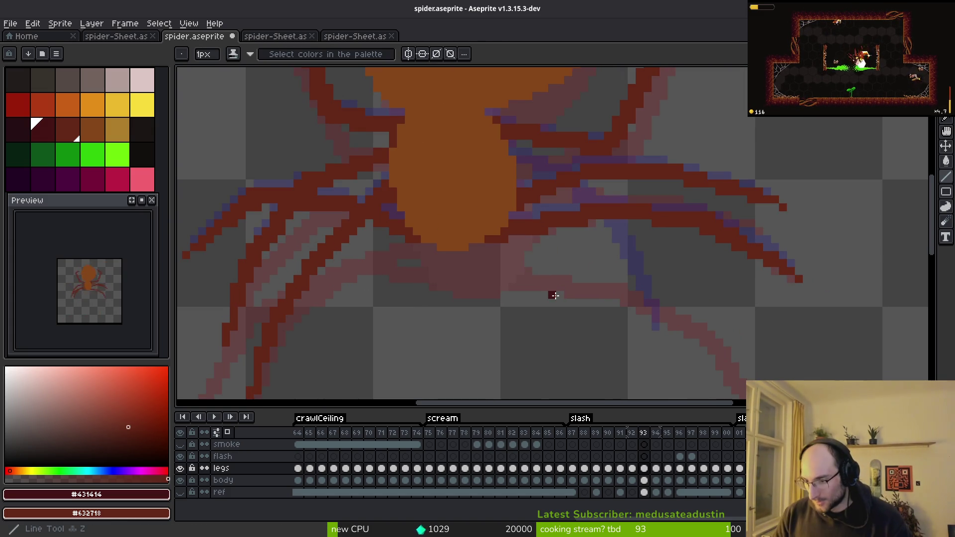
scroll(564, 290, down, 1)
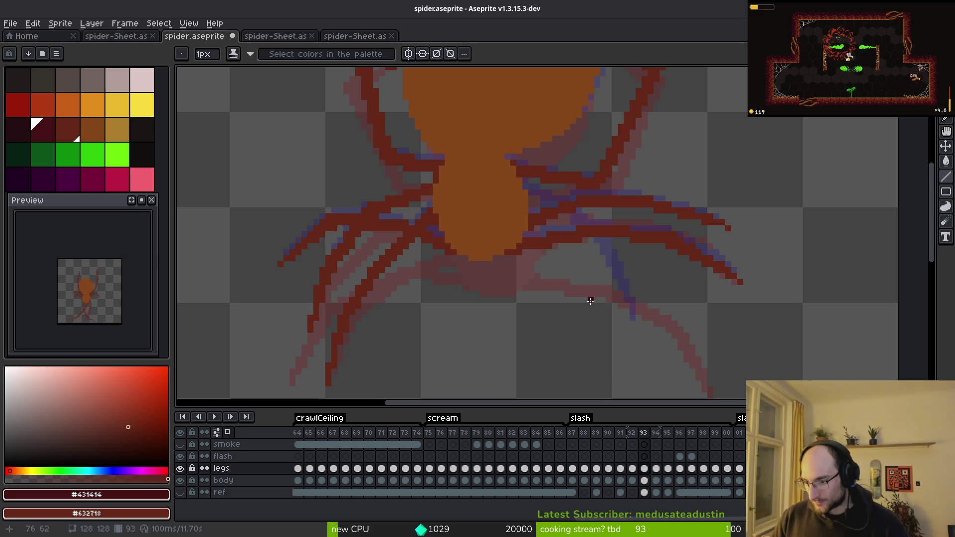
scroll(592, 293, down, 1)
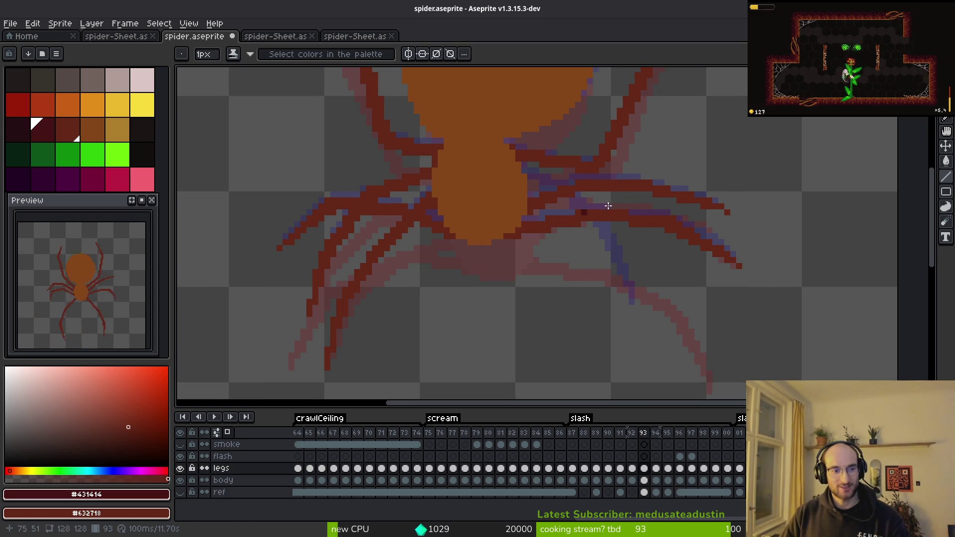
scroll(565, 305, up, 5)
key(Right)
key(Right)
key(Right)
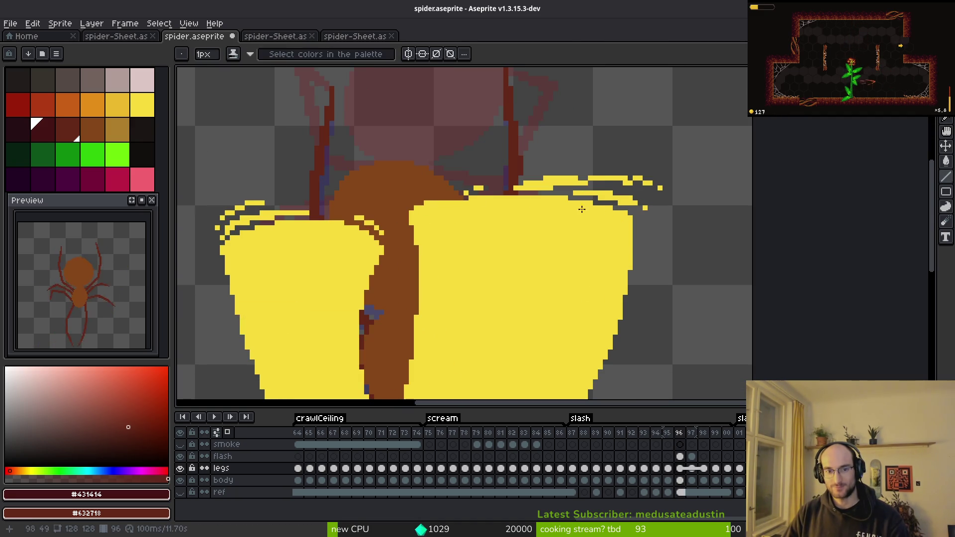
scroll(611, 213, down, 5)
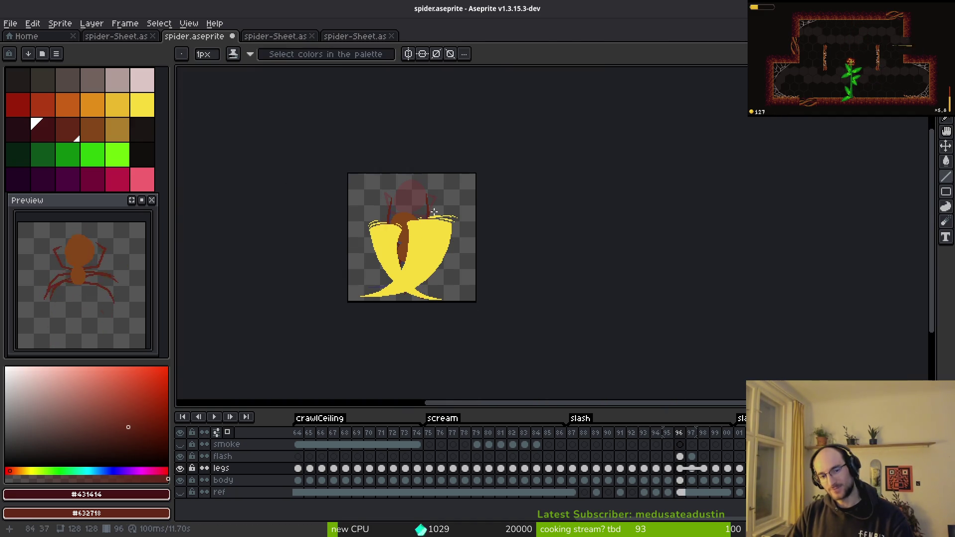
scroll(432, 211, up, 4)
key(Left)
key(Left)
key(Left)
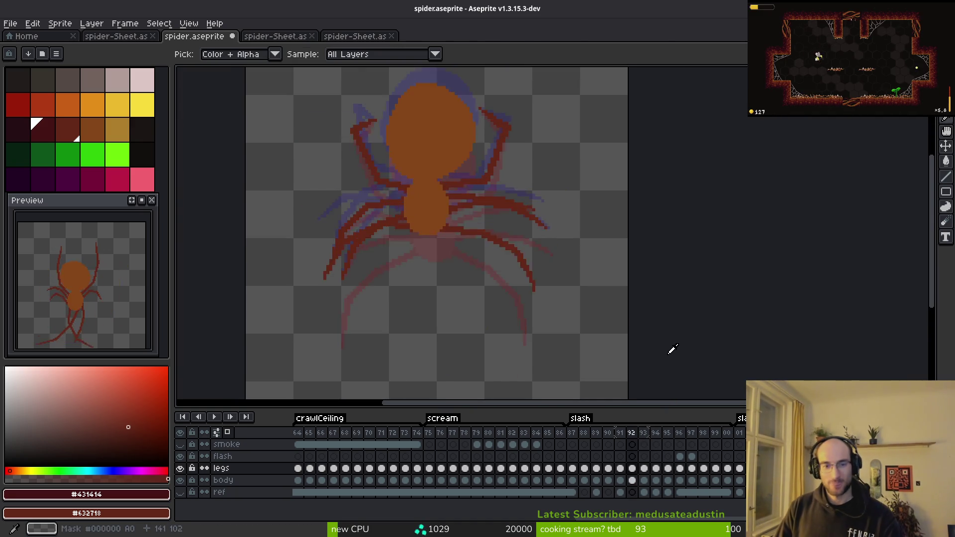
key(Left)
key(Right)
key(Left)
key(Right)
key(Left)
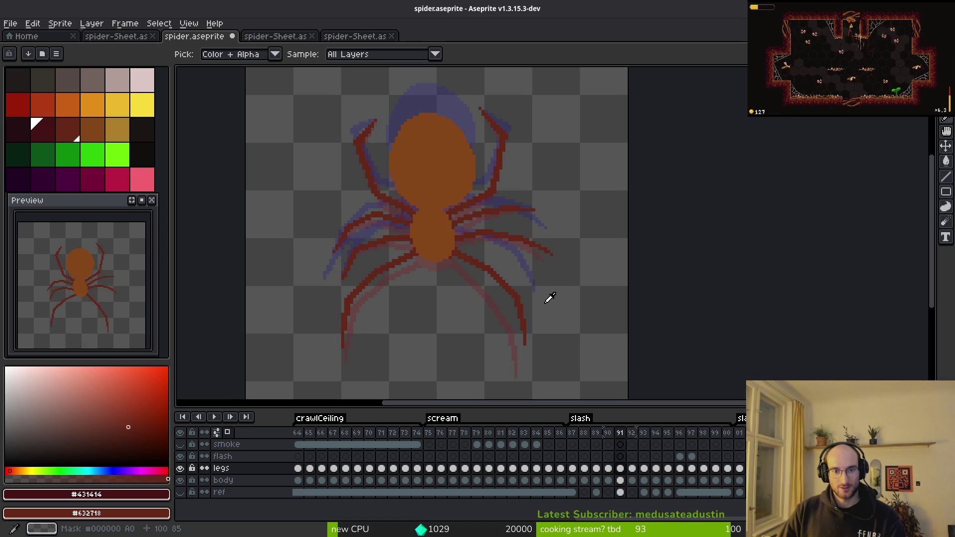
key(Right)
key(Right)
key(Left)
key(Right)
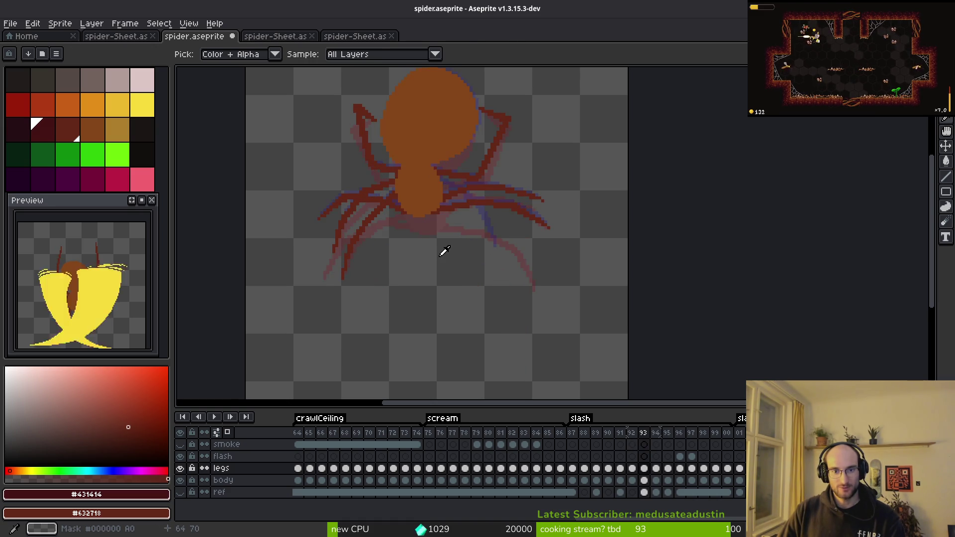
scroll(465, 190, up, 4)
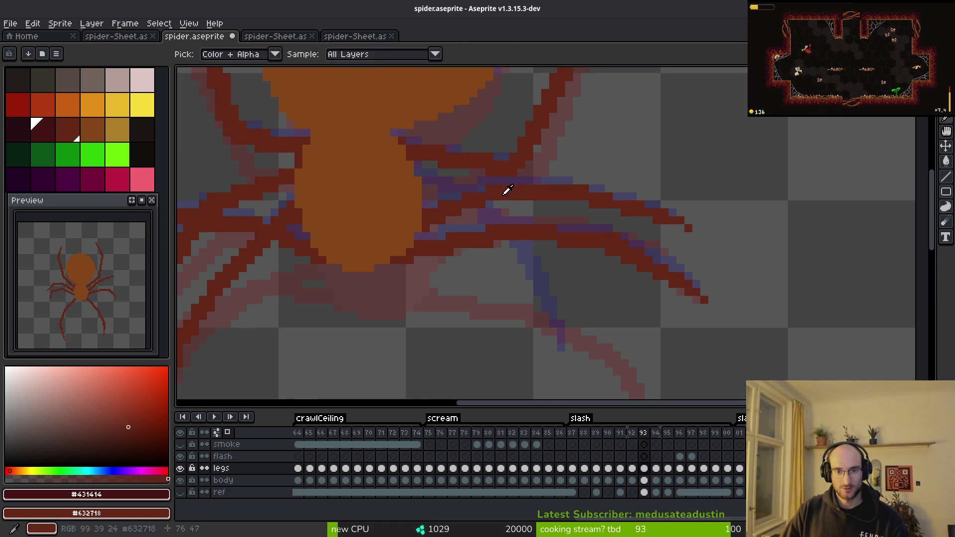
scroll(631, 273, down, 3)
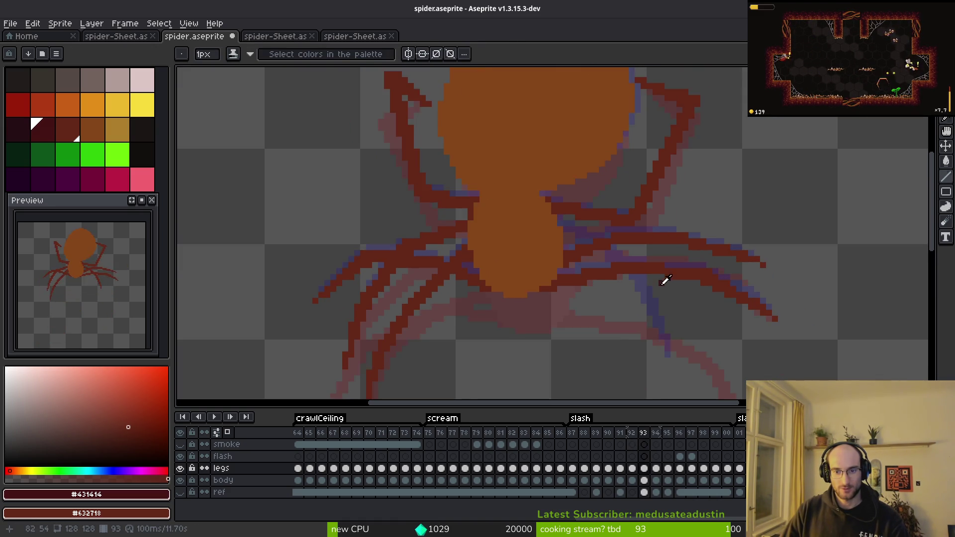
key(Left)
scroll(728, 269, up, 2)
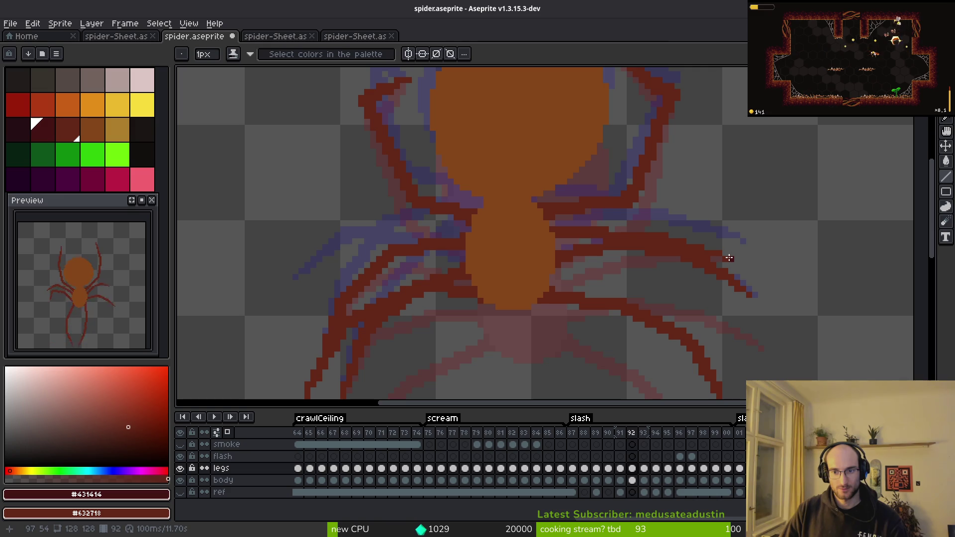
key(Right)
key(alt)
key(Left)
key(Right)
key(Left)
key(Right)
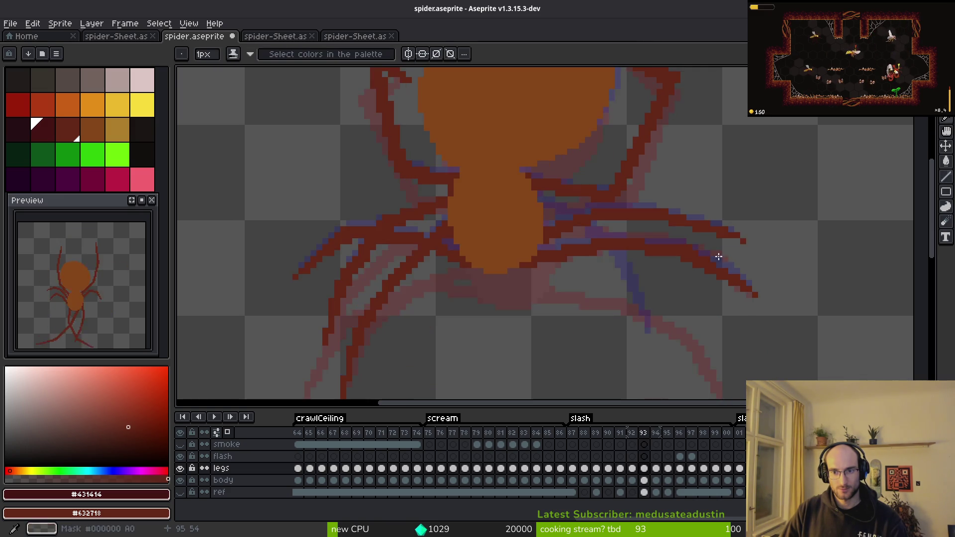
scroll(709, 249, up, 3)
key(Left)
key(Right)
Draw dark red streak lines along the spider's right leg on frame 93.
mouse_move(741, 267)
mouse_down()
mouse_move(555, 186)
mouse_move(554, 176)
mouse_move(584, 184)
mouse_move(445, 170)
mouse_up()
drag(704, 256, 670, 241)
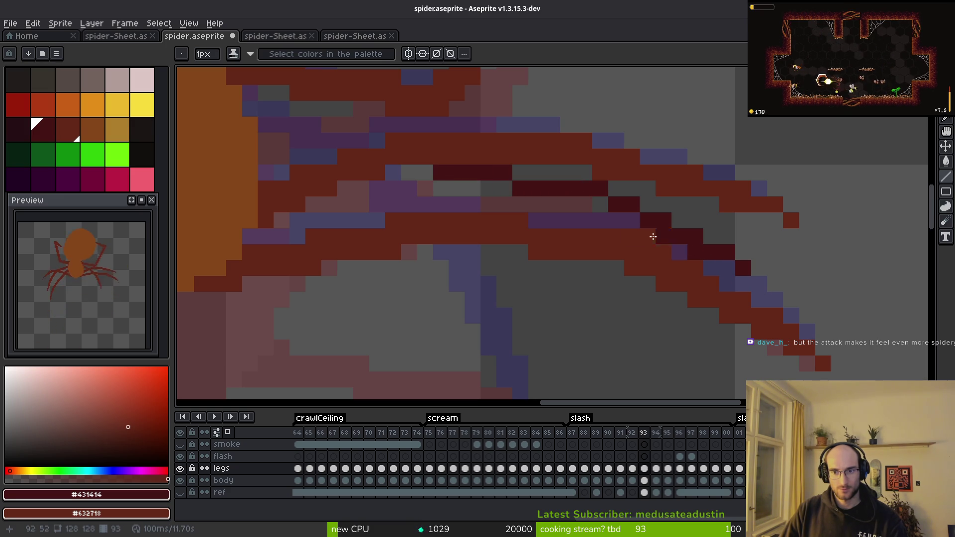
click(600, 203)
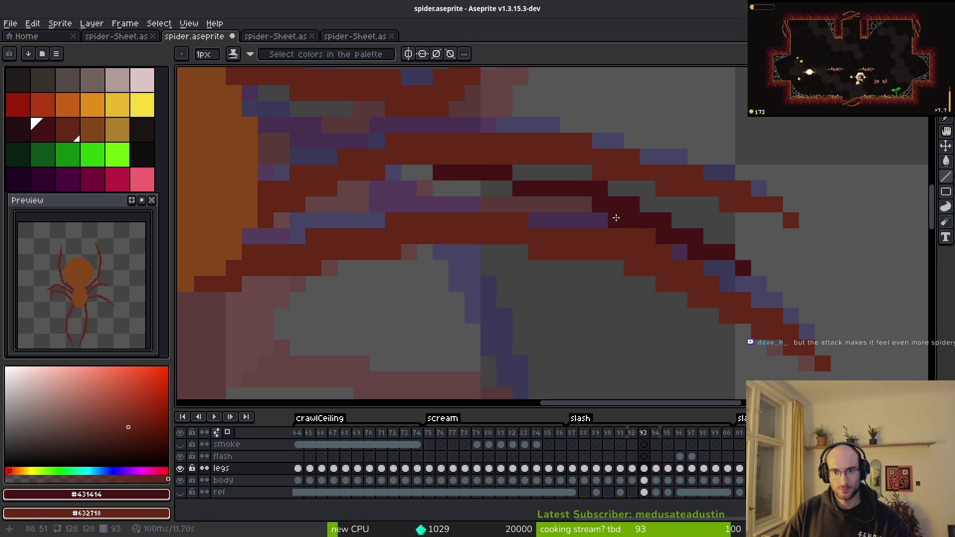
mouse_move(584, 203)
mouse_down()
mouse_move(522, 198)
mouse_move(482, 180)
mouse_move(439, 184)
mouse_move(611, 227)
mouse_up()
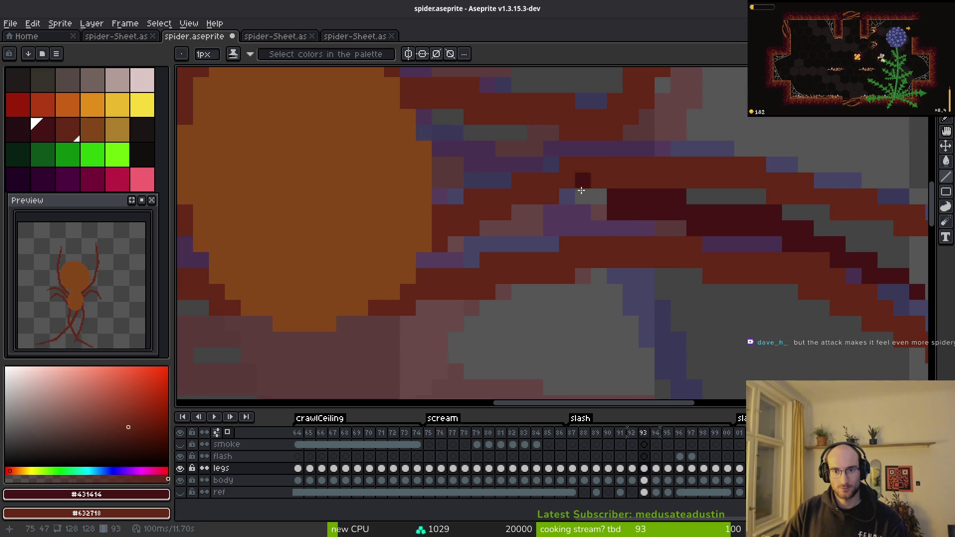
drag(437, 164, 552, 164)
drag(470, 179, 609, 195)
scroll(667, 276, down, 3)
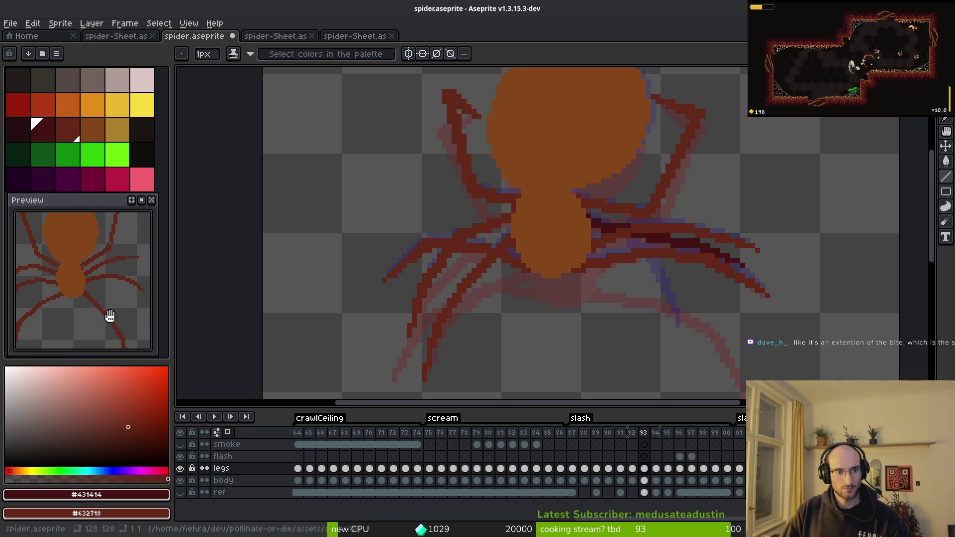
After comparing frames 94 and 95, erase leg pixels where the slash crosses on frame 94.
key(Right)
key(i)
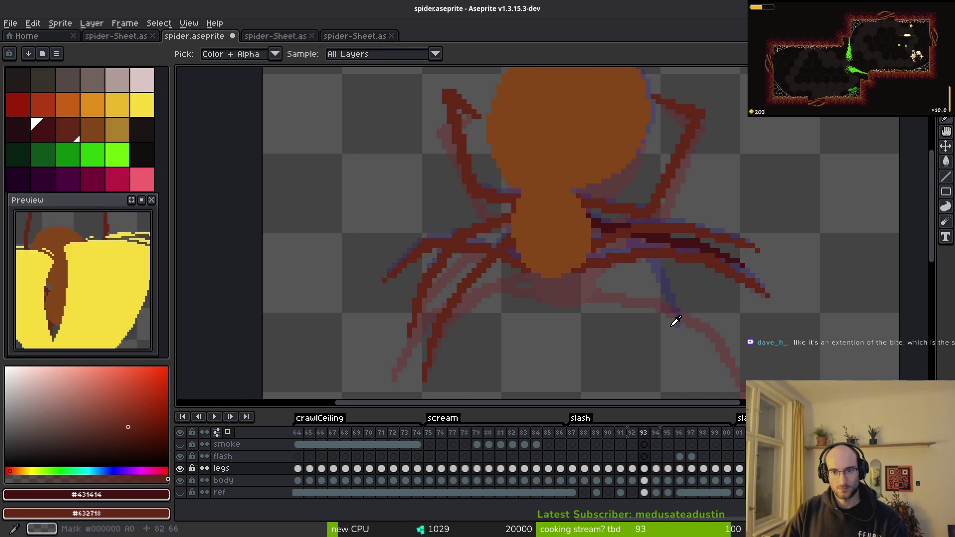
key(Right)
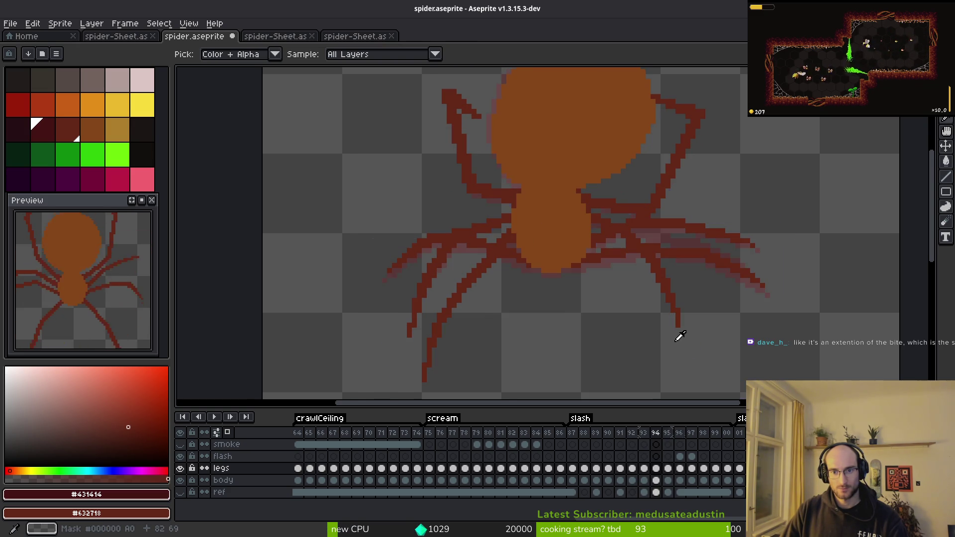
key(b)
scroll(664, 250, up, 2)
key(i)
key(Left)
key(Right)
key(Left)
key(Right)
key(Left)
key(e)
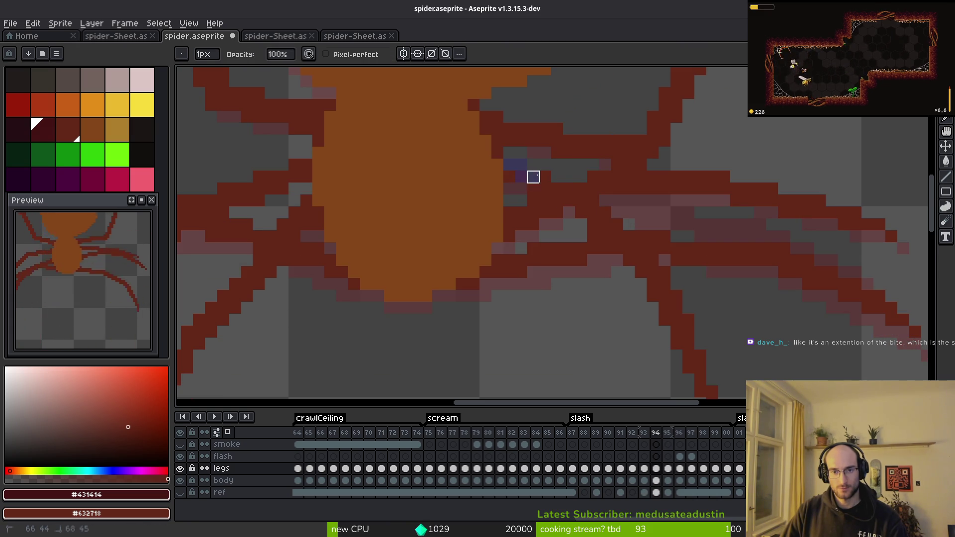
mouse_move(521, 189)
mouse_down()
mouse_move(557, 189)
mouse_move(629, 260)
mouse_move(652, 261)
mouse_move(607, 288)
mouse_move(571, 192)
mouse_move(621, 348)
mouse_up()
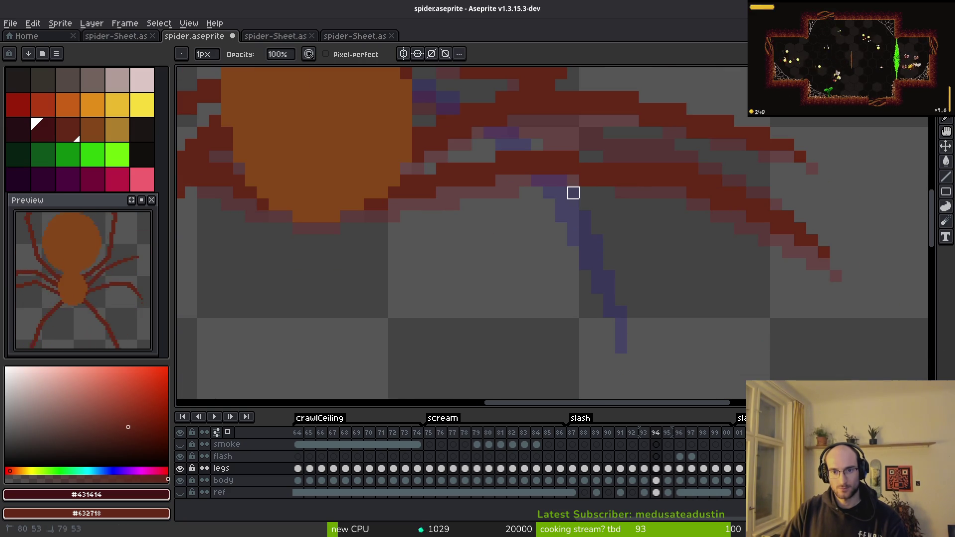
scroll(557, 199, down, 4)
Flip between frames 93, 94 and 95 to compare the leg poses after erasing.
key(comma)
key(i)
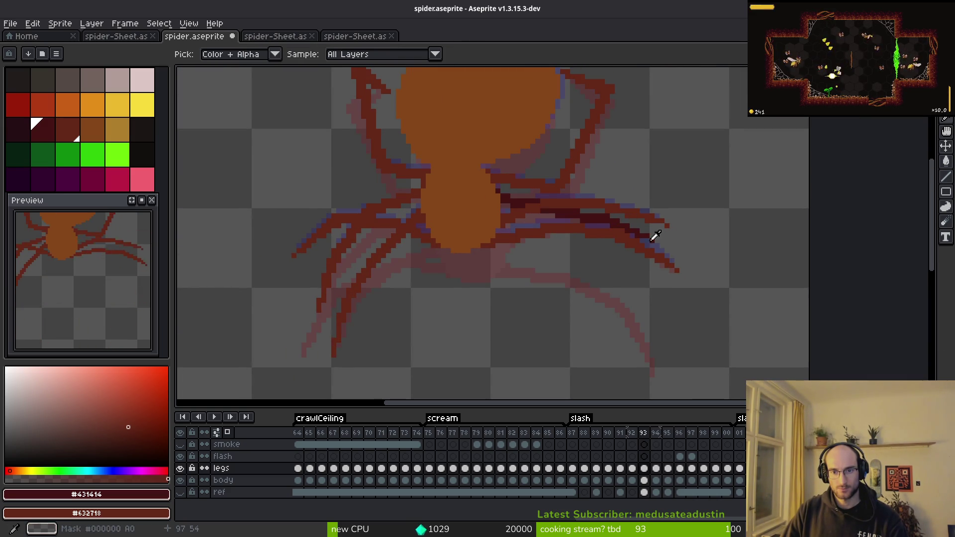
key(period)
key(b)
scroll(565, 211, up, 2)
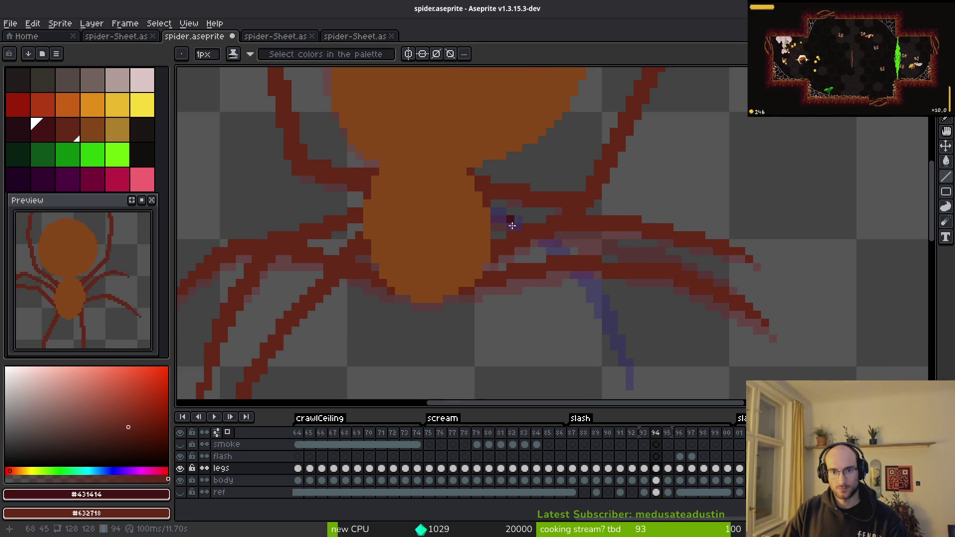
key(i)
key(comma)
key(period)
key(comma)
key(period)
key(comma)
key(period)
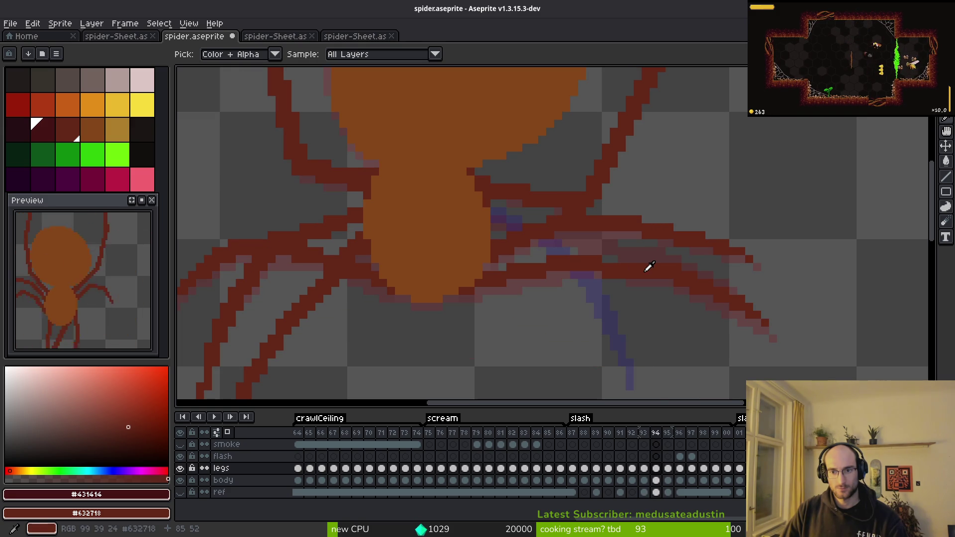
key(comma)
key(Return)
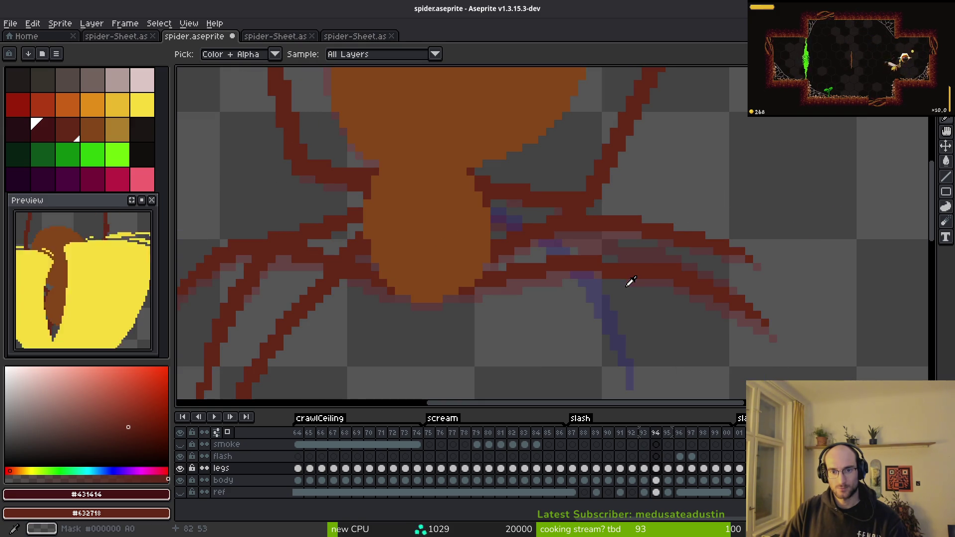
key(period)
key(comma)
key(period)
key(comma)
key(comma)
key(period)
key(comma)
Magic-wand select frame 93's dark leg streak, copy it, and paste it into frame 94.
key(w)
click(534, 235)
shift+click(614, 256)
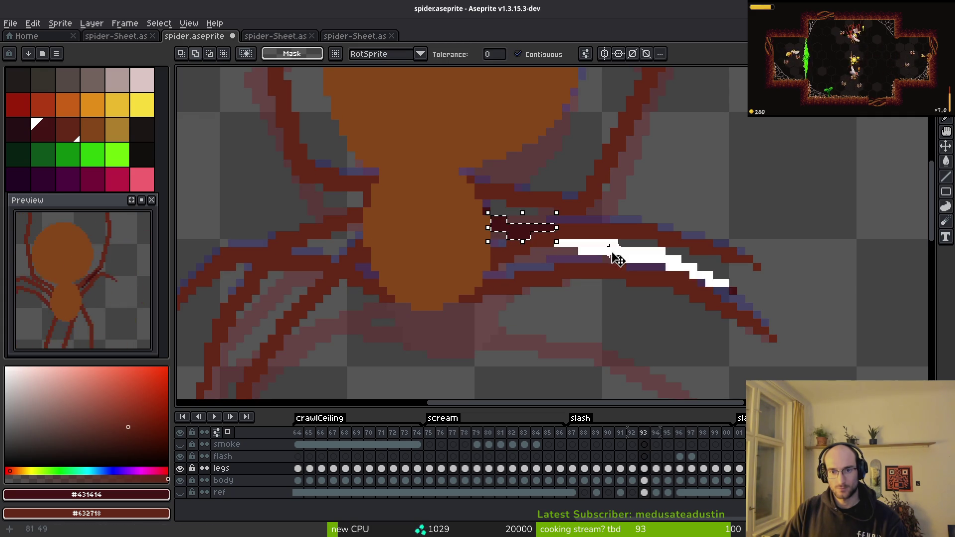
scroll(724, 280, up, 3)
scroll(724, 280, down, 3)
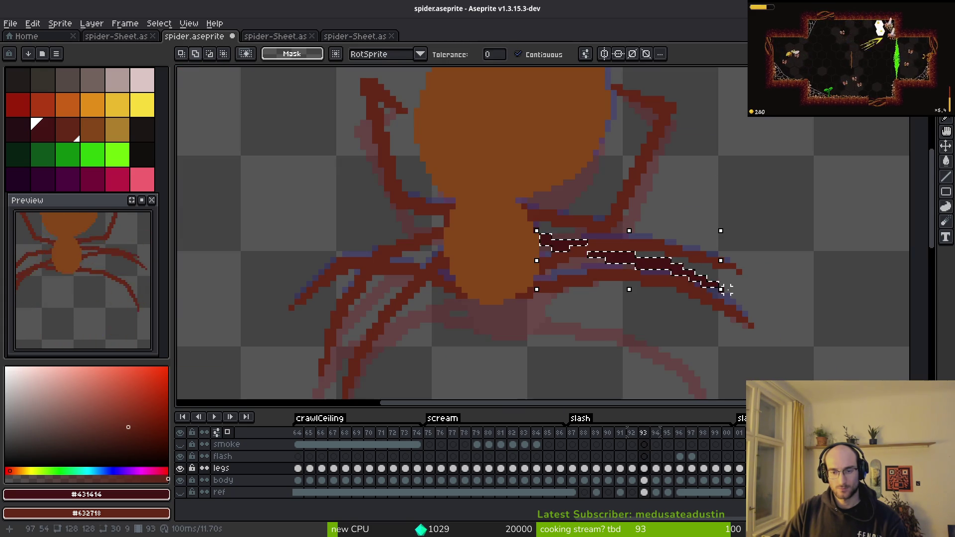
key(ctrl+d)
key(period)
key(ctrl+v)
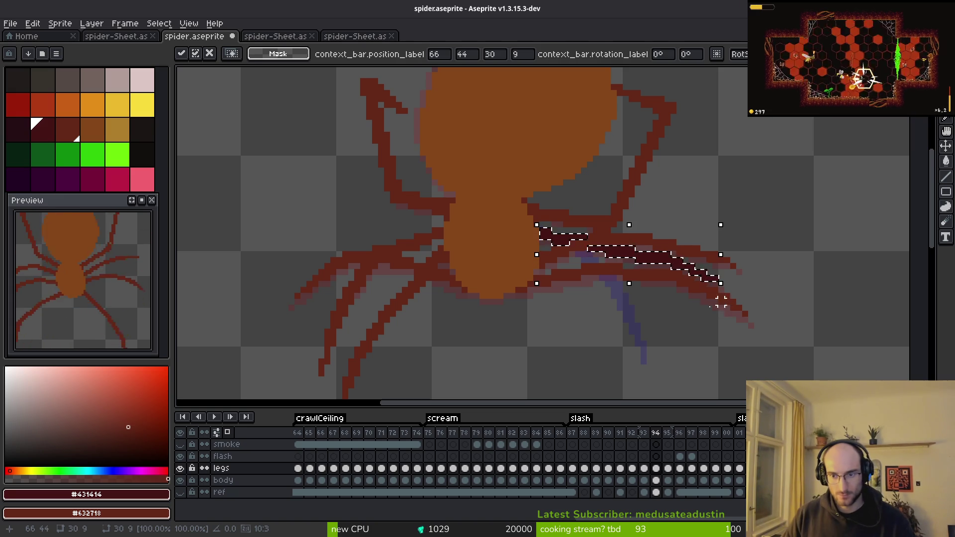
key(Return)
scroll(641, 274, up, 3)
drag(635, 276, 596, 271)
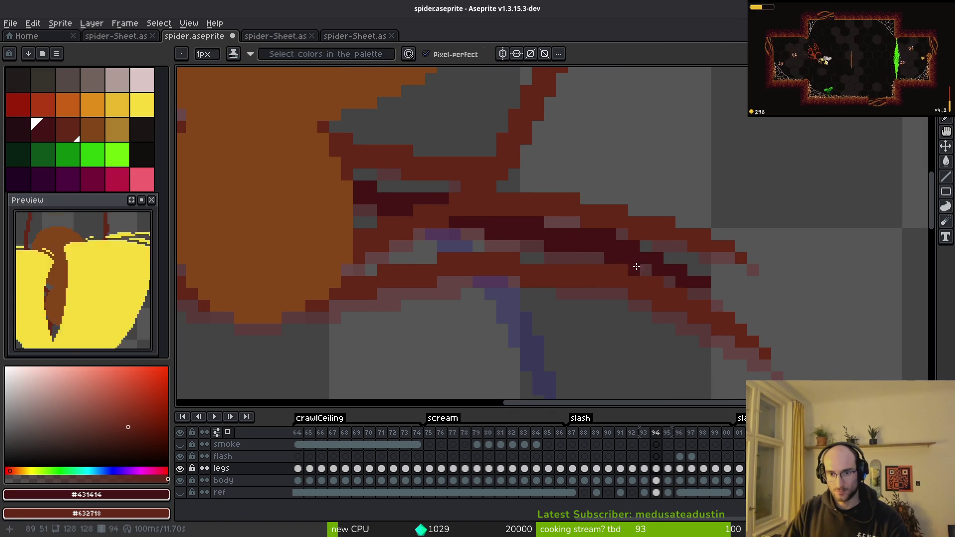
Touch up the pasted streak's pixels on frame 94, erasing strays near its end.
key(b)
key(comma)
key(alt)
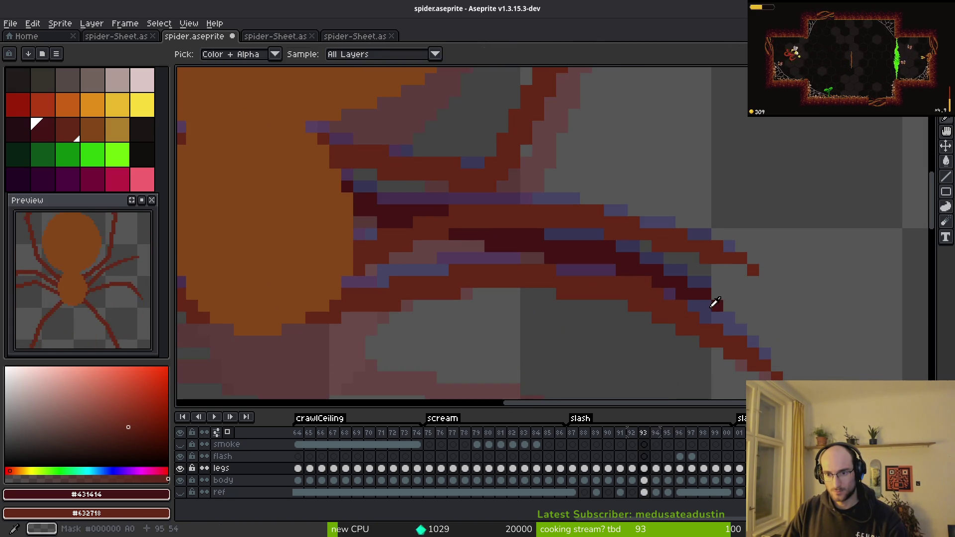
key(period)
key(alt)
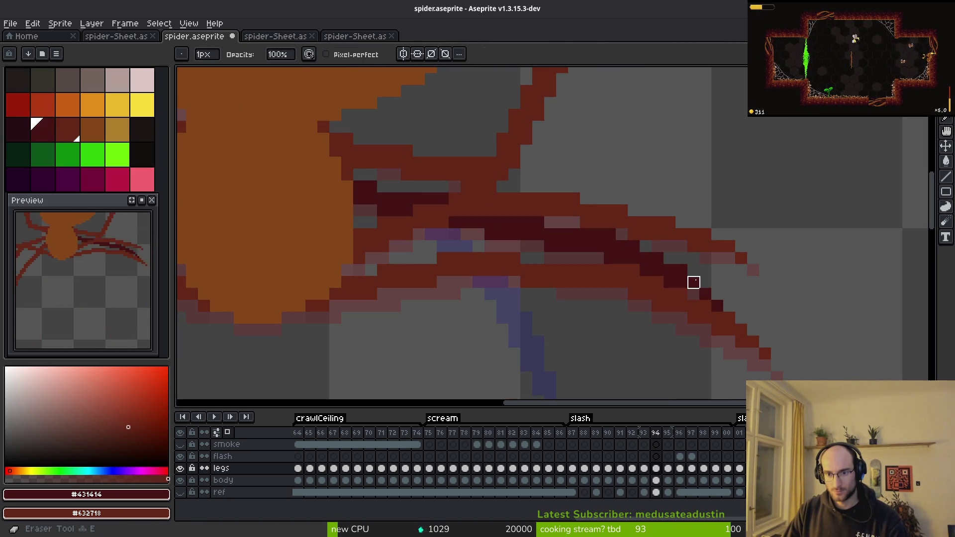
key(e)
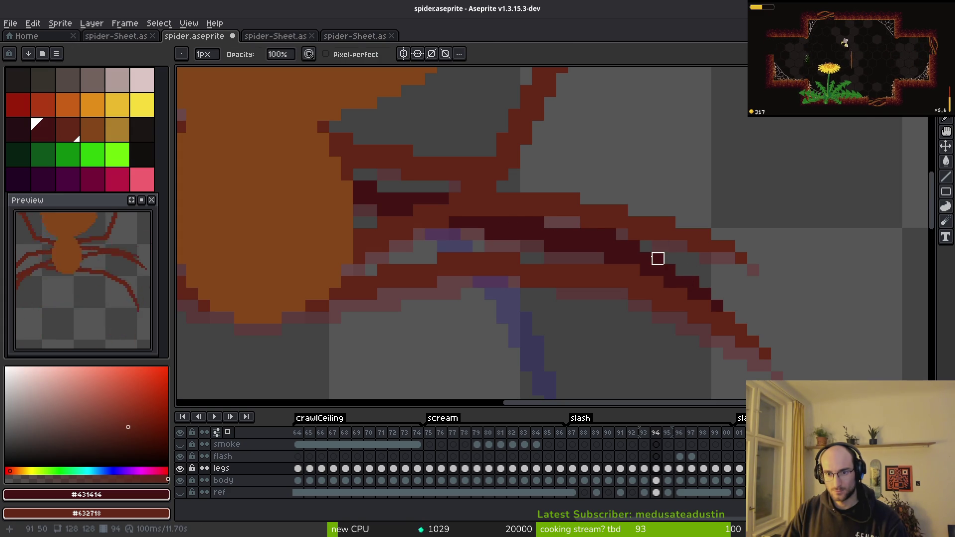
key(b)
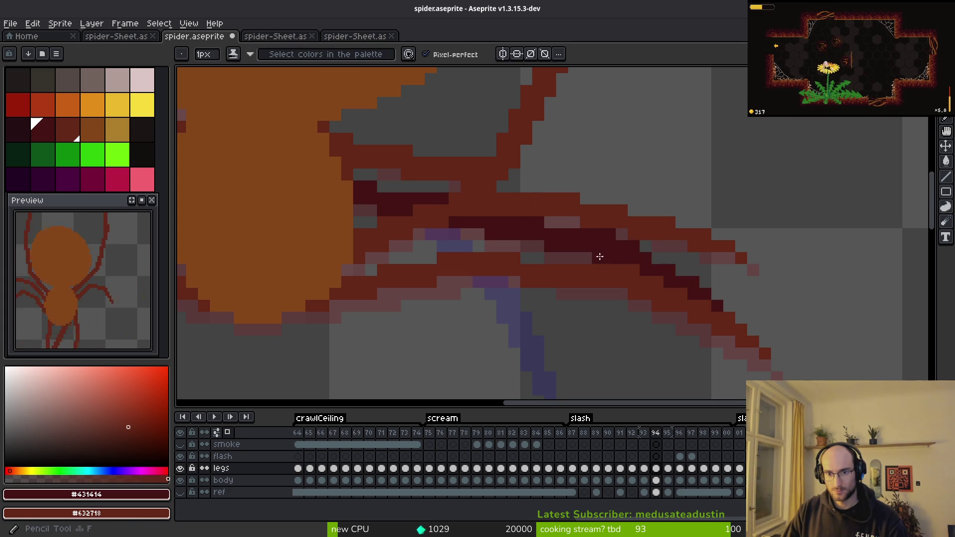
scroll(571, 292, down, 5)
key(i)
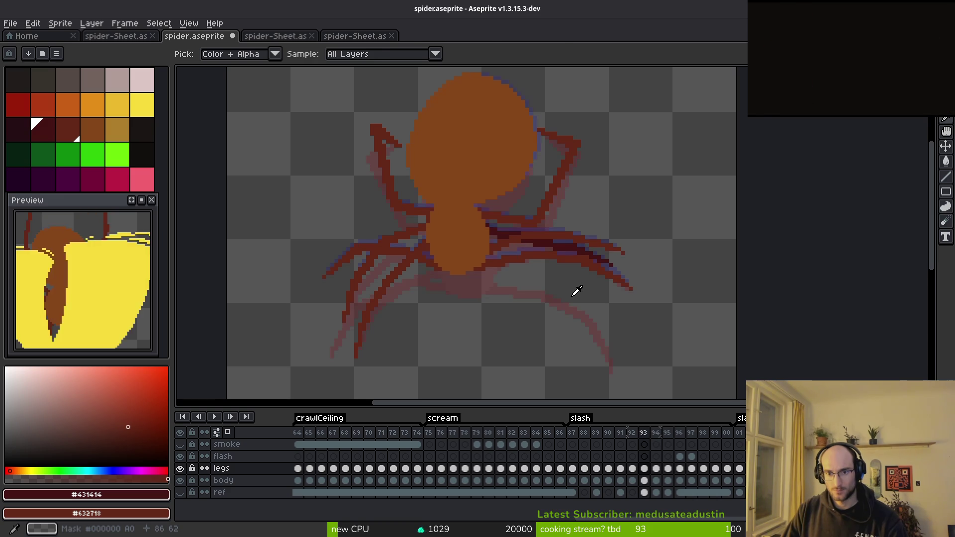
key(b)
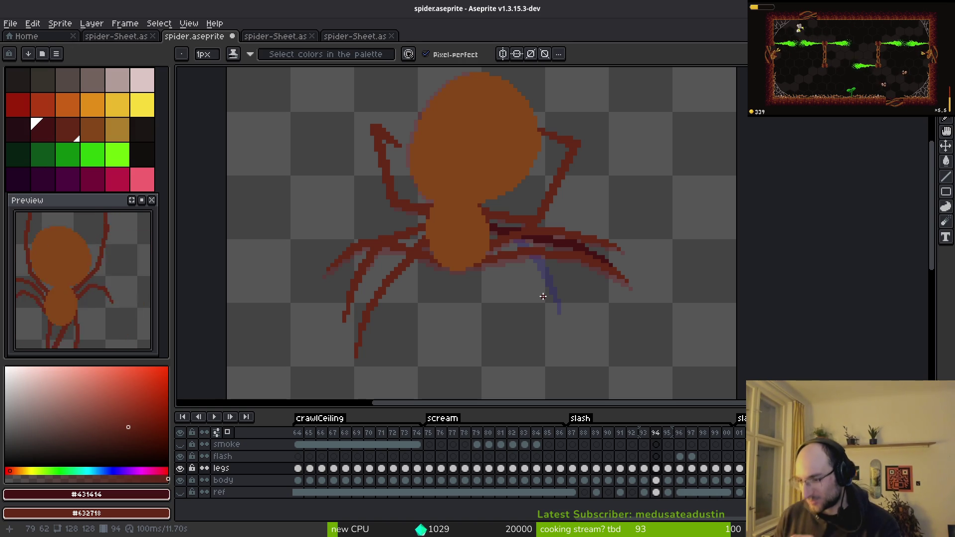
Save the spider sprite and flip between slash frames 93–96 to compare them.
scroll(519, 273, down, 1)
key(ctrl+s)
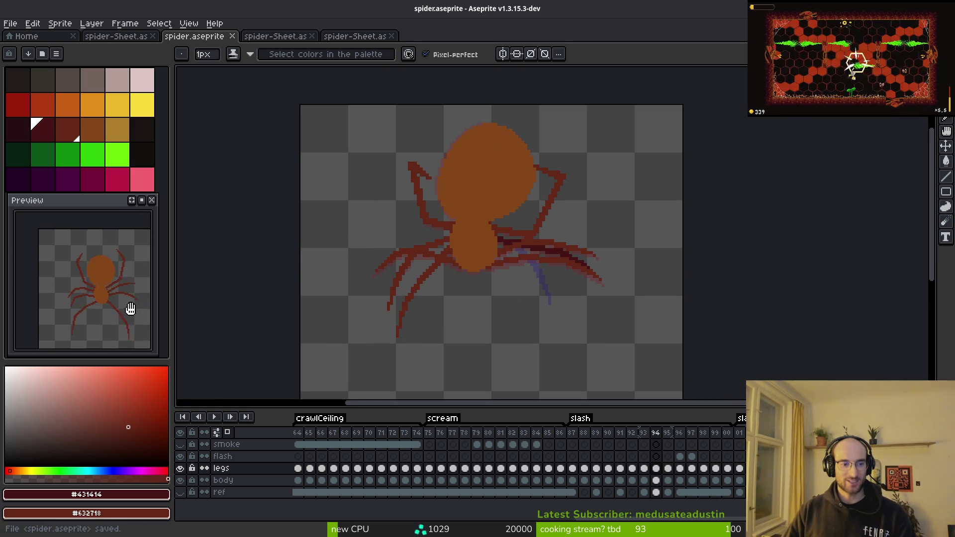
scroll(486, 303, down, 1)
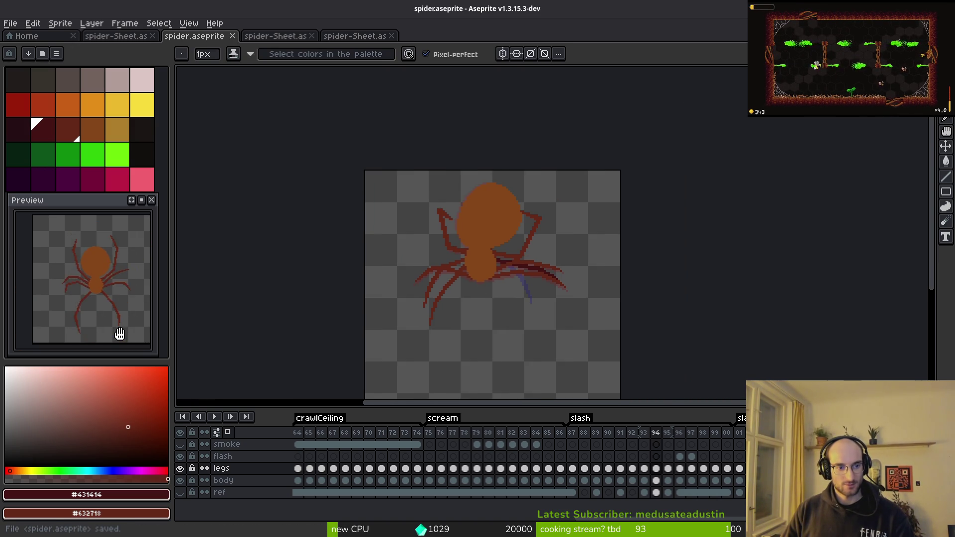
key(i)
key(Right)
key(Left)
key(Right)
key(Right)
key(Left)
key(Left)
key(Right)
key(Left)
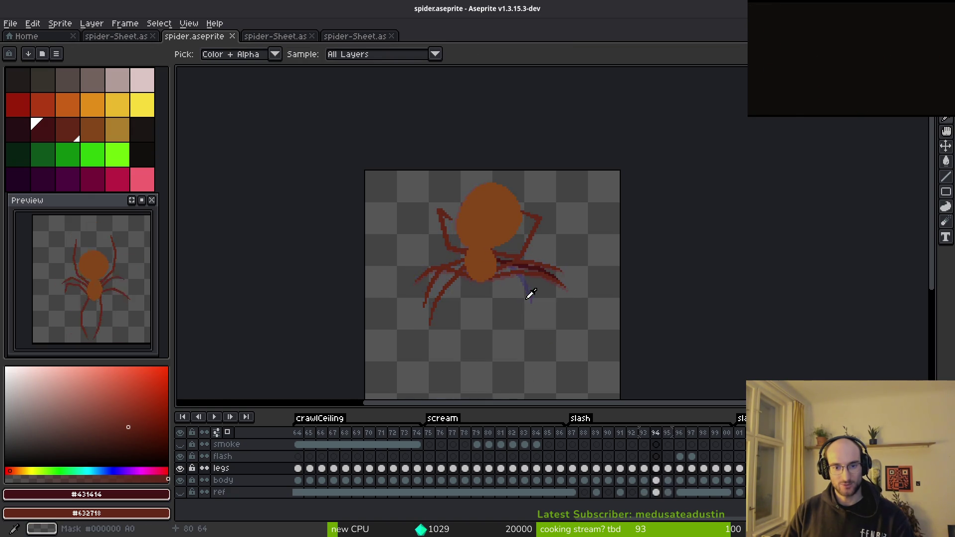
key(Right)
key(Left)
key(Right)
key(Left)
key(Left)
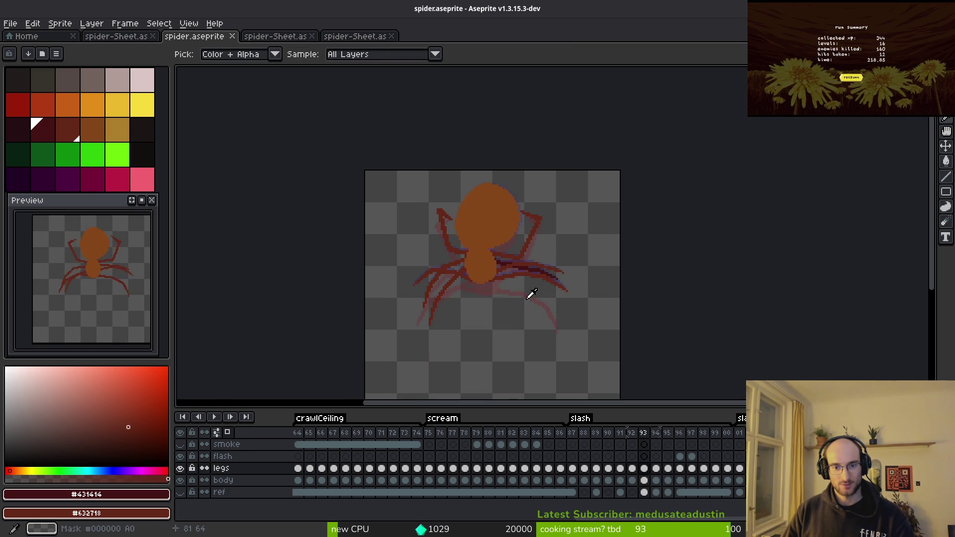
key(Right)
key(Right)
key(Right)
key(Left)
key(Left)
Magic-wand select both dark leg segments on frame 94, then step to frame 95.
scroll(567, 296, up, 3)
key(w)
click(491, 281)
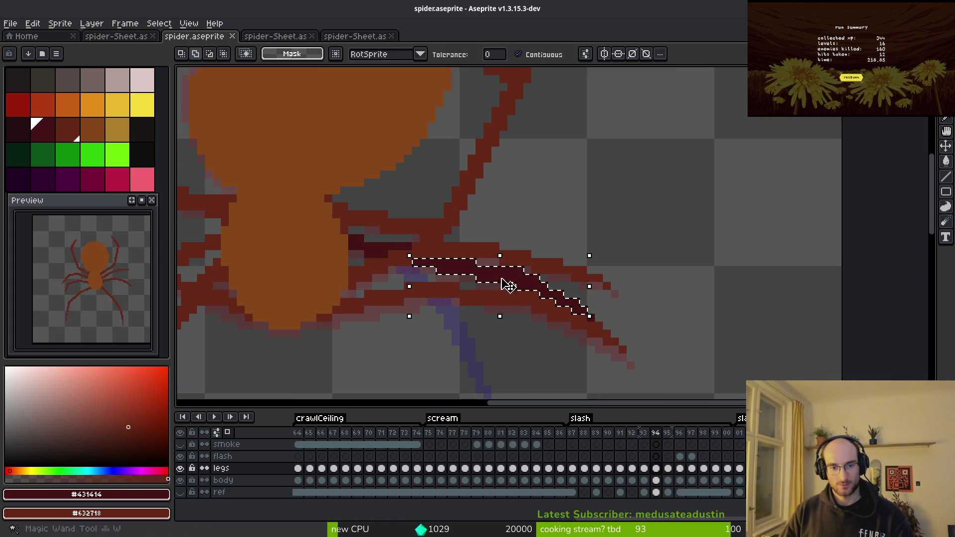
shift+click(586, 314)
scroll(586, 316, up, 3)
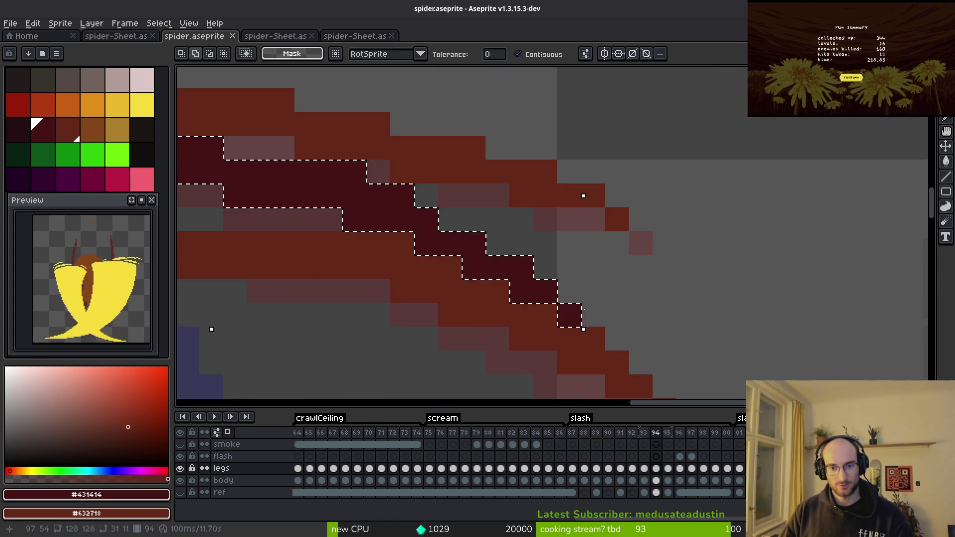
scroll(587, 320, down, 3)
key(Right)
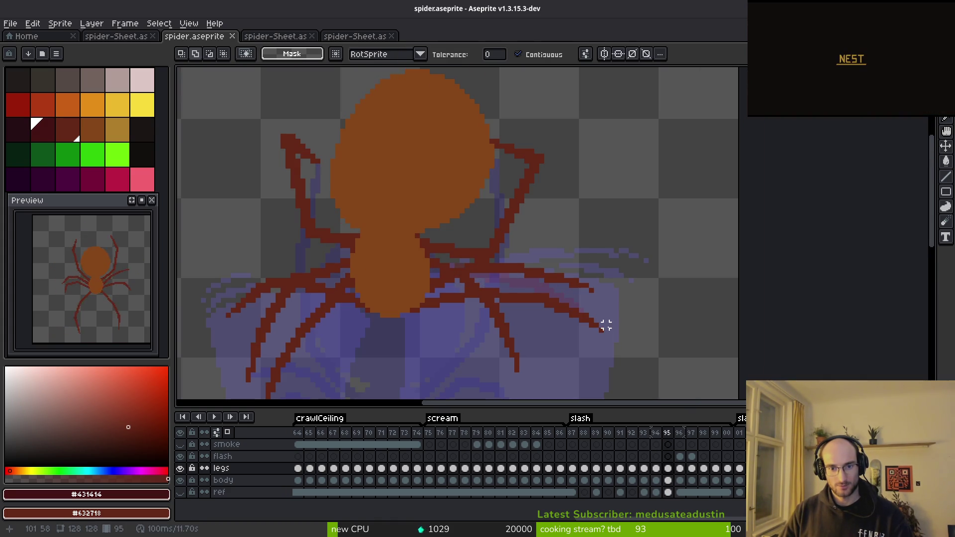
Paste the dark leg onto frame 95, erase the old lower leg and stray pixel, and save.
key(ctrl+v)
scroll(606, 330, up, 3)
key(e)
scroll(516, 294, up, 2)
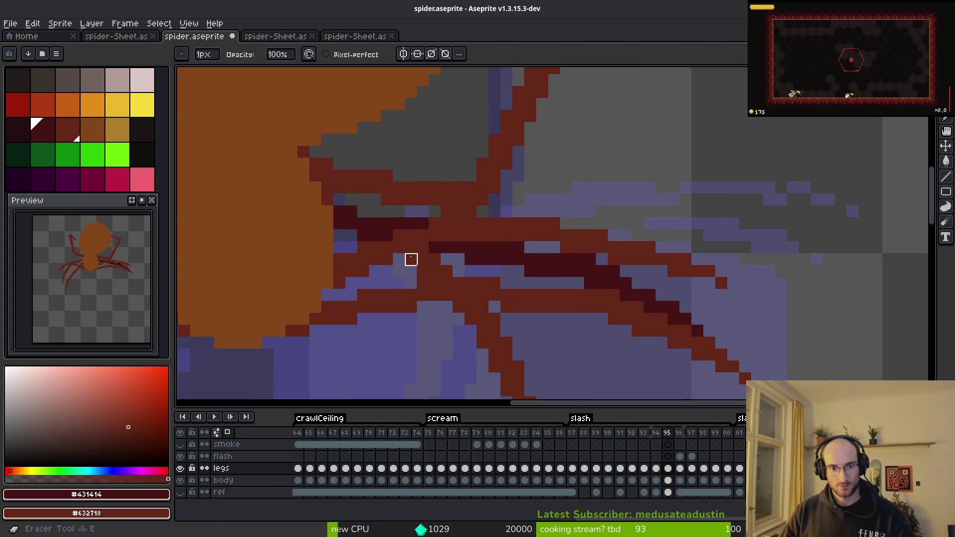
scroll(518, 247, down, 3)
mouse_move(525, 315)
mouse_down()
mouse_move(499, 240)
mouse_move(475, 241)
mouse_up()
scroll(509, 305, down, 3)
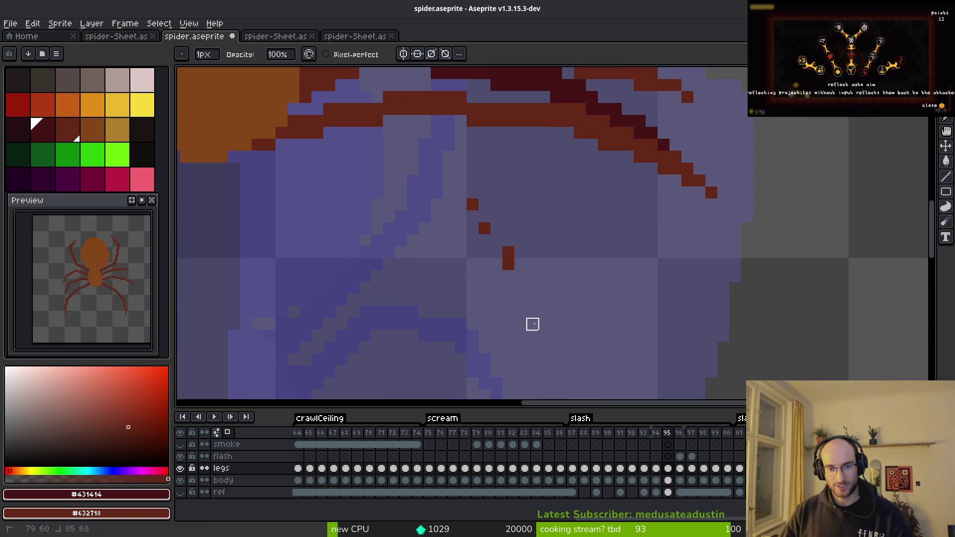
click(484, 228)
scroll(473, 226, down, 2)
key(ctrl+s)
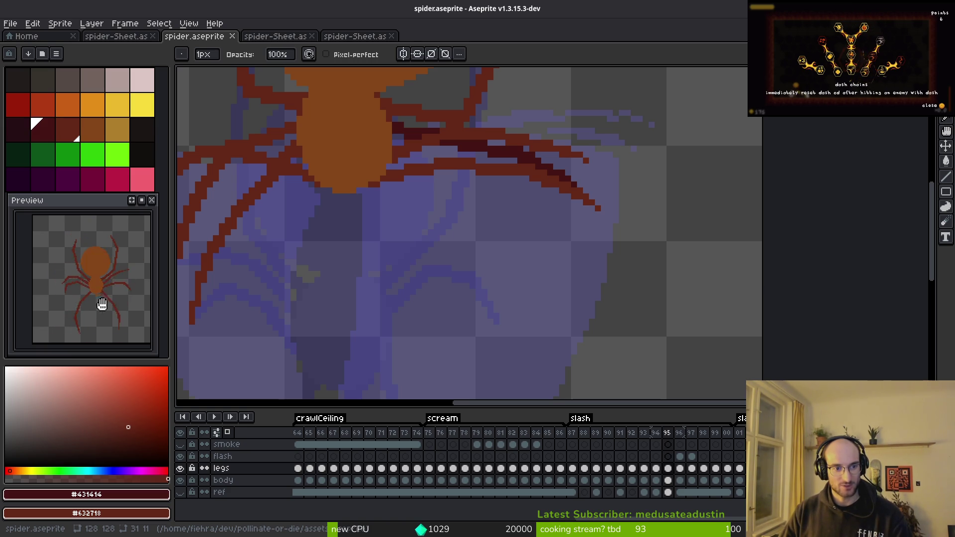
Check the yellow flash on frame 96, return to frame 95, and save again.
scroll(529, 230, down, 3)
key(period)
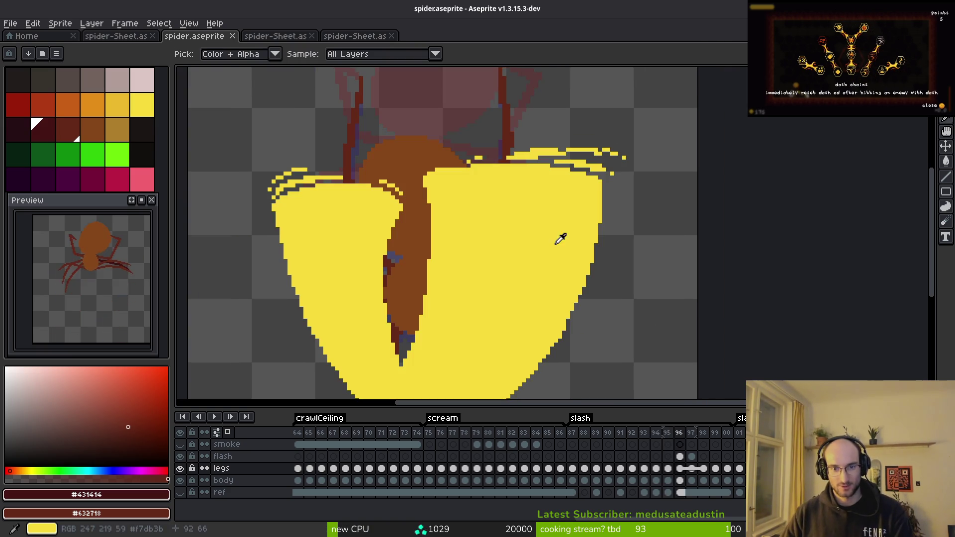
scroll(460, 308, down, 1)
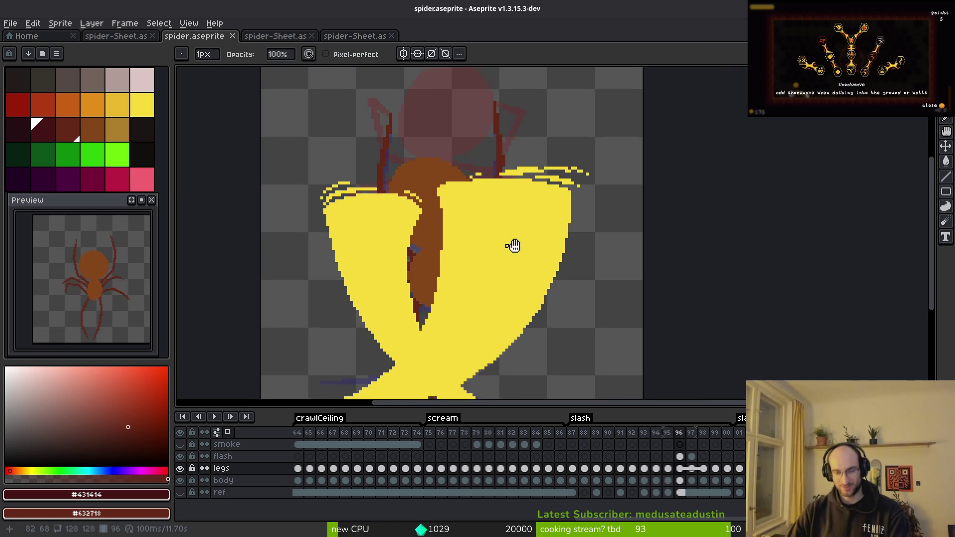
scroll(505, 242, down, 3)
key(comma)
scroll(528, 217, up, 2)
key(ctrl+s)
Shade the dark leg pixels medium red, undoing an extra diagonal stroke.
scroll(529, 218, up, 2)
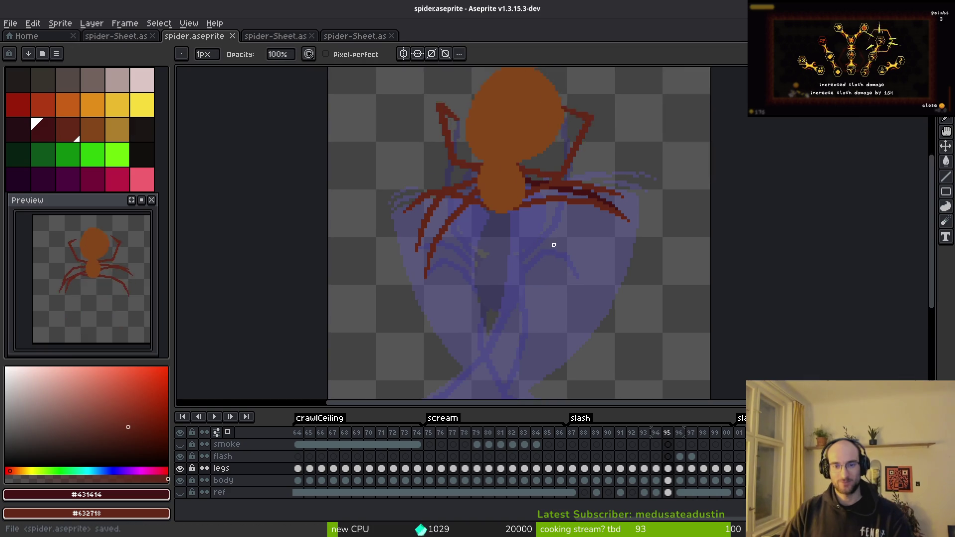
scroll(488, 279, up, 2)
scroll(524, 279, down, 2)
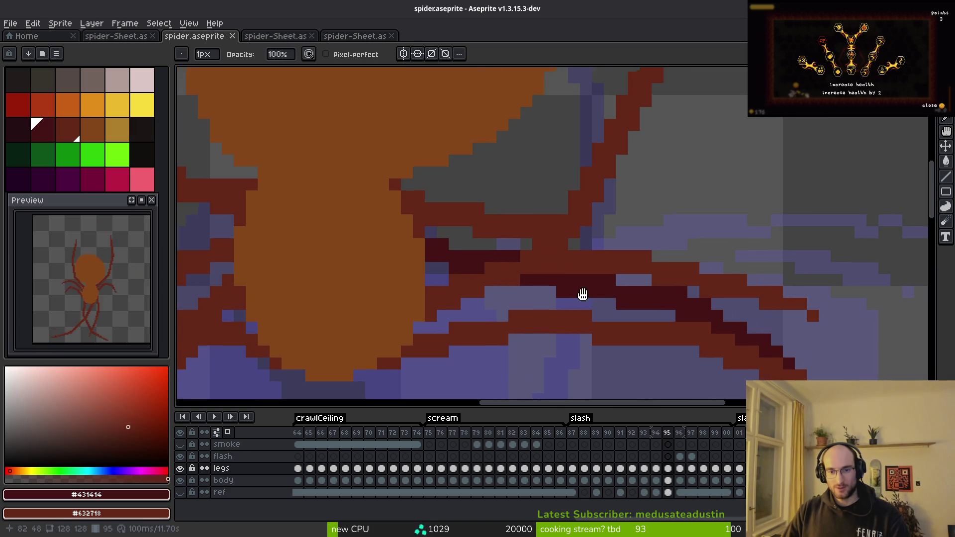
scroll(553, 262, up, 2)
alt+click(552, 262)
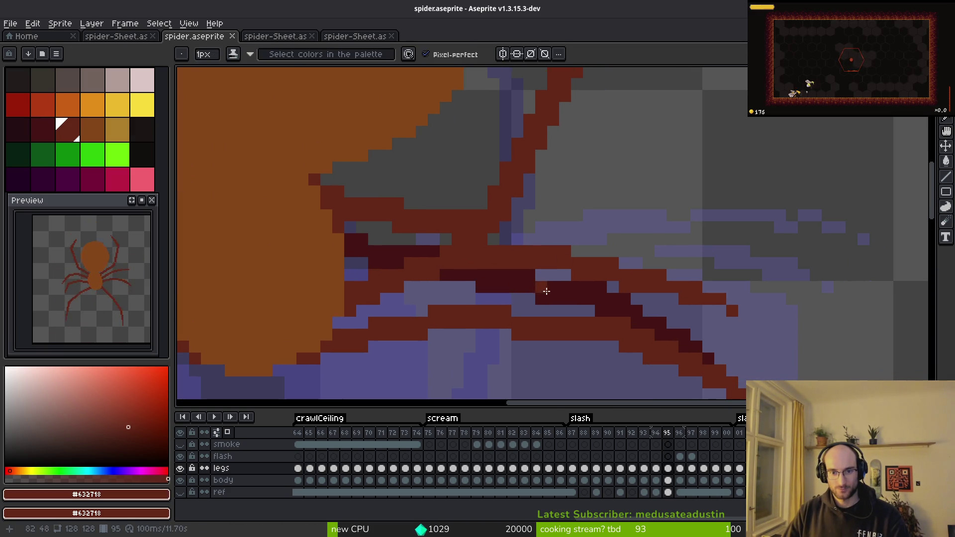
drag(528, 286, 604, 311)
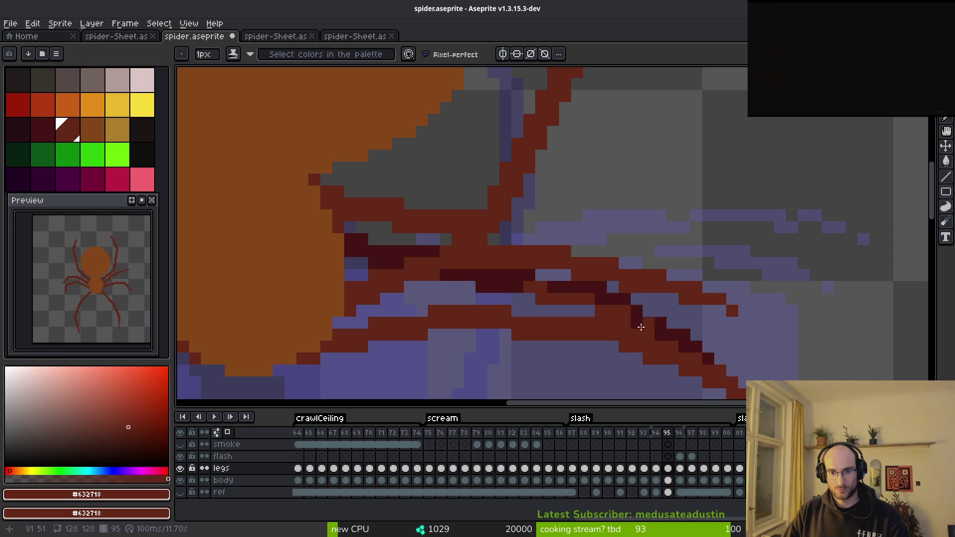
scroll(502, 309, right, 3)
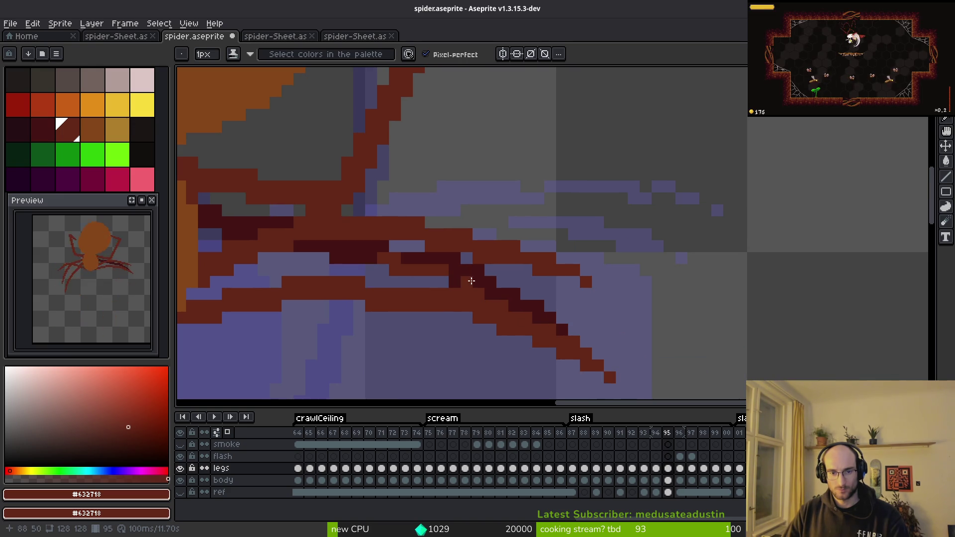
drag(464, 276, 498, 290)
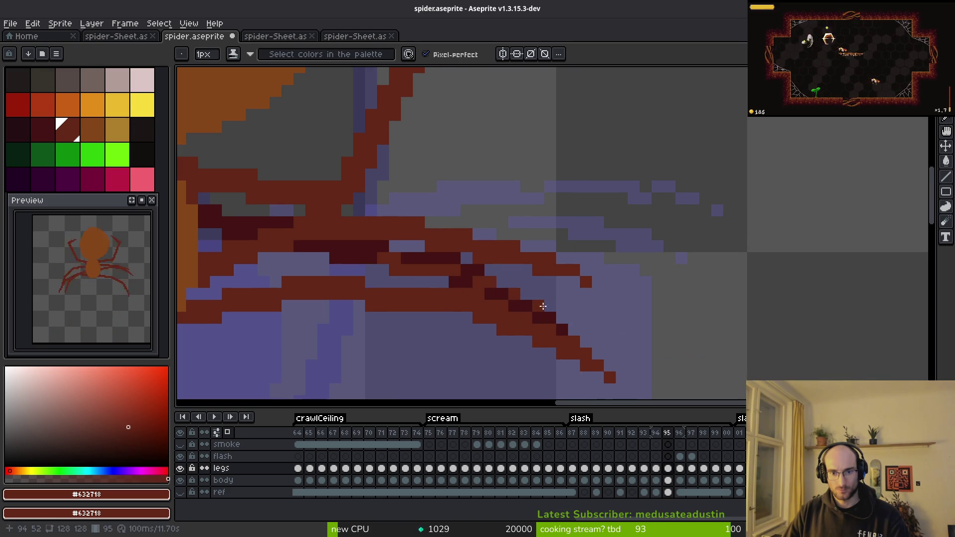
scroll(555, 317, down, 5)
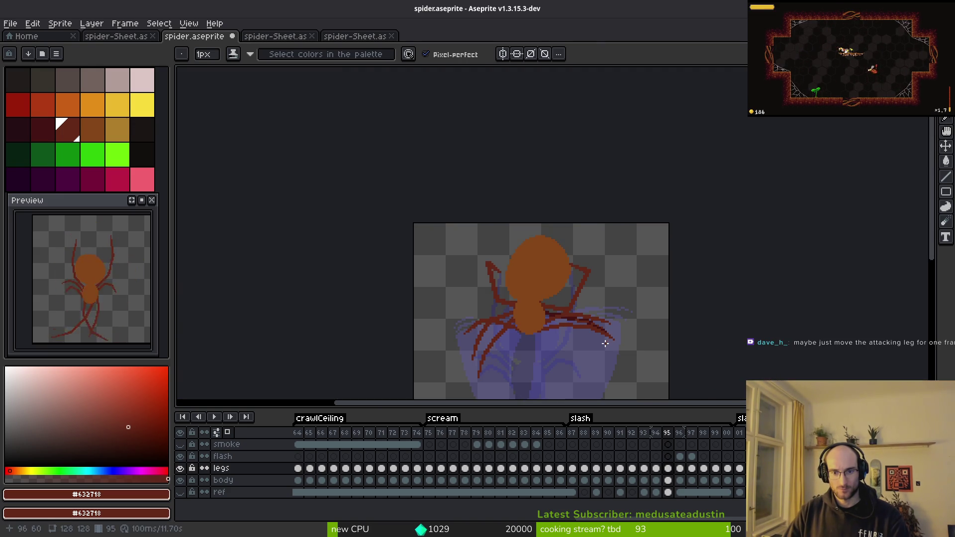
scroll(587, 321, up, 5)
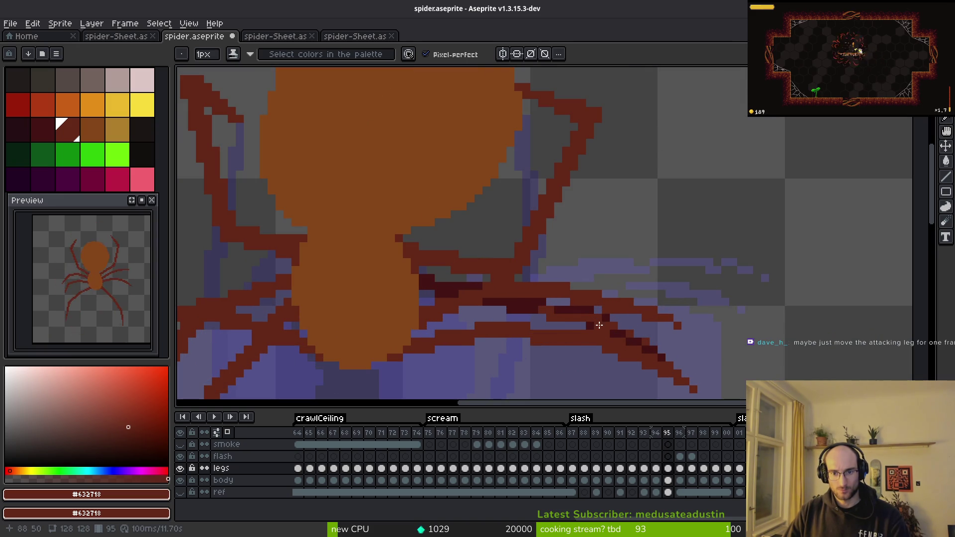
scroll(617, 330, up, 1)
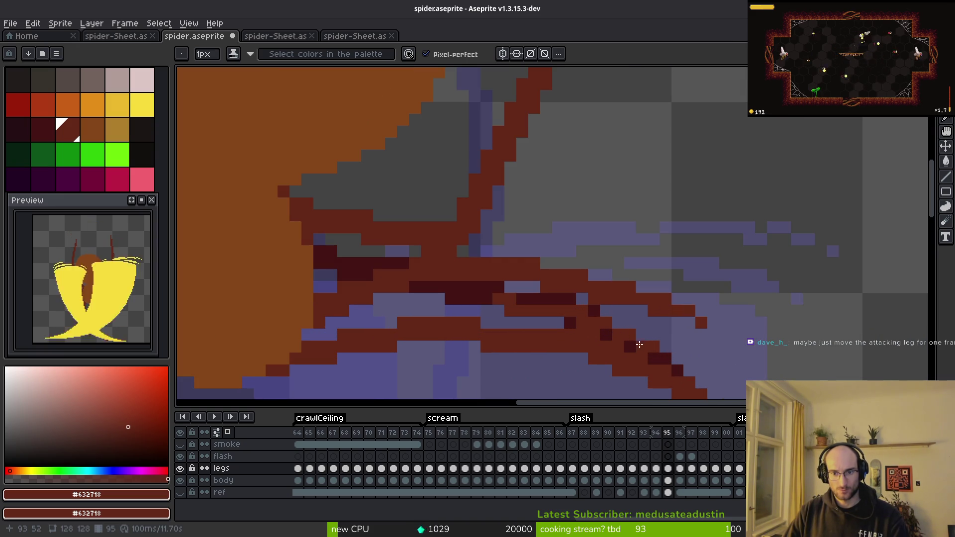
scroll(666, 364, down, 4)
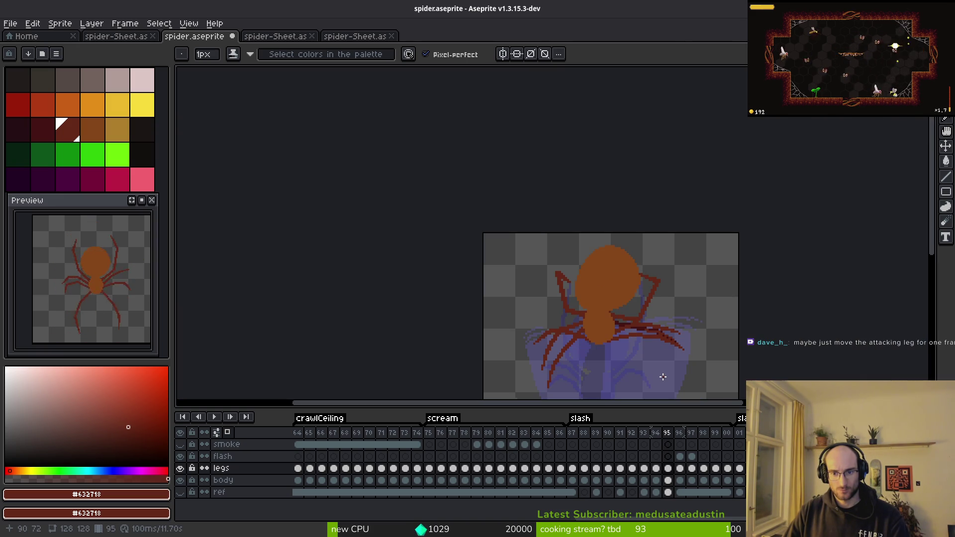
key(ctrl+z)
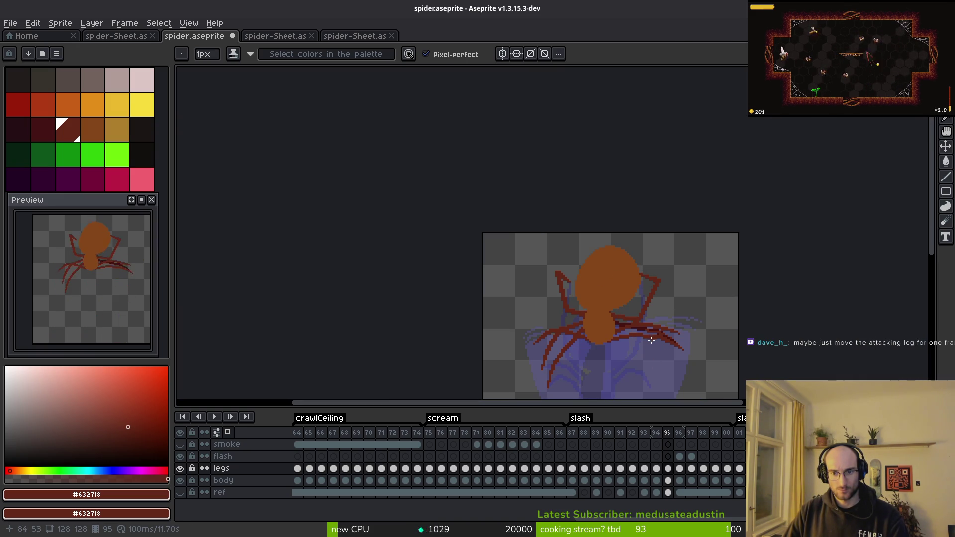
Extend the leg upward in dark red, recolour stray pixels medium red, and hide onion skin.
scroll(642, 332, up, 8)
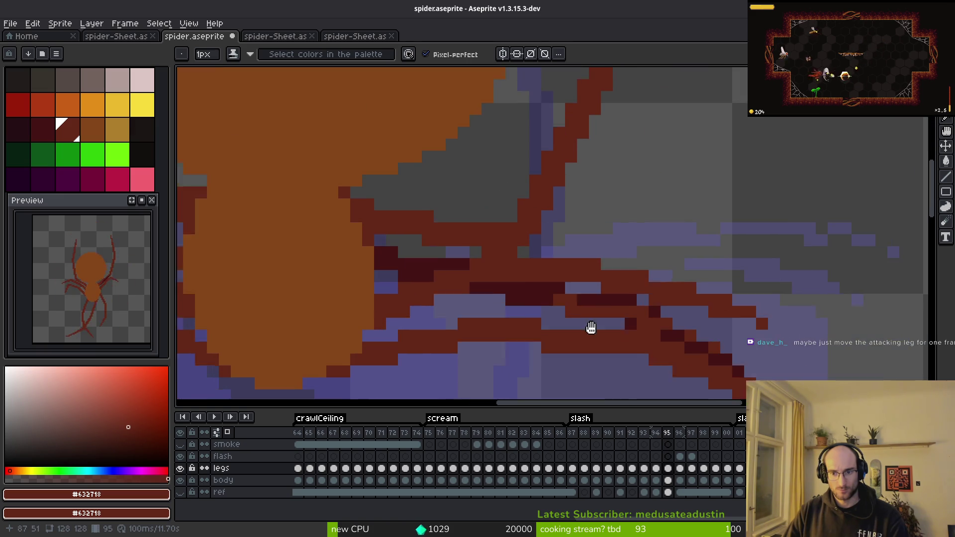
drag(491, 313, 489, 291)
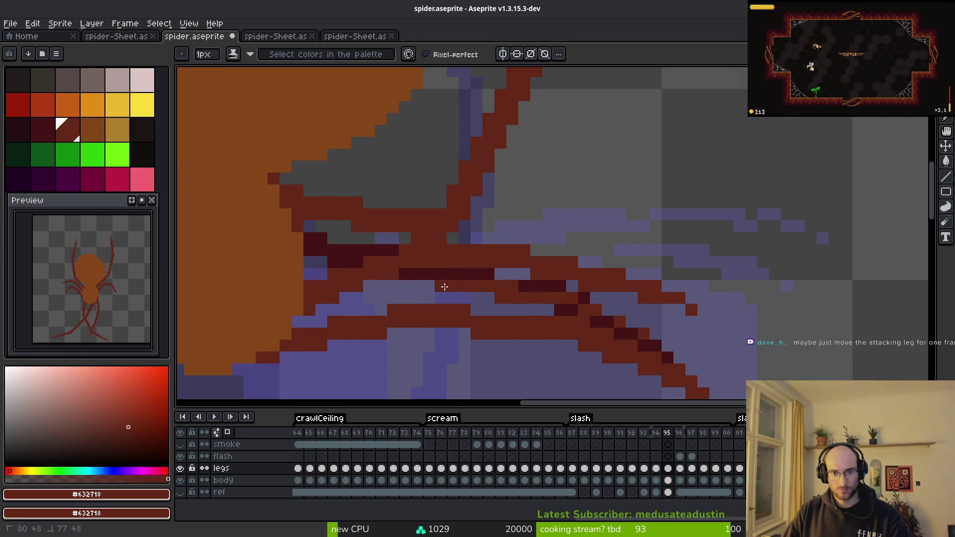
scroll(447, 287, down, 4)
scroll(455, 283, up, 5)
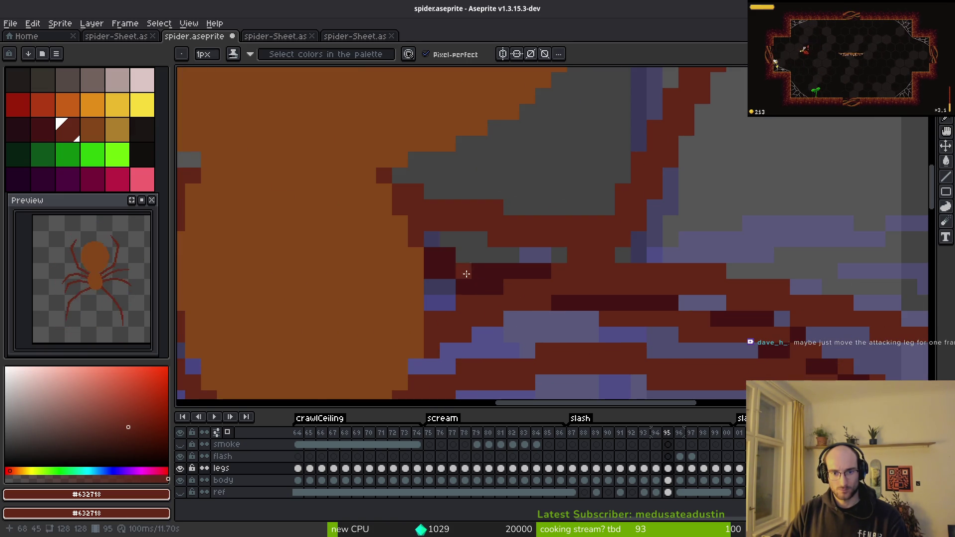
drag(489, 269, 450, 264)
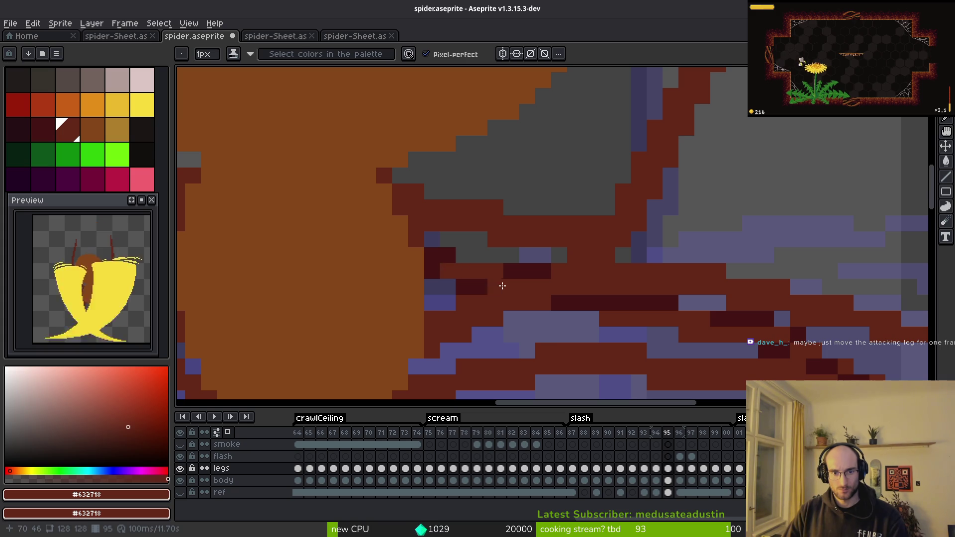
click(489, 282)
scroll(493, 281, down, 4)
scroll(502, 275, up, 3)
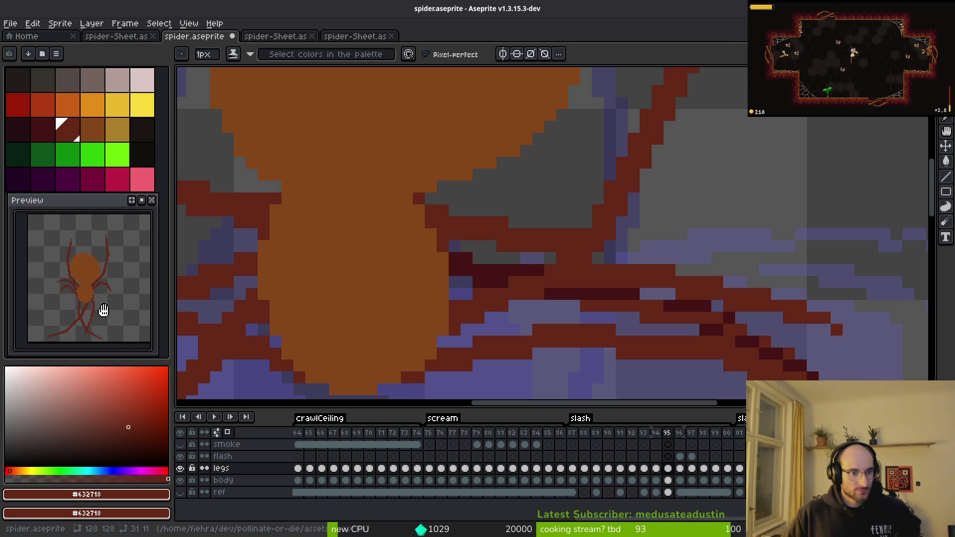
scroll(545, 254, down, 3)
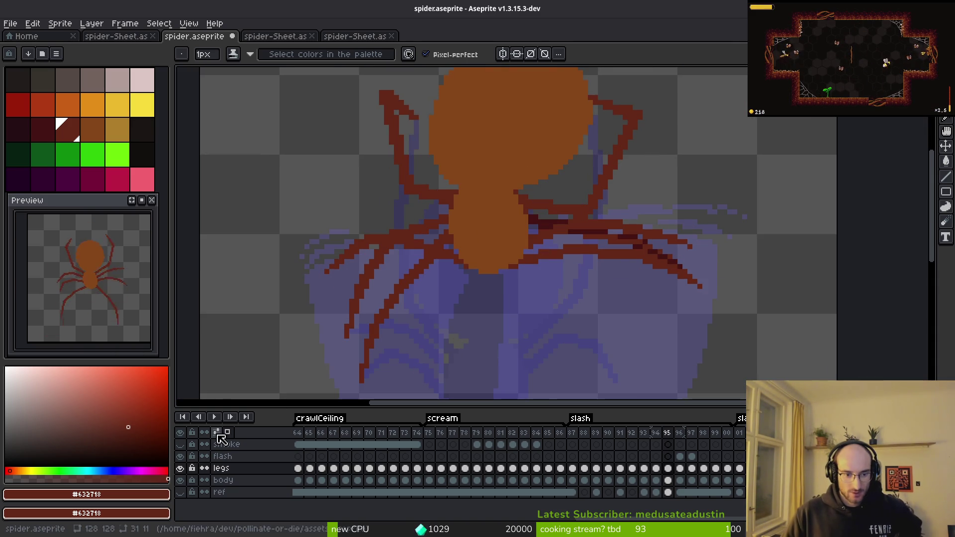
click(227, 433)
scroll(562, 194, down, 2)
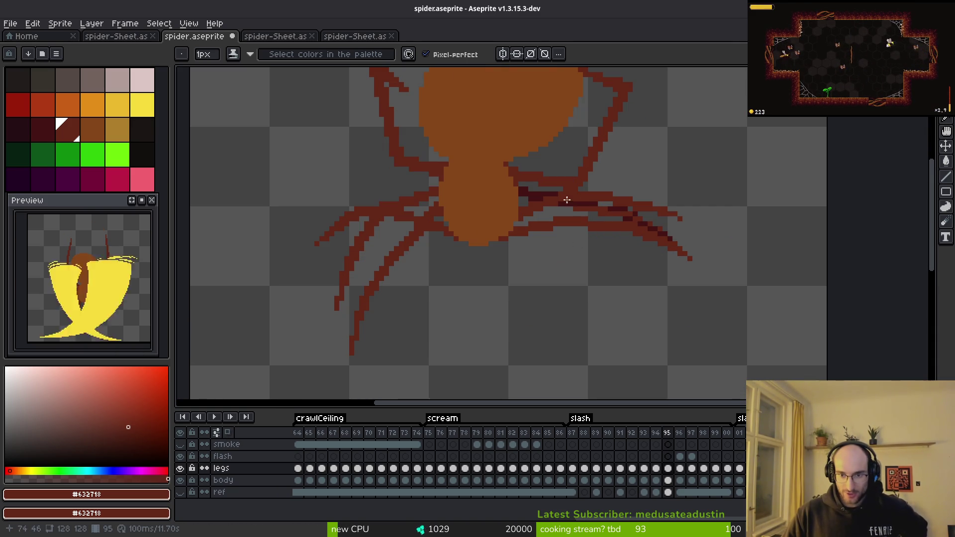
Go to frame 97 and add a single dark-red pixel.
click(32, 23)
key(Escape)
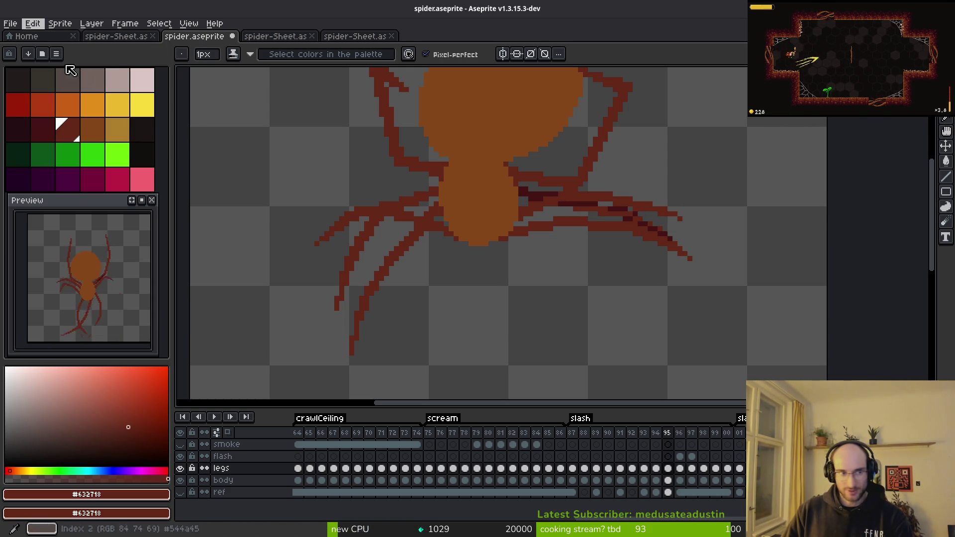
key(Right)
key(Right)
scroll(555, 203, down, 1)
click(516, 225)
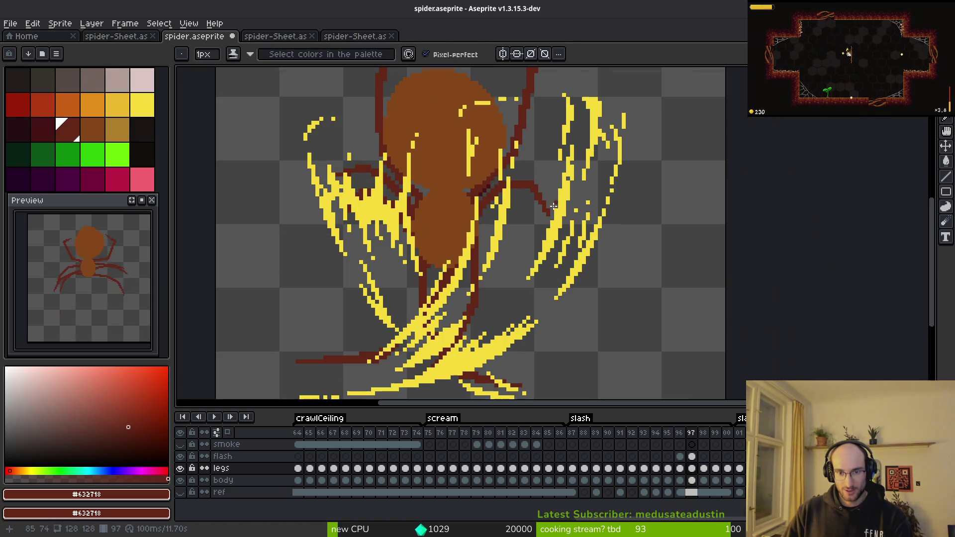
Flip through the slash frames around 97, then switch to the Home tab.
key(Left)
key(Left)
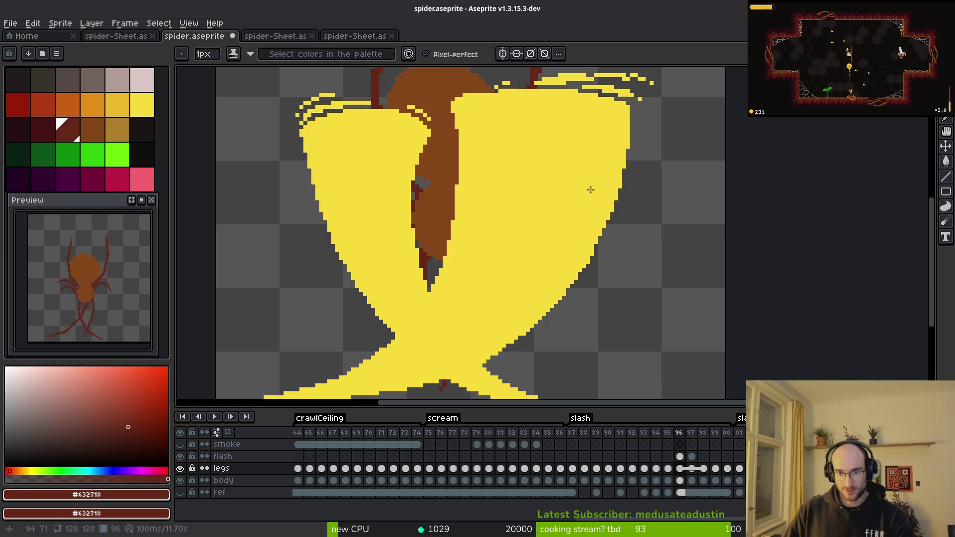
key(Right)
key(Right)
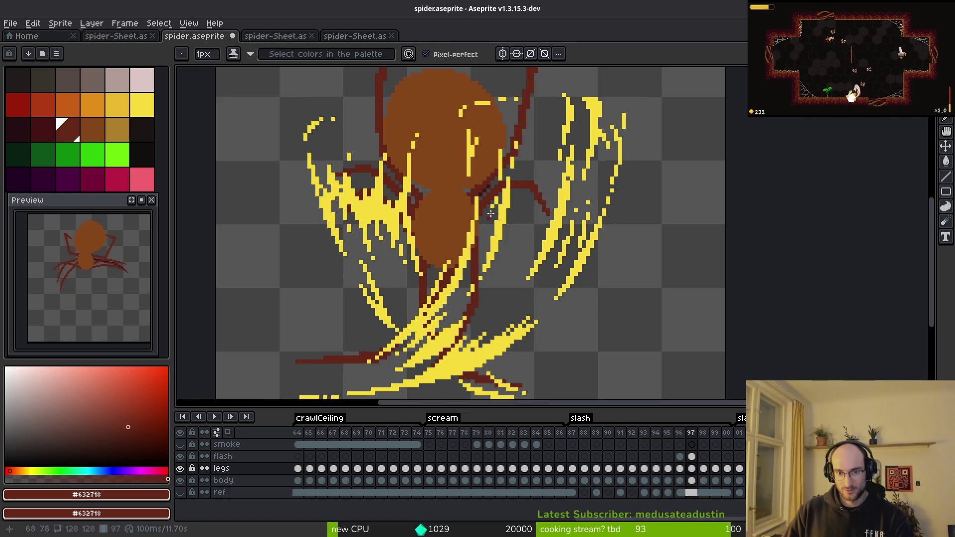
key(Right)
key(Right)
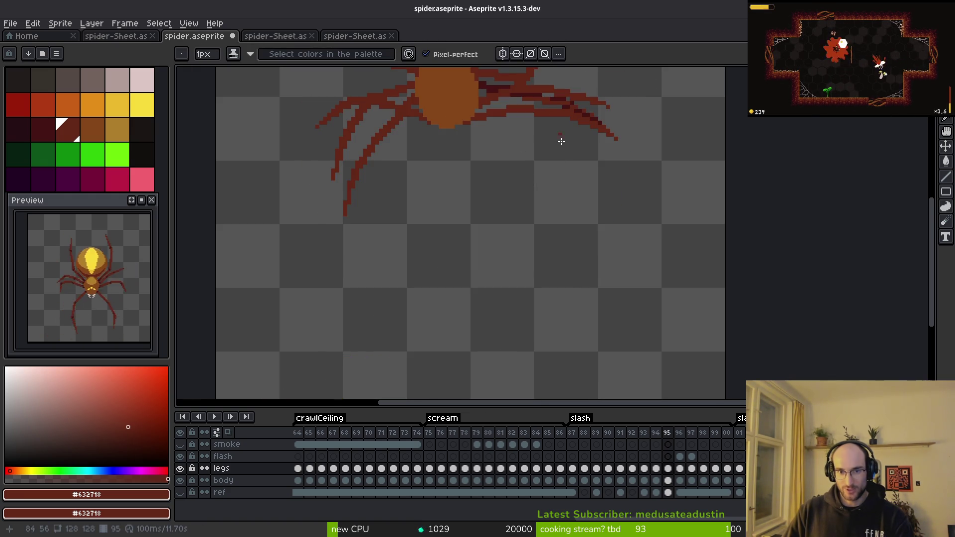
drag(552, 128, 542, 176)
key(Left)
key(Left)
key(b)
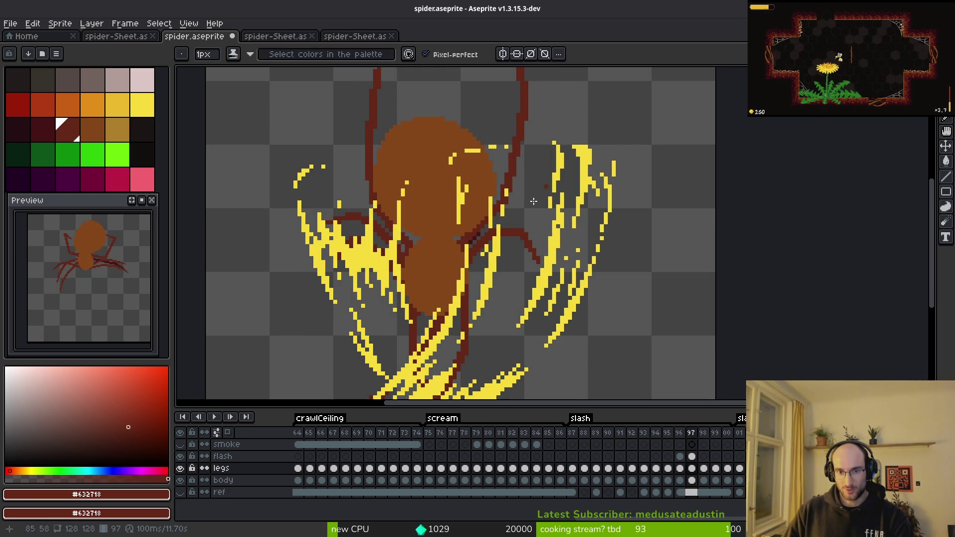
click(30, 37)
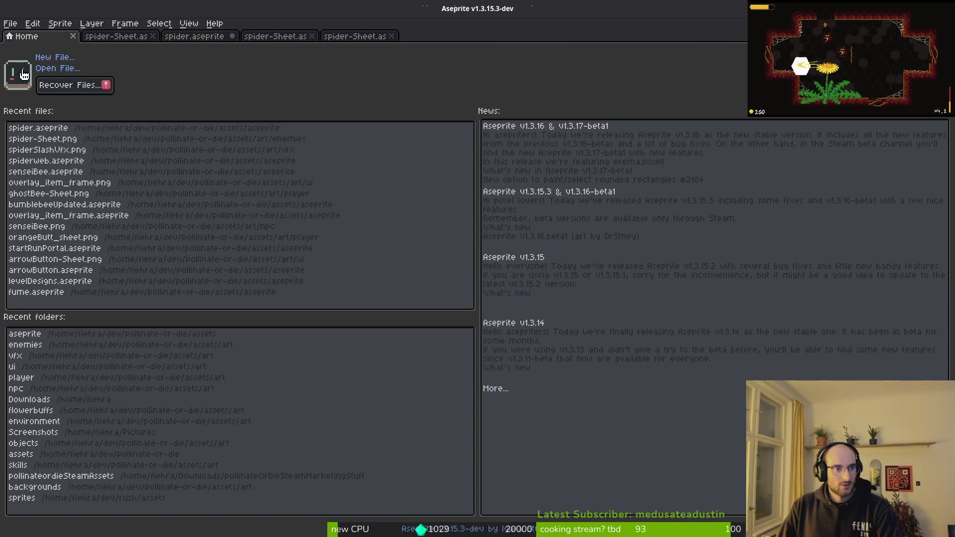
Open spiderweb.aseprite from the assets/aseprite folder through Open File.
click(53, 69)
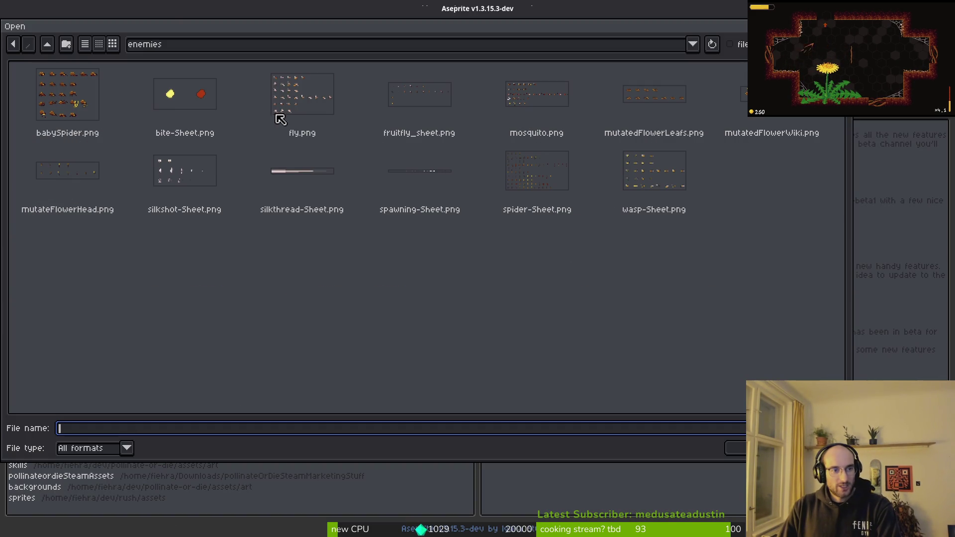
click(47, 44)
click(47, 44)
double_click(100, 98)
scroll(480, 230, down, 15)
click(760, 371)
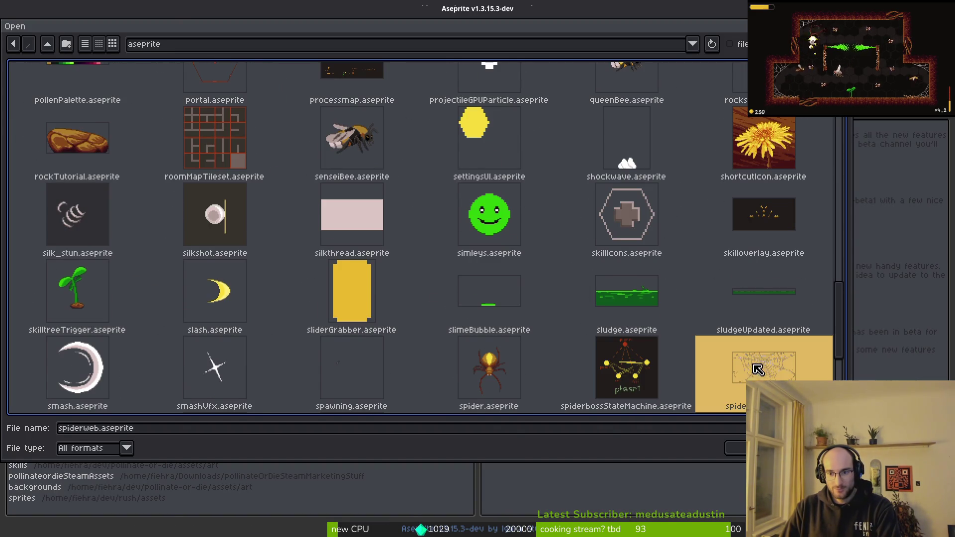
double_click(760, 371)
scroll(584, 177, up, 4)
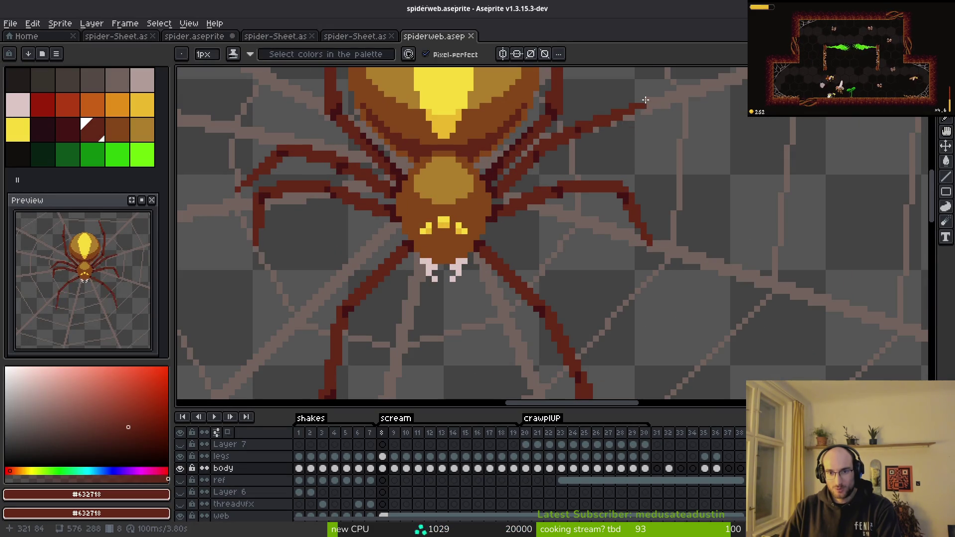
Eyedrop the web colour and paint the leg tip pixel with it.
scroll(652, 110, down, 1)
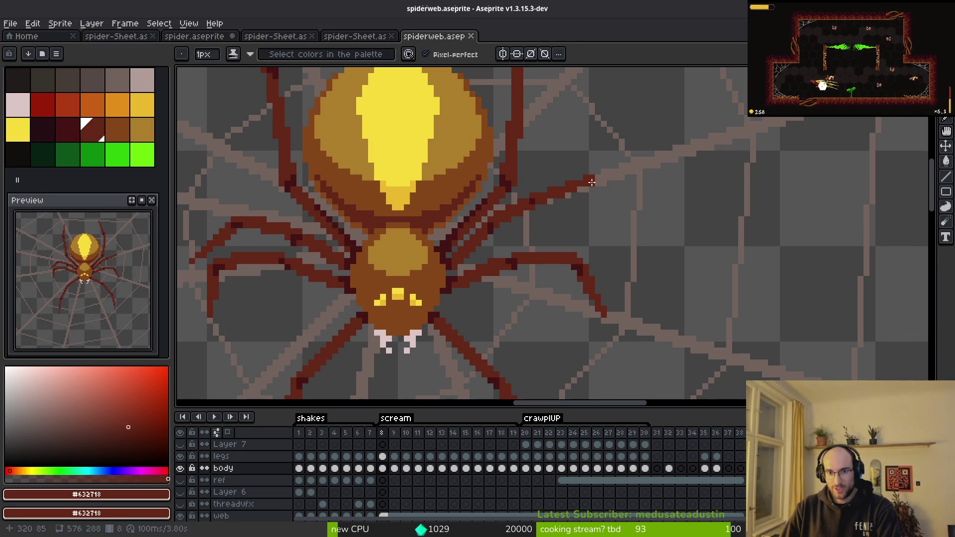
scroll(607, 179, up, 4)
scroll(685, 293, down, 2)
alt+click(655, 263)
click(625, 267)
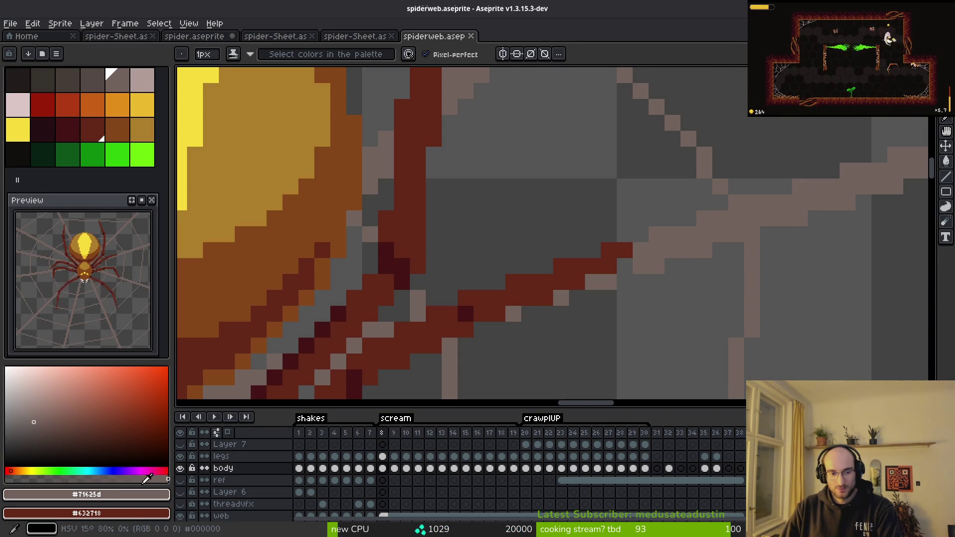
Hide the body and legs layers and select the web layer's frame 8 cel.
click(180, 468)
click(180, 456)
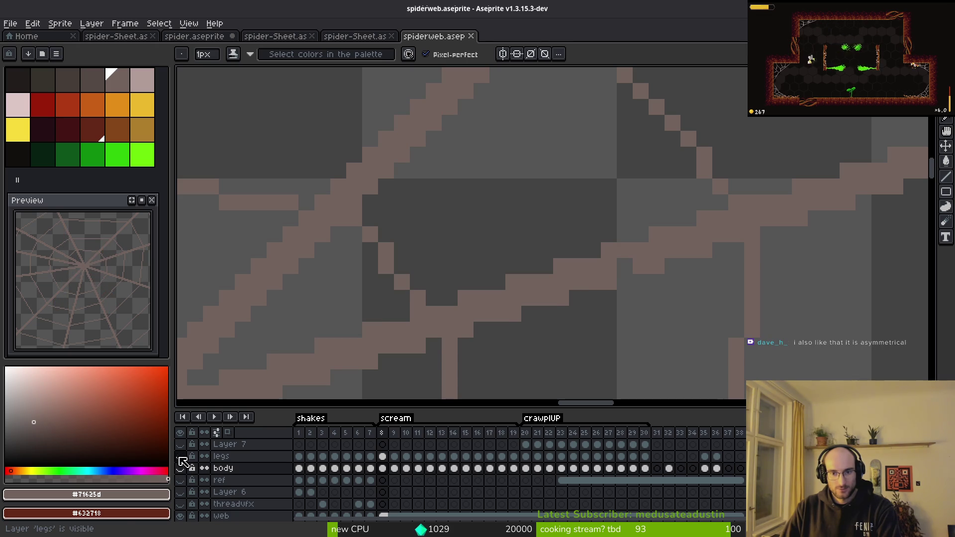
drag(613, 282, 595, 254)
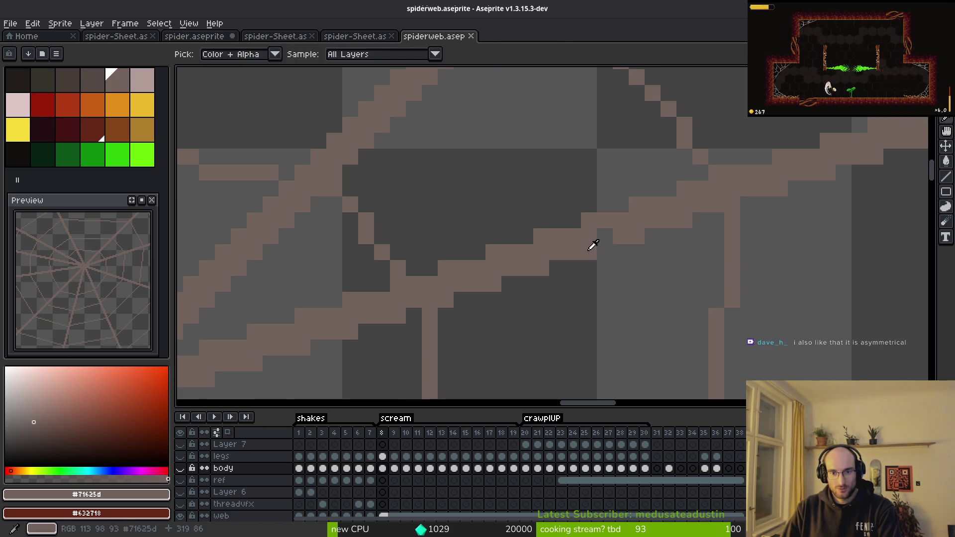
scroll(368, 497, down, 1)
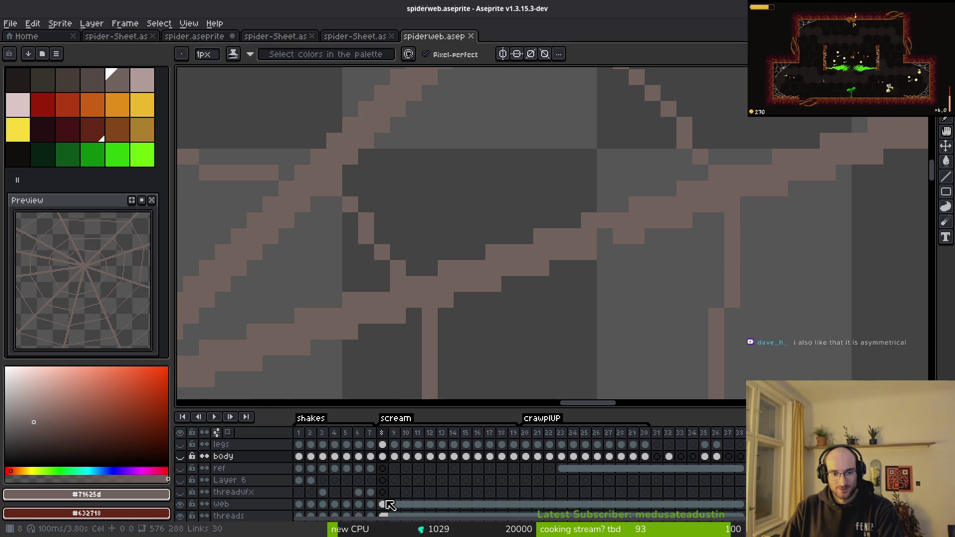
click(388, 507)
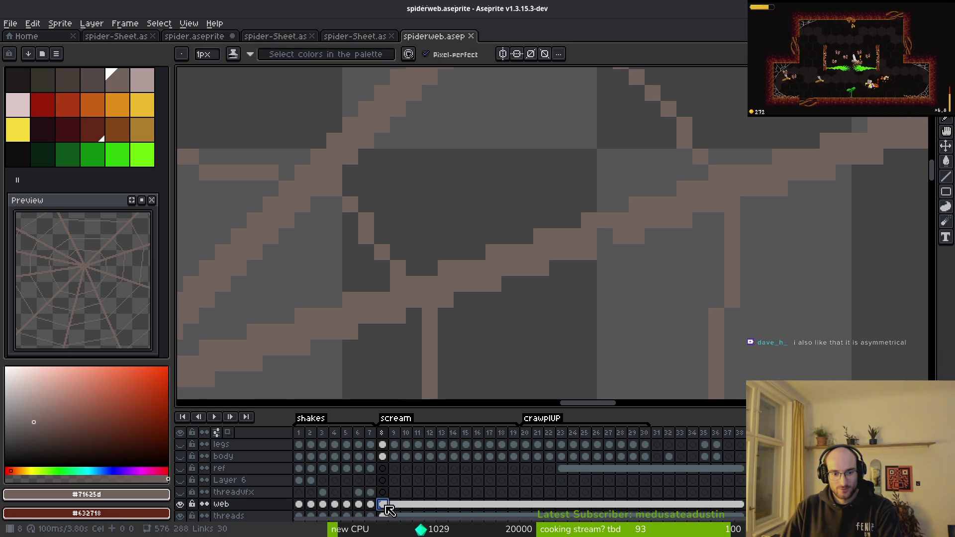
scroll(618, 249, down, 3)
Save spiderweb.aseprite repeatedly, then bring up Export Sprite Sheet.
key(ctrl+s)
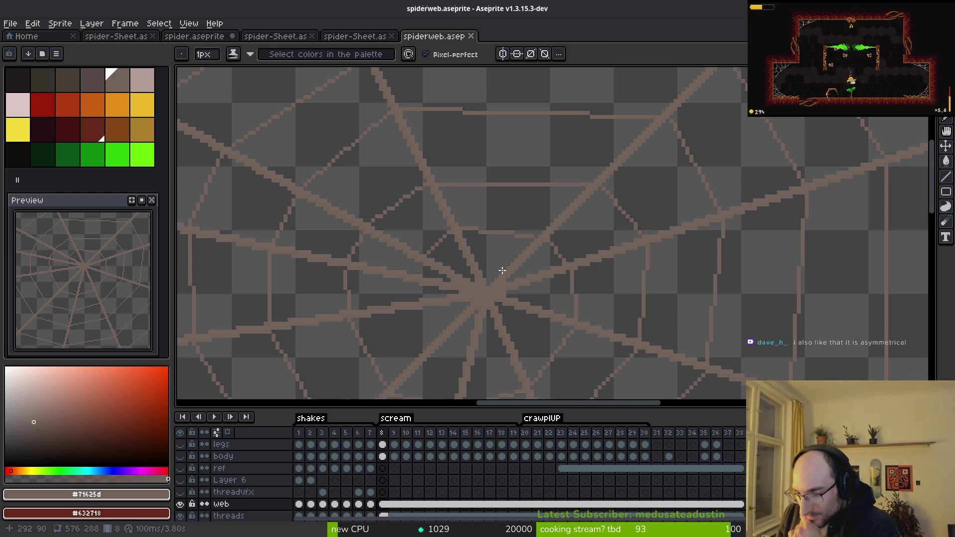
scroll(521, 274, down, 3)
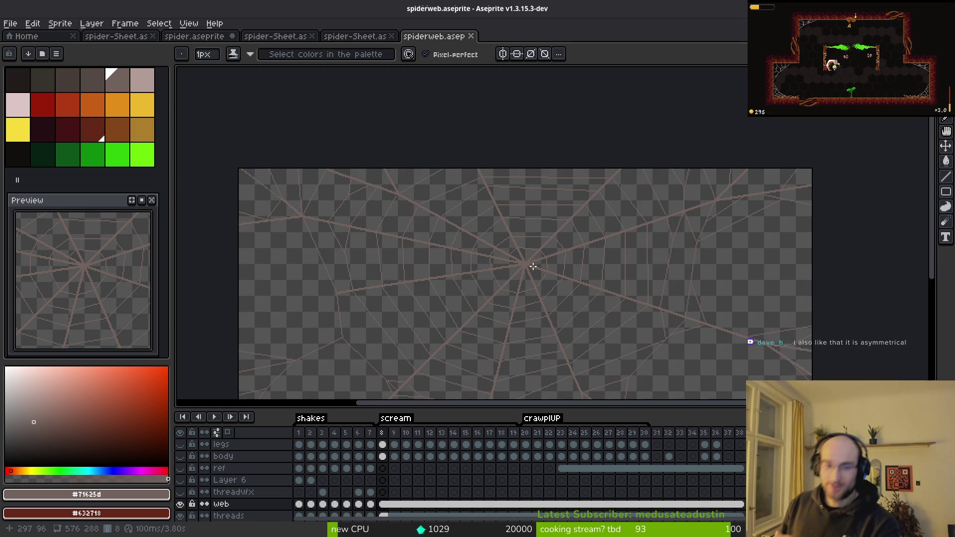
key(ctrl+s)
mouse_move(529, 262)
mouse_down()
mouse_move(519, 217)
mouse_move(534, 237)
mouse_up()
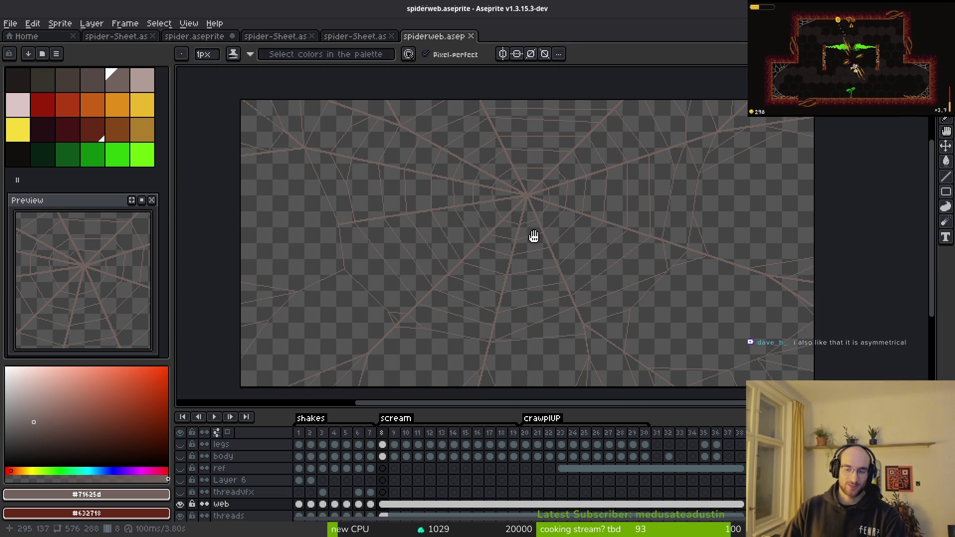
key(ctrl+s)
scroll(555, 236, down, 1)
key(ctrl+s)
scroll(552, 232, up, 1)
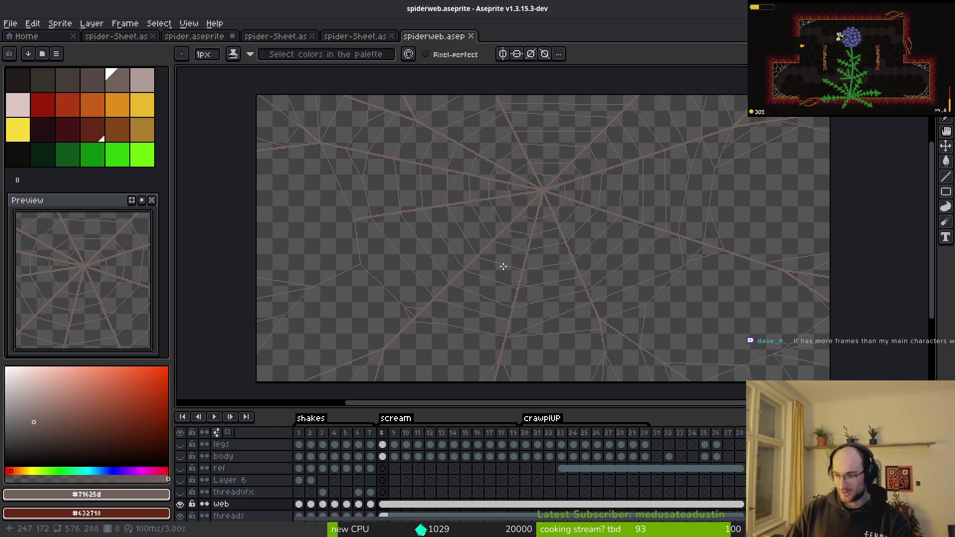
key(ctrl+s)
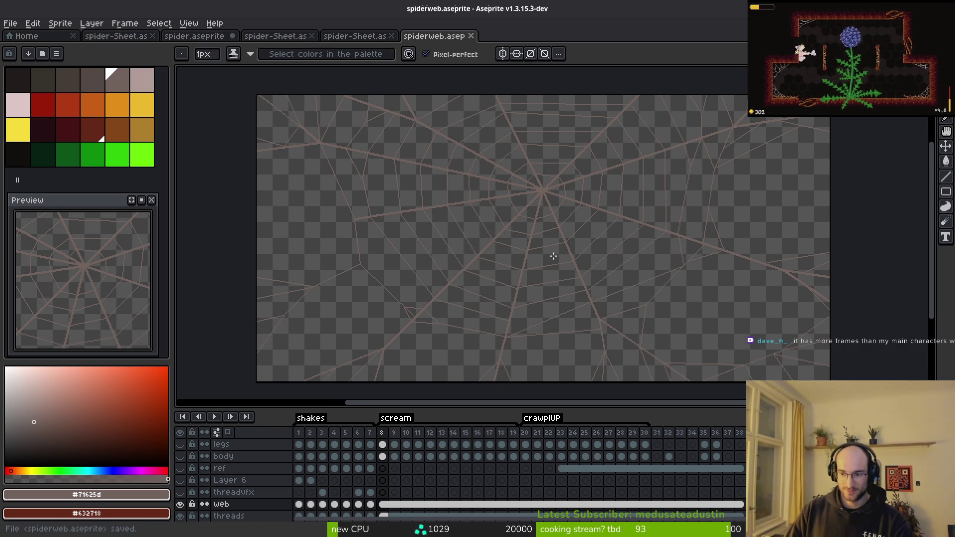
drag(556, 252, 563, 249)
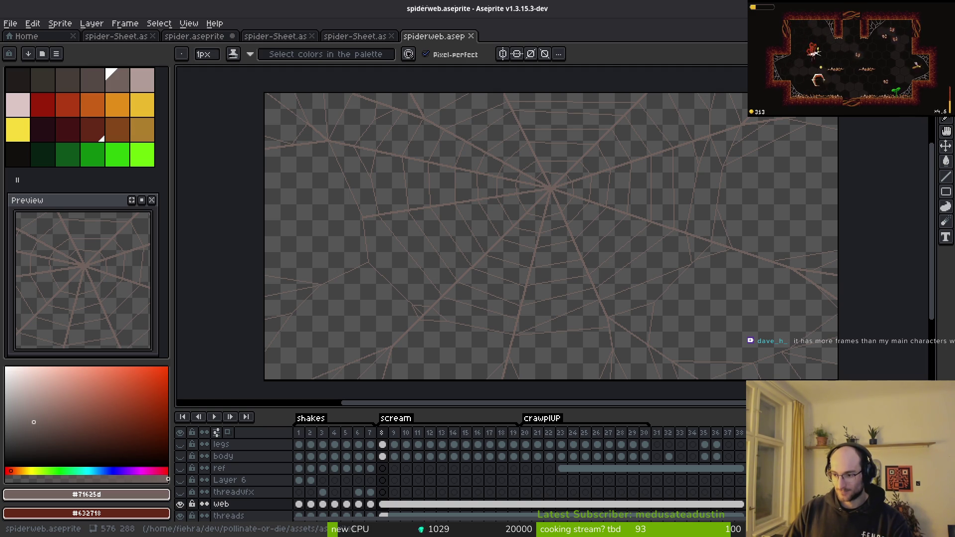
scroll(621, 280, down, 4)
scroll(582, 281, up, 4)
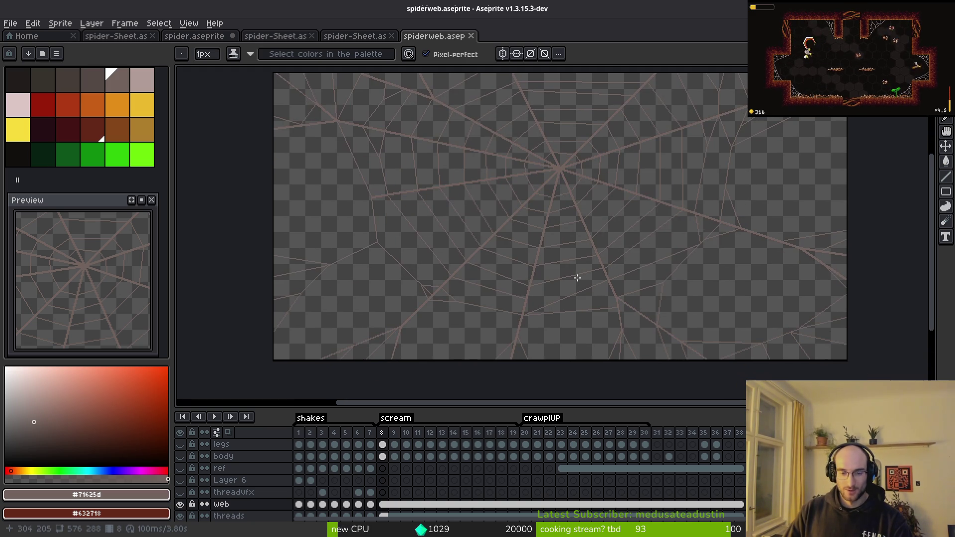
key(ctrl+s)
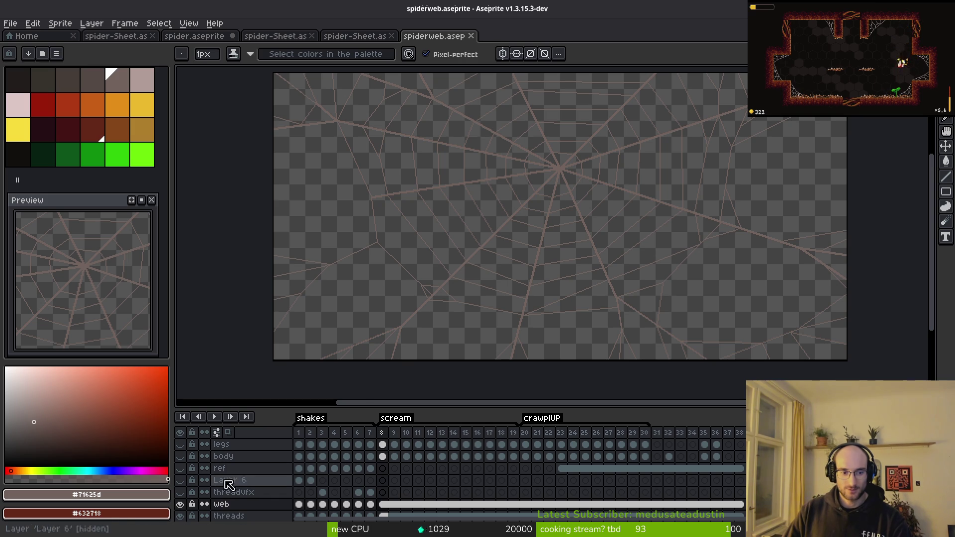
scroll(474, 302, down, 3)
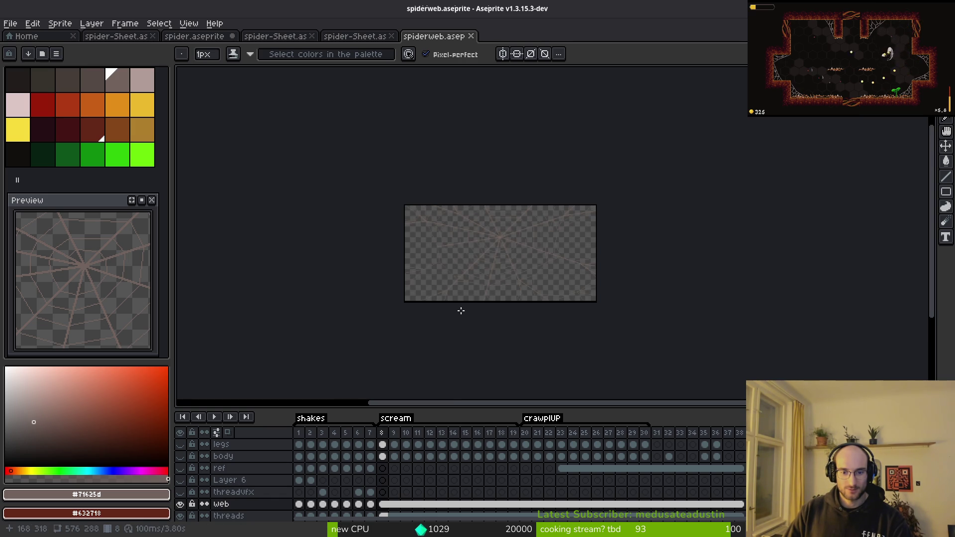
key(ctrl+e)
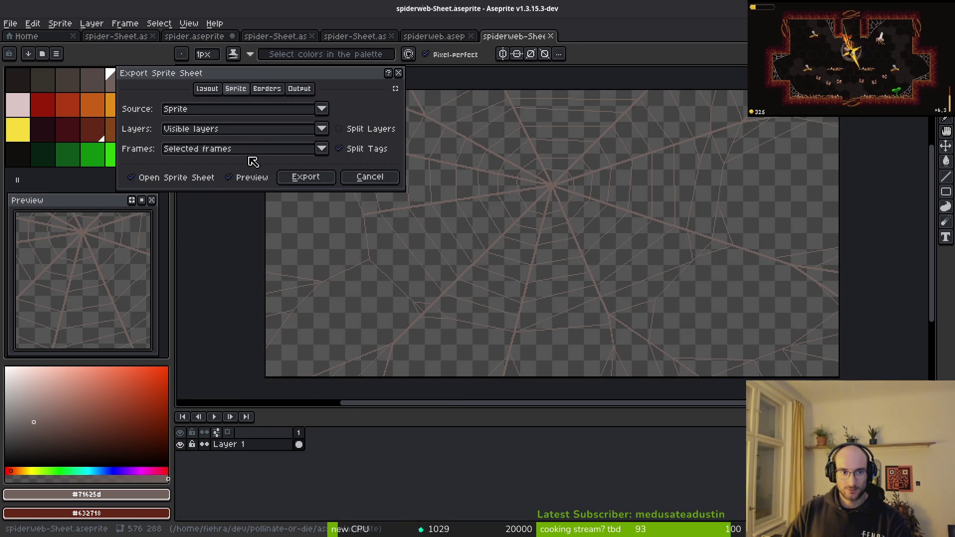
click(257, 130)
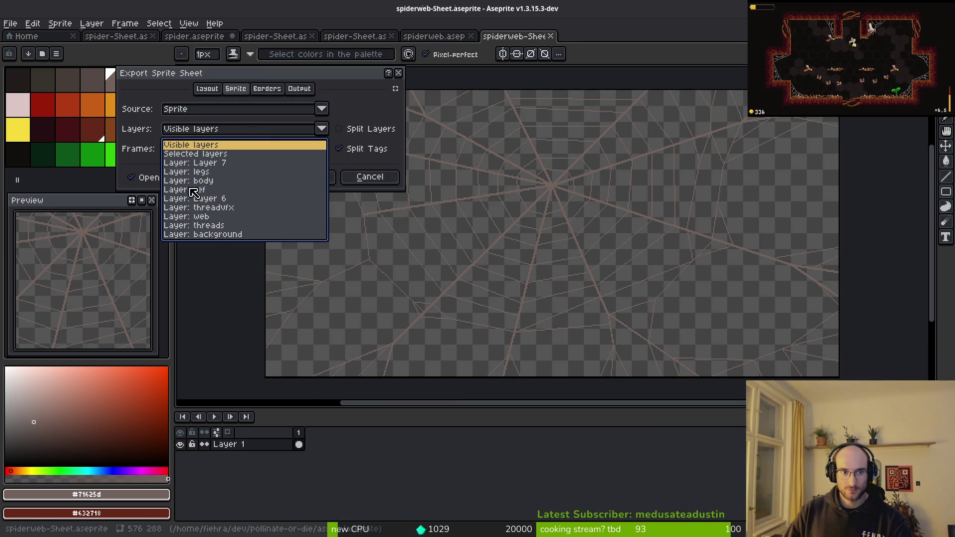
click(218, 144)
click(204, 149)
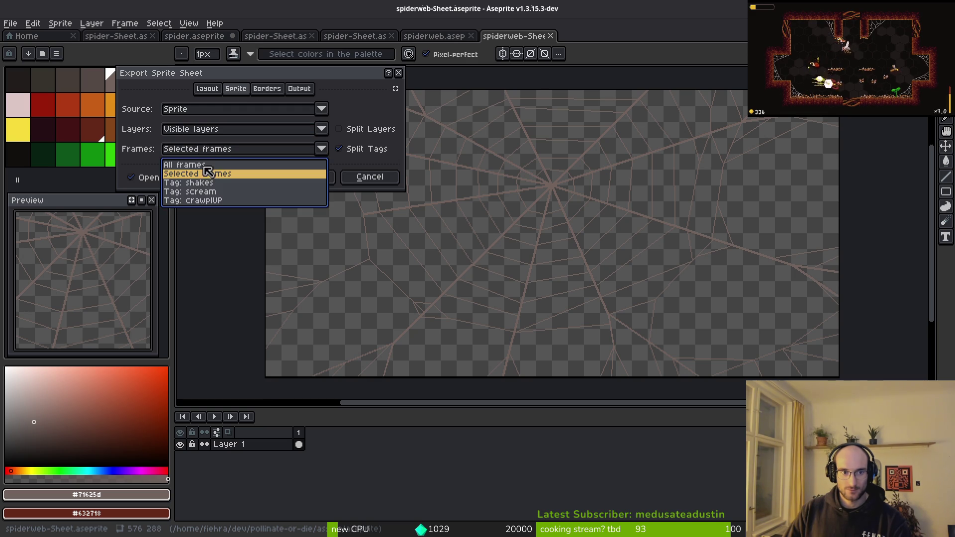
click(209, 170)
scroll(630, 309, down, 4)
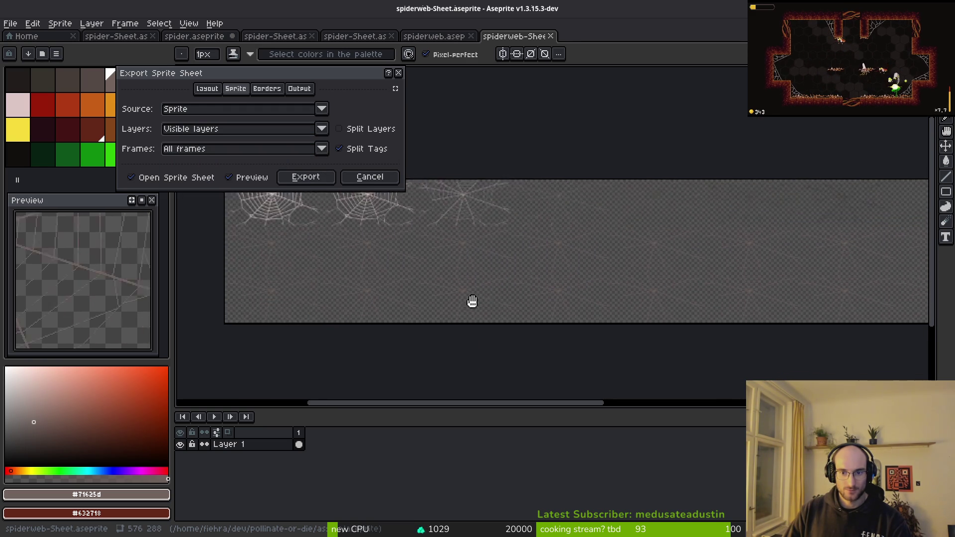
click(366, 178)
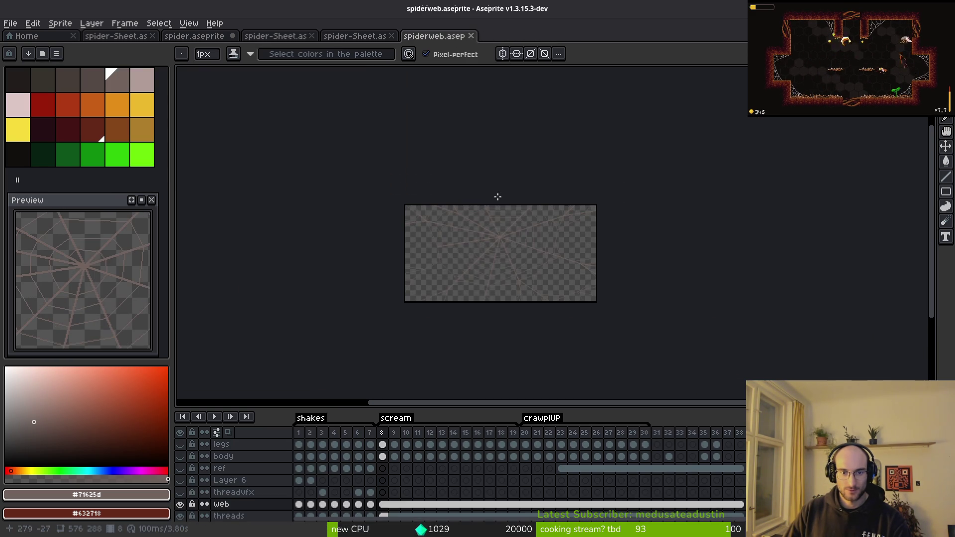
mouse_move(298, 433)
mouse_down()
mouse_move(438, 427)
mouse_move(312, 444)
mouse_move(378, 450)
mouse_up()
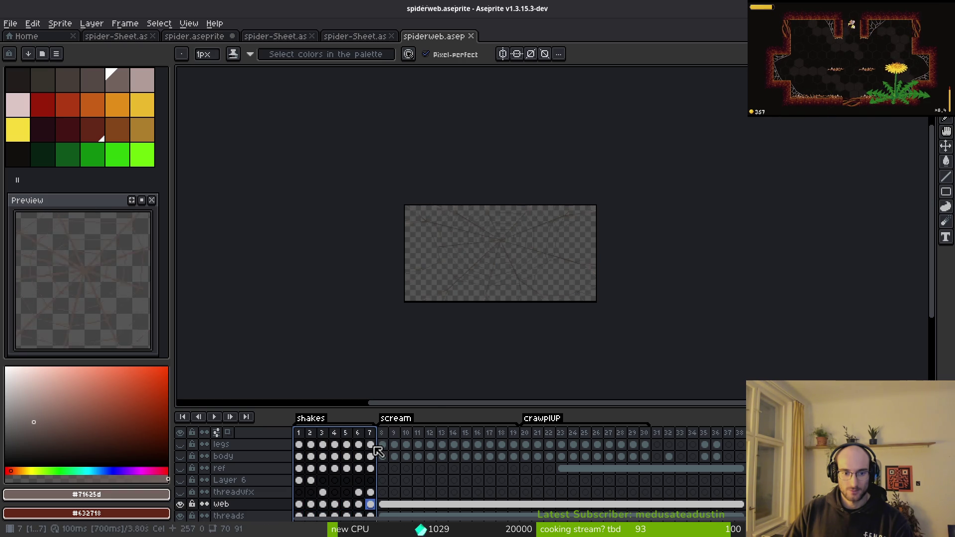
click(384, 505)
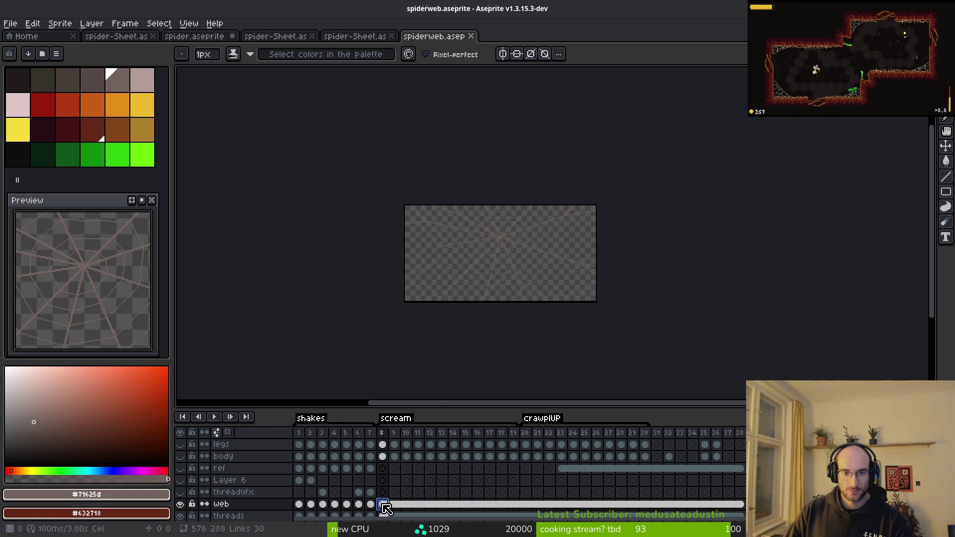
key(v)
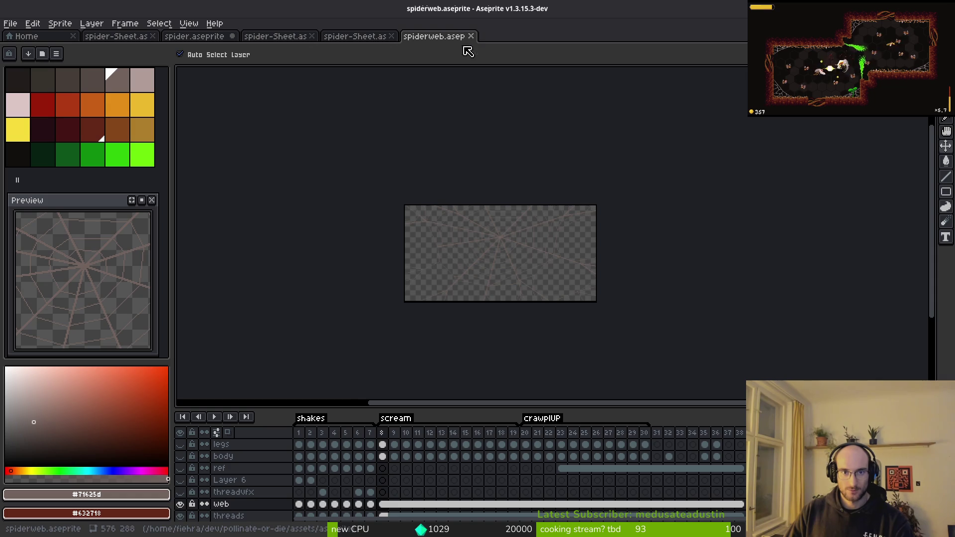
Close the spiderweb and two extra sprite sheet tabs, then save spider.aseprite.
middle_click(442, 44)
click(392, 36)
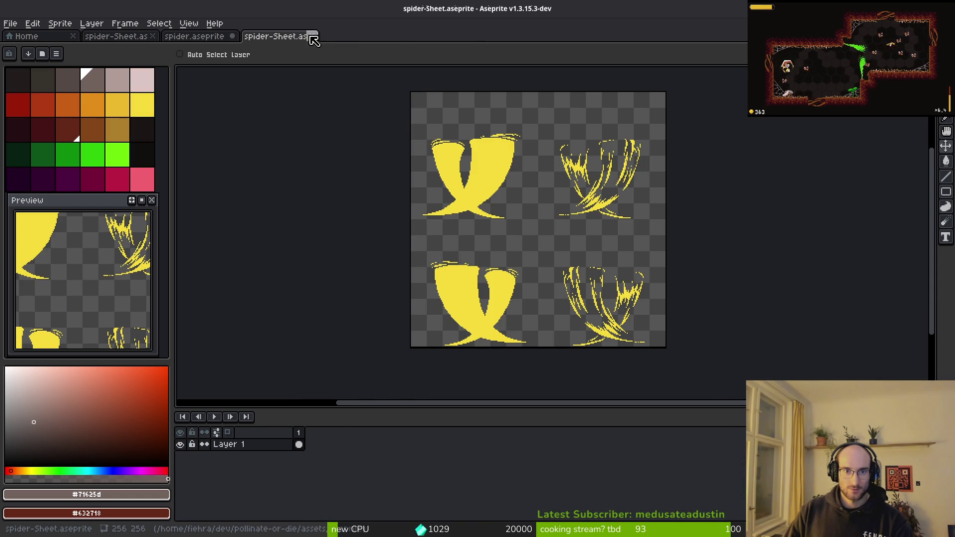
click(312, 36)
key(ctrl+s)
Step back to frame 91 and forward through slash frames 93–95 to review the legs.
key(Left)
scroll(483, 206, down, 3)
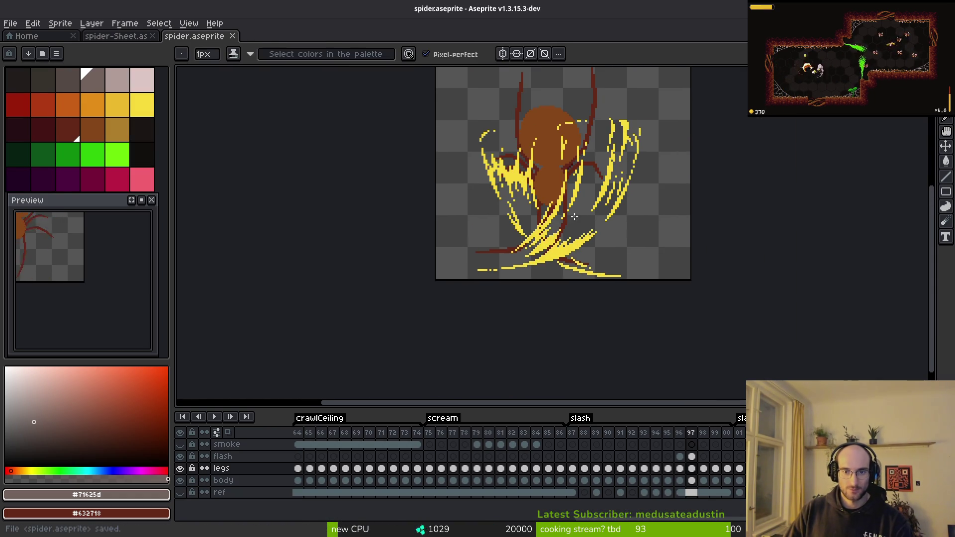
key(i)
key(Left)
key(Left)
key(Left)
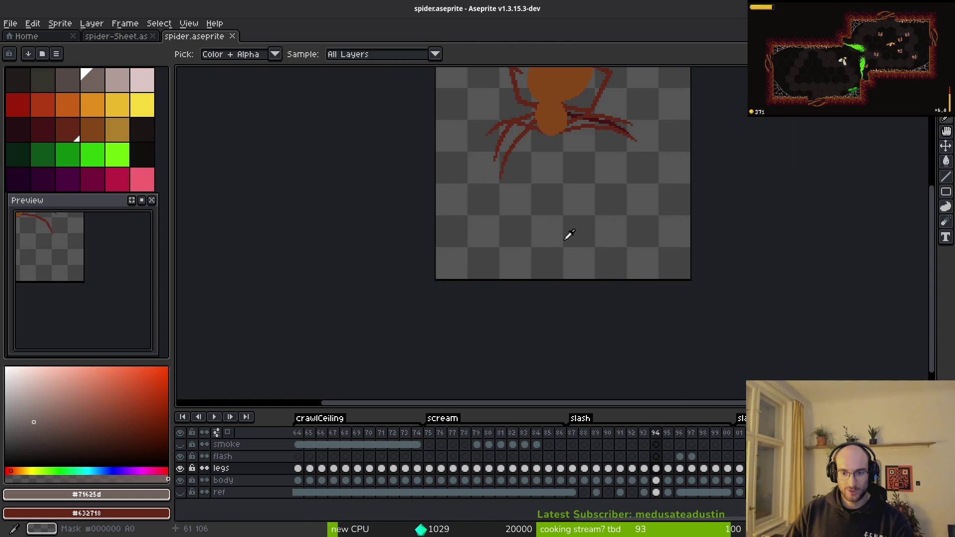
key(Left)
drag(557, 228, 530, 305)
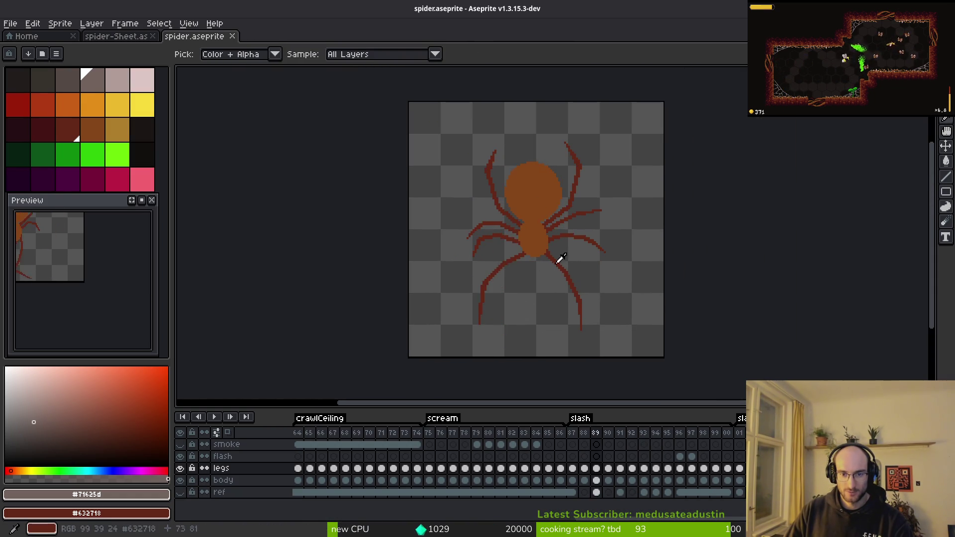
key(Right)
key(Right)
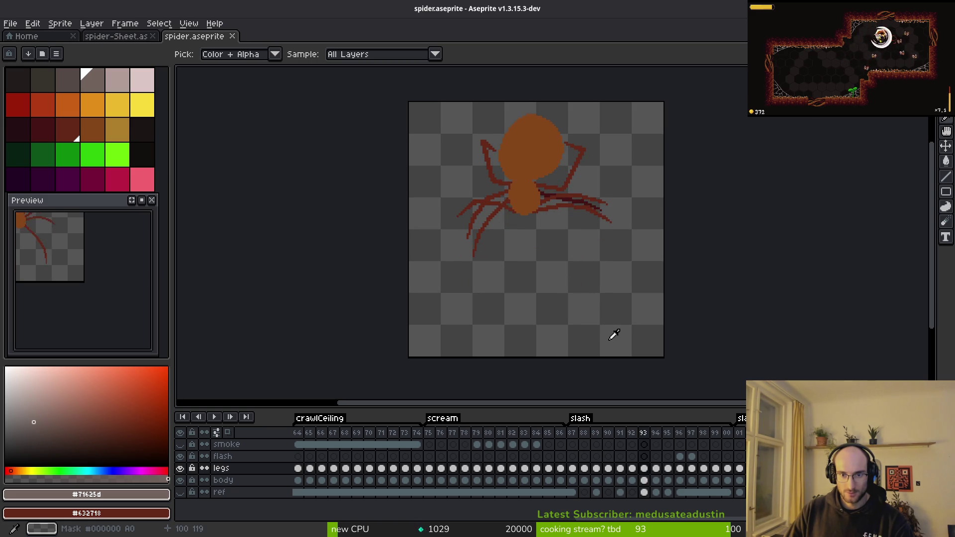
key(Right)
key(Right)
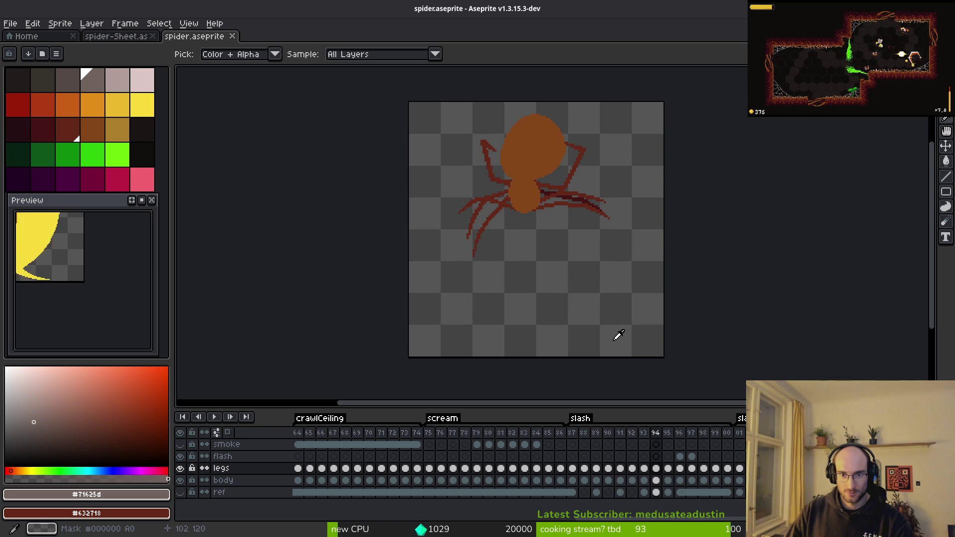
key(Left)
Pick transparent as the drawing colour, return to frame 94, and save.
click(603, 194)
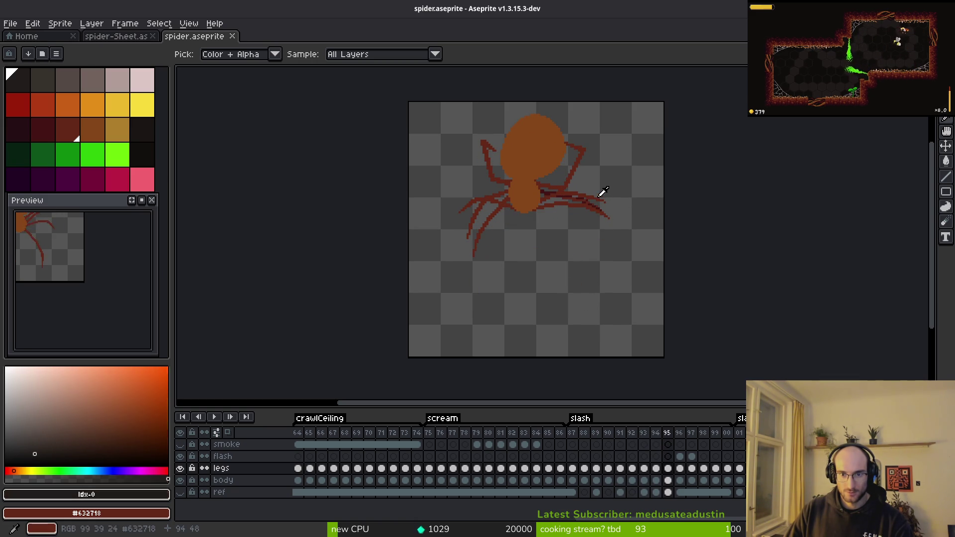
scroll(605, 214, up, 5)
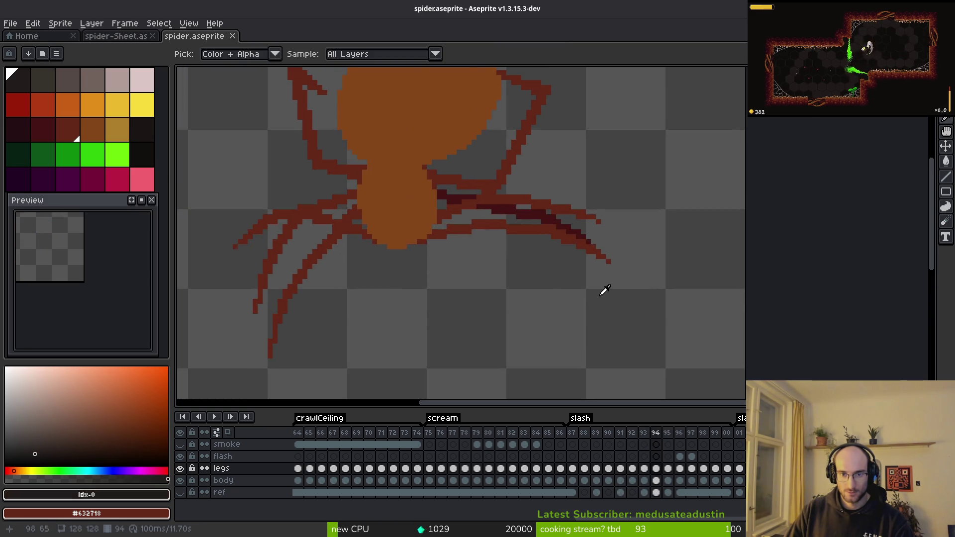
key(Right)
scroll(561, 227, up, 2)
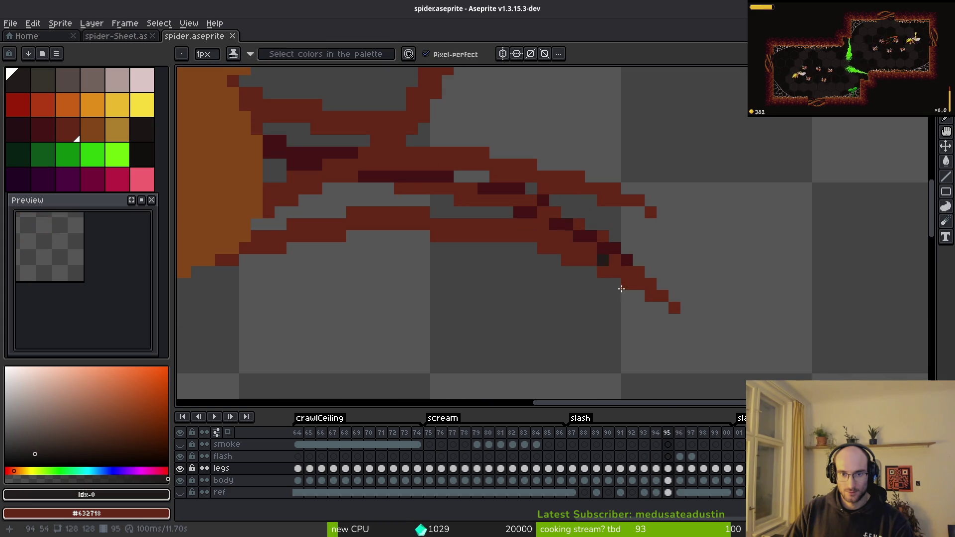
click(655, 468)
key(ctrl+s)
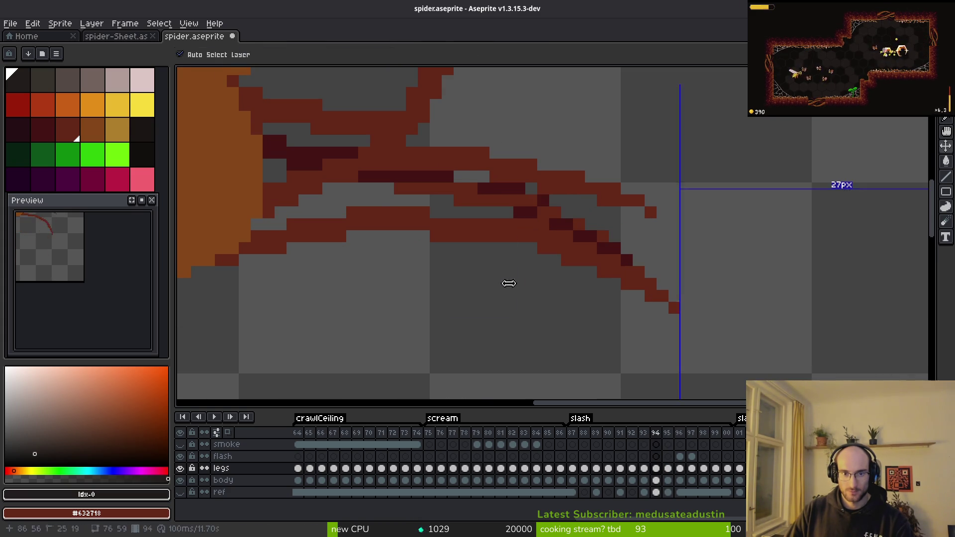
Undo the last leg stroke, save, and play the slash animation from frame 92.
scroll(505, 266, down, 5)
scroll(505, 266, down, 1)
drag(495, 271, 516, 269)
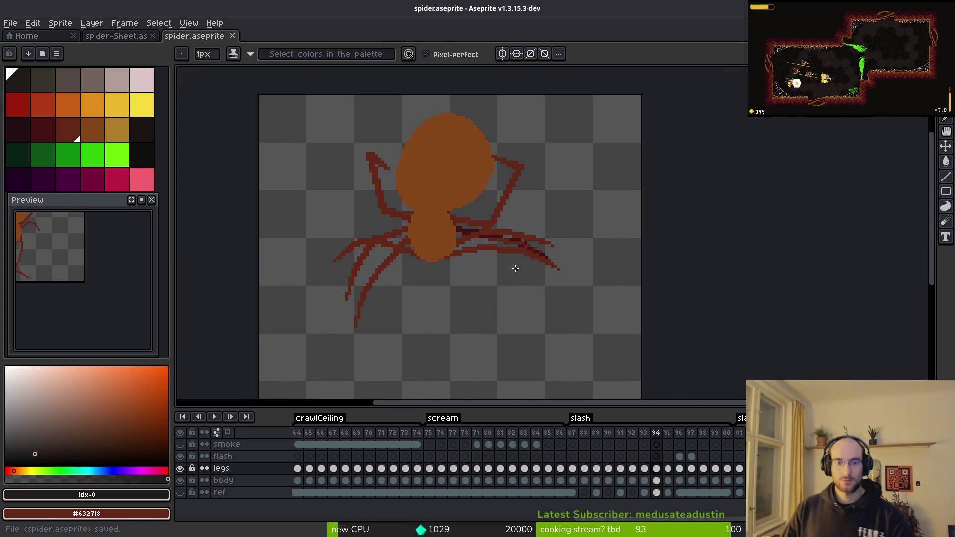
key(ctrl+z)
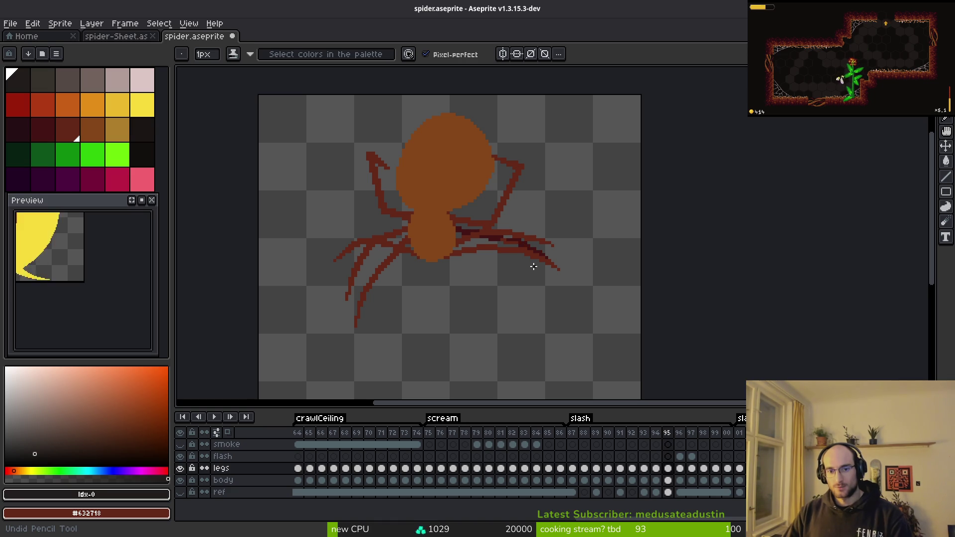
key(ctrl+s)
scroll(463, 267, down, 1)
key(i)
key(Left)
key(Left)
key(Left)
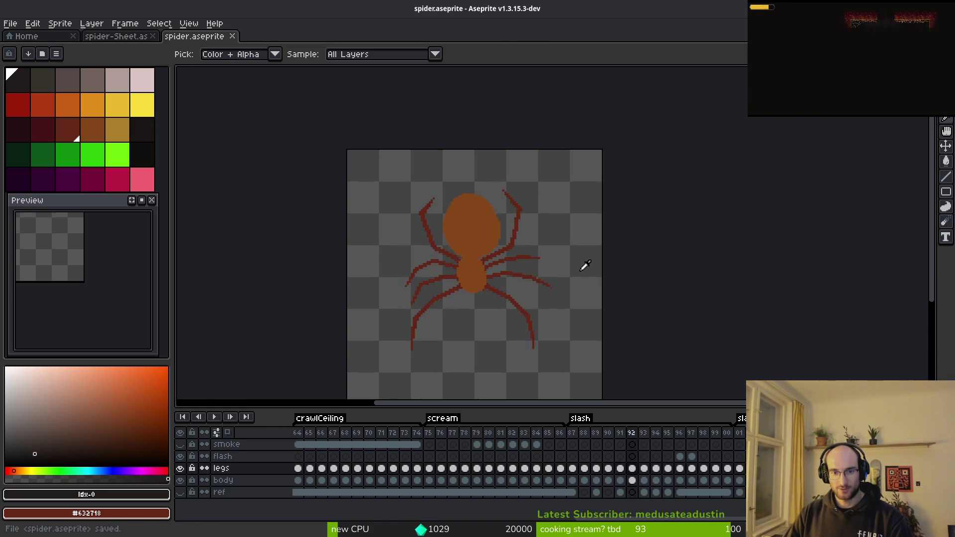
key(Return)
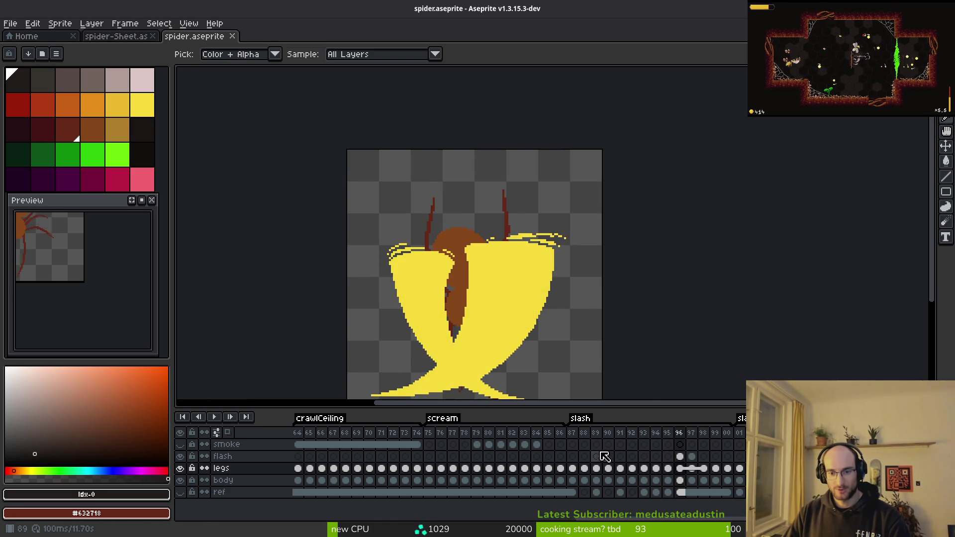
key(b)
key(ctrl+e)
Regenerate the spider sprite sheet from the whole sprite.
scroll(575, 277, down, 2)
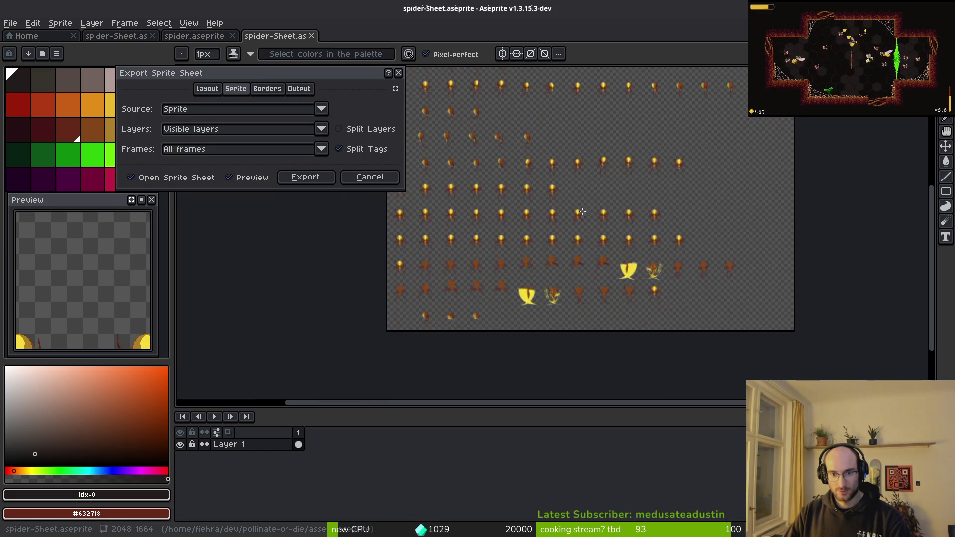
key(Escape)
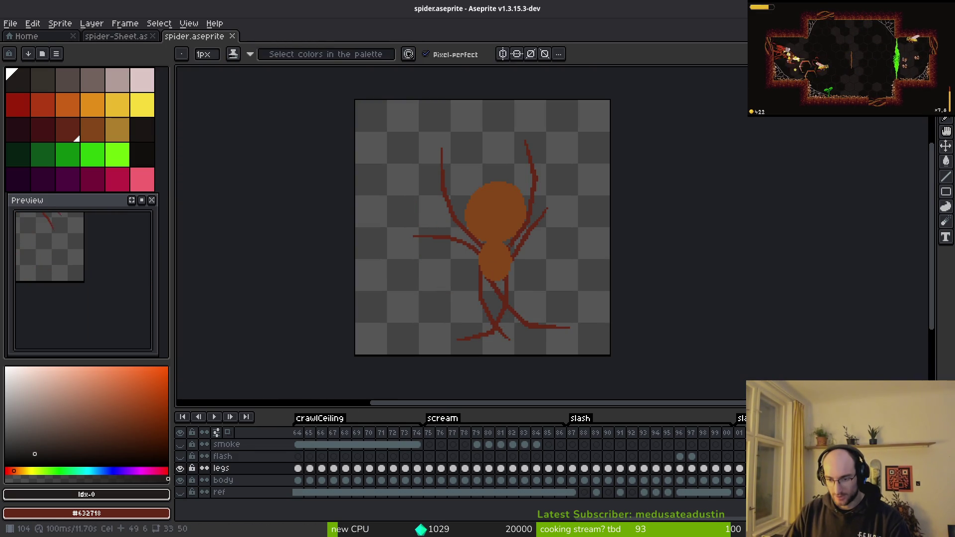
key(ctrl+a)
key(ctrl+e)
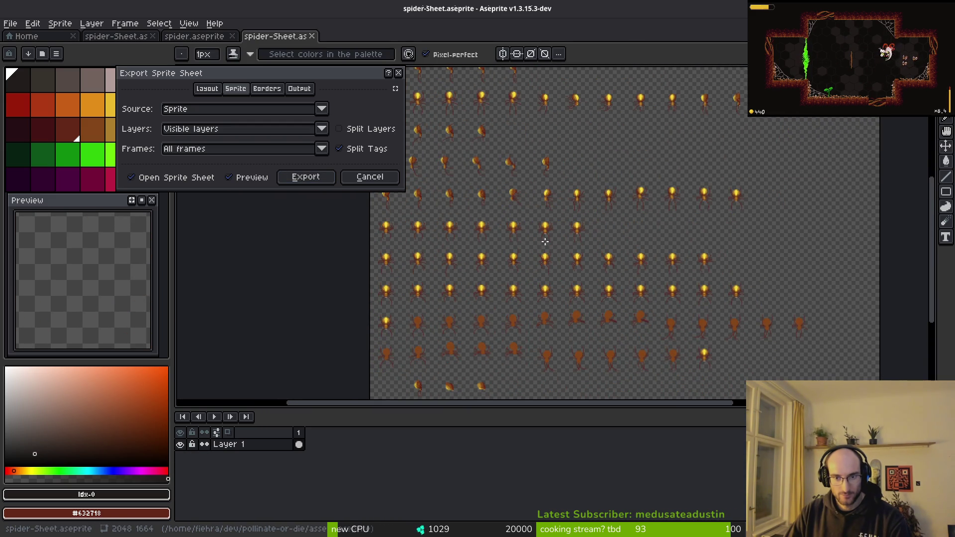
click(306, 176)
Export the sheet as spider-Sheet.png in art/enemies, overwriting the existing file.
key(ctrl+shift+e)
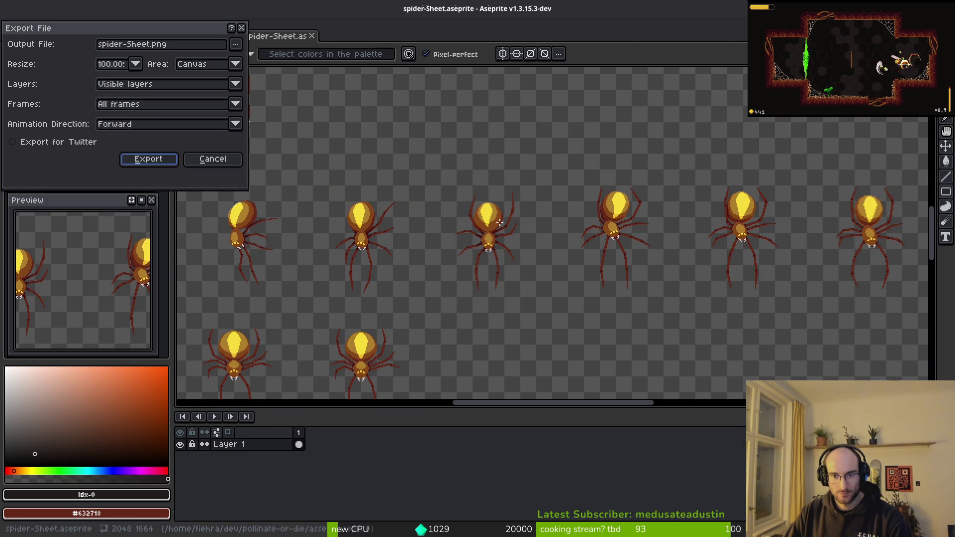
click(244, 49)
click(249, 58)
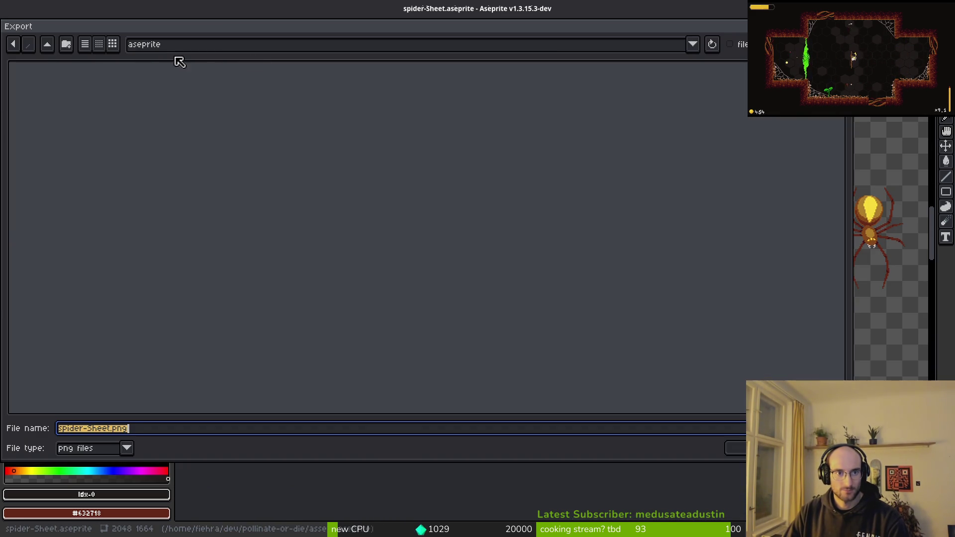
click(49, 45)
double_click(38, 95)
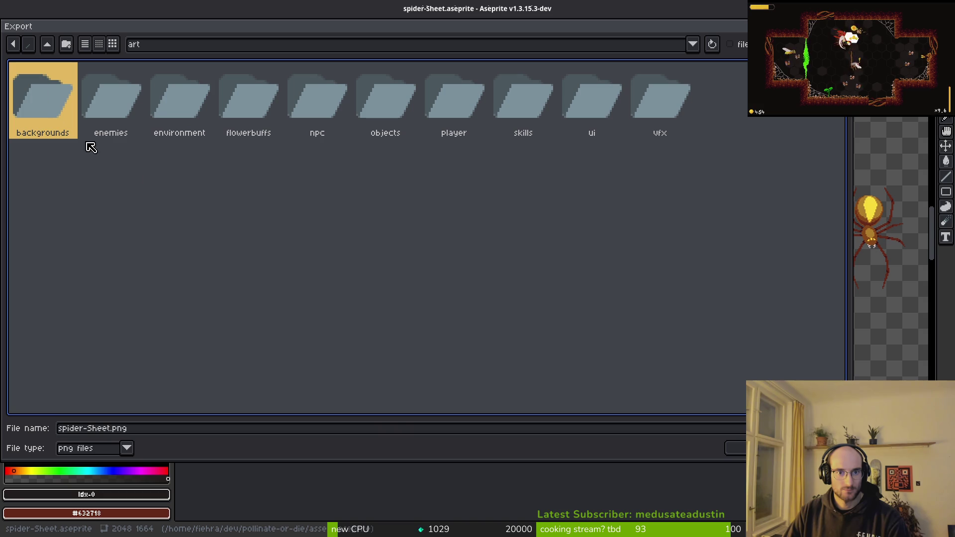
double_click(90, 98)
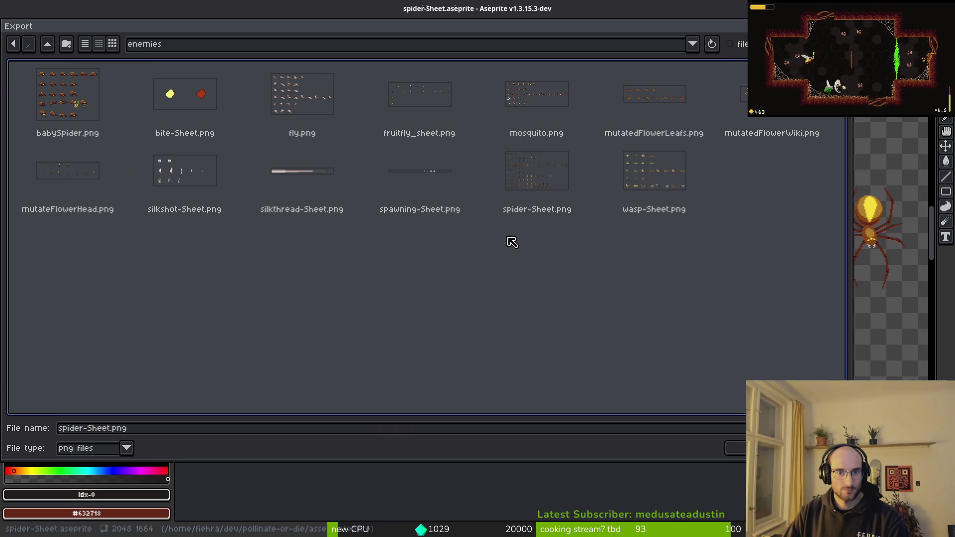
click(537, 179)
click(735, 446)
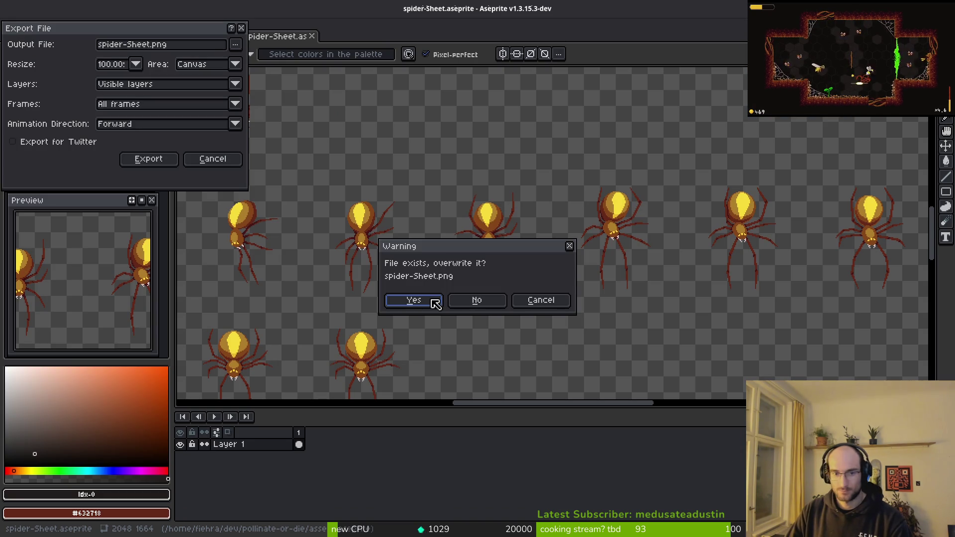
click(434, 301)
Finish the PNG export and return to the Godot spider scene.
click(149, 159)
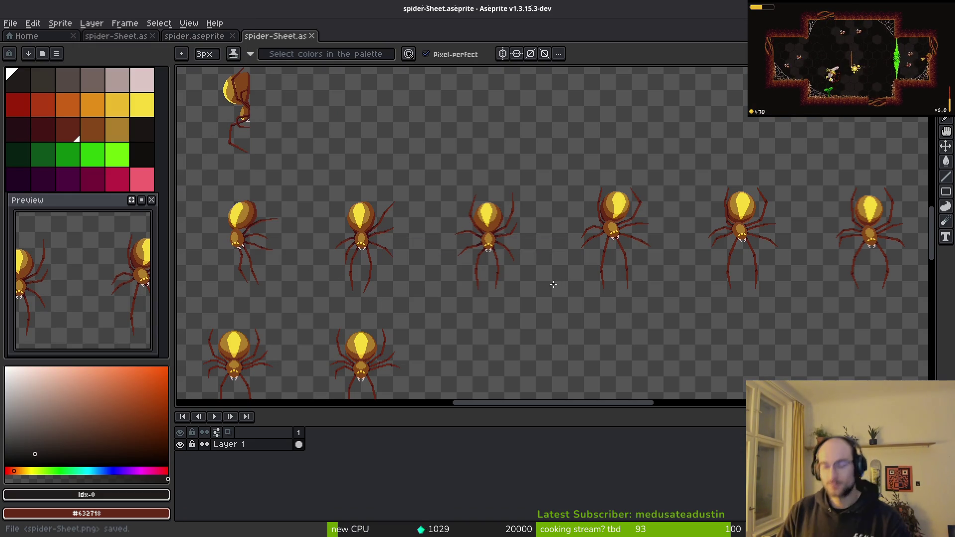
key(i)
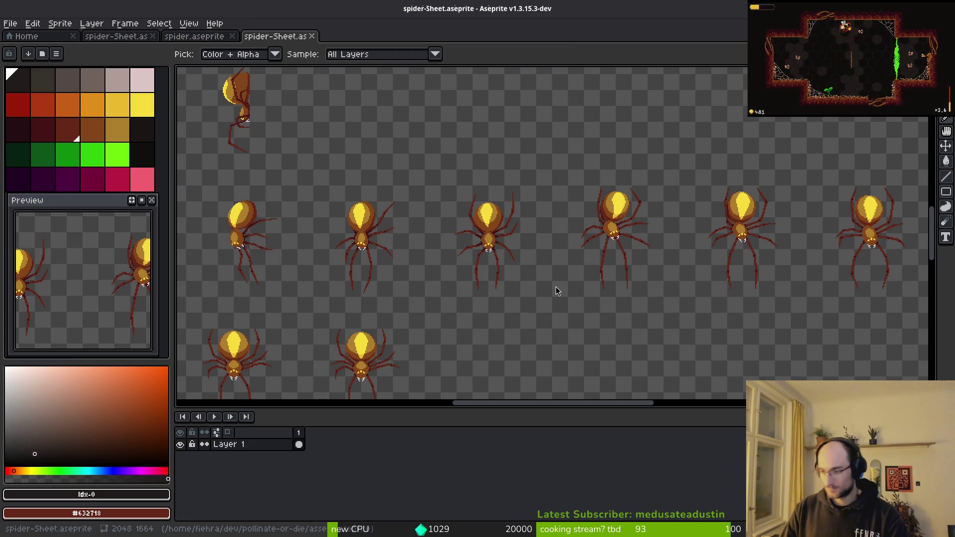
key(alt+Tab)
key(alt+Tab)
scroll(625, 260, down, 3)
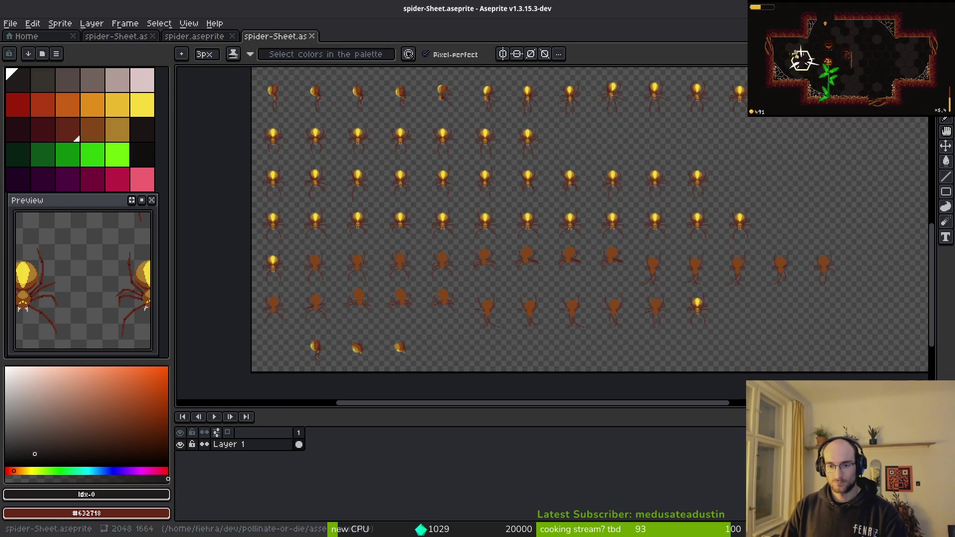
key(alt+Tab)
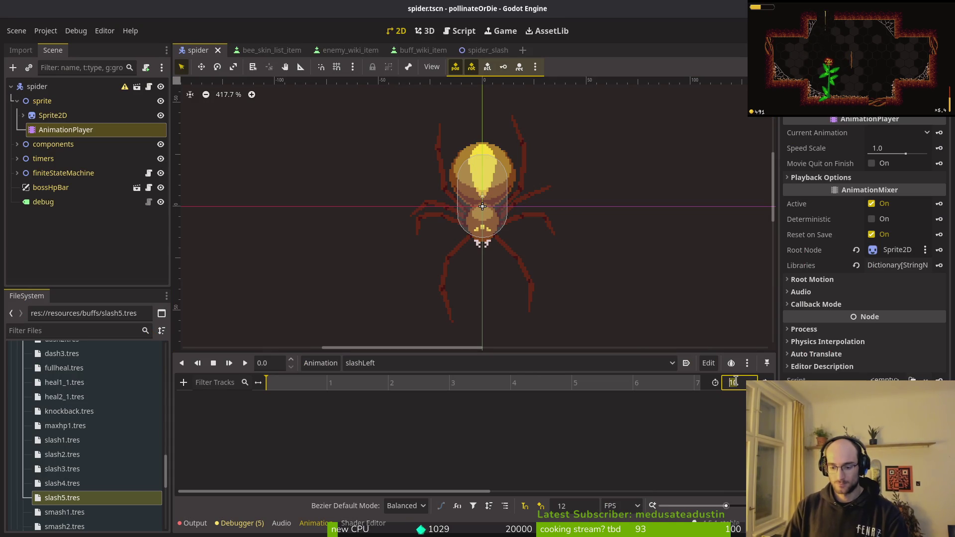
Select the Sprite2D node and set its frame coordinates to column 0, row 10.
click(52, 115)
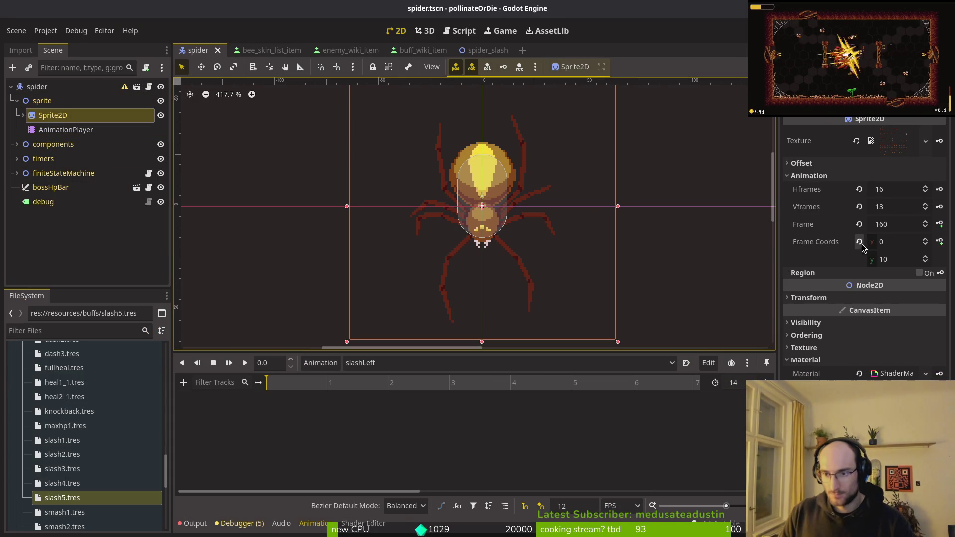
click(926, 261)
click(926, 239)
click(926, 240)
click(925, 240)
click(926, 256)
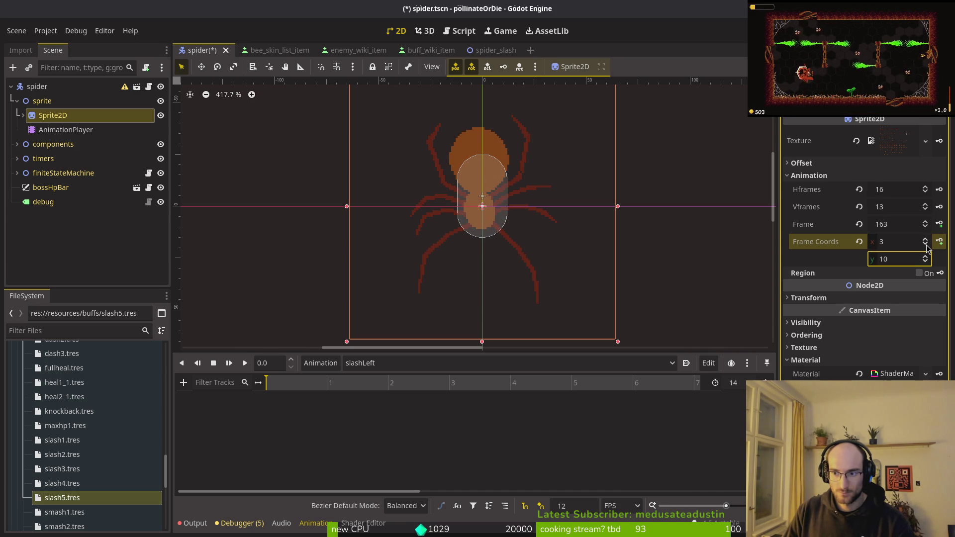
click(926, 245)
click(926, 245)
click(927, 245)
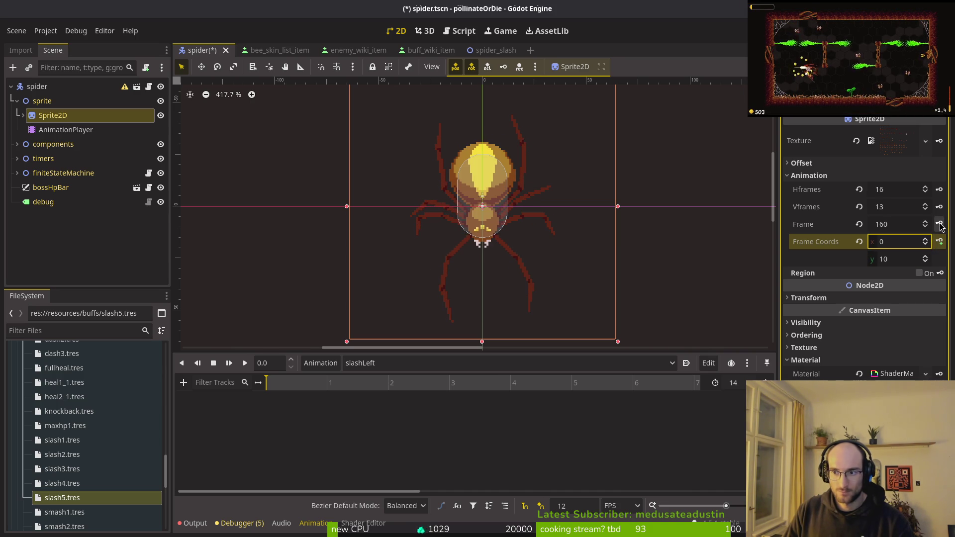
Create the frame track in slashLeft and key the first spider frames.
click(939, 225)
click(536, 305)
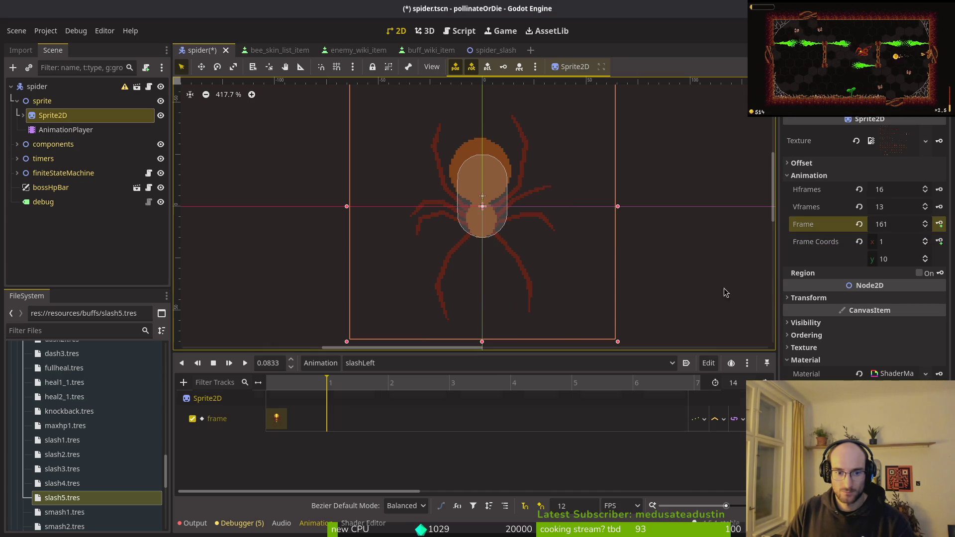
click(941, 226)
click(941, 226)
click(941, 226)
click(941, 227)
click(941, 227)
click(941, 227)
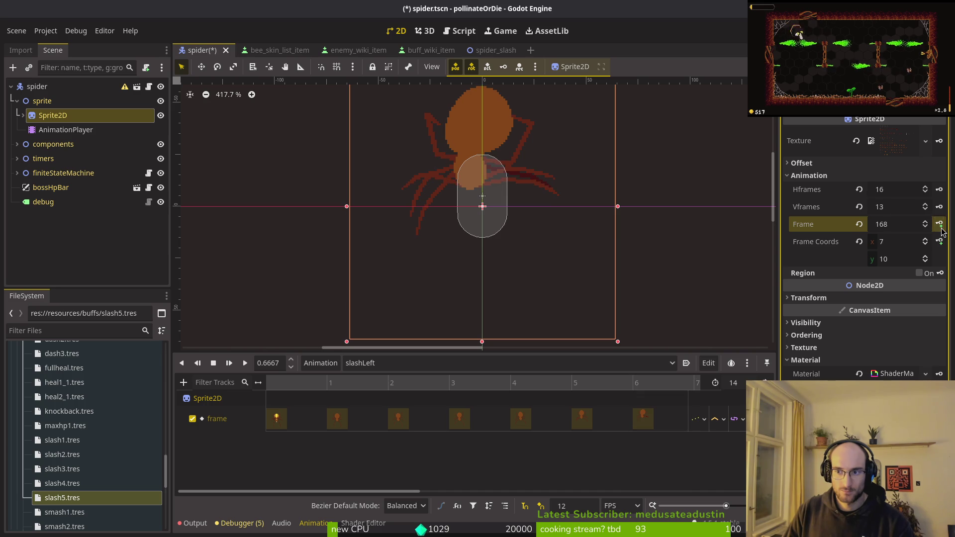
click(940, 224)
click(940, 224)
click(940, 225)
Key the remaining spider frames through 174 into slashLeft.
scroll(507, 468, right, 1)
scroll(507, 467, right, 10)
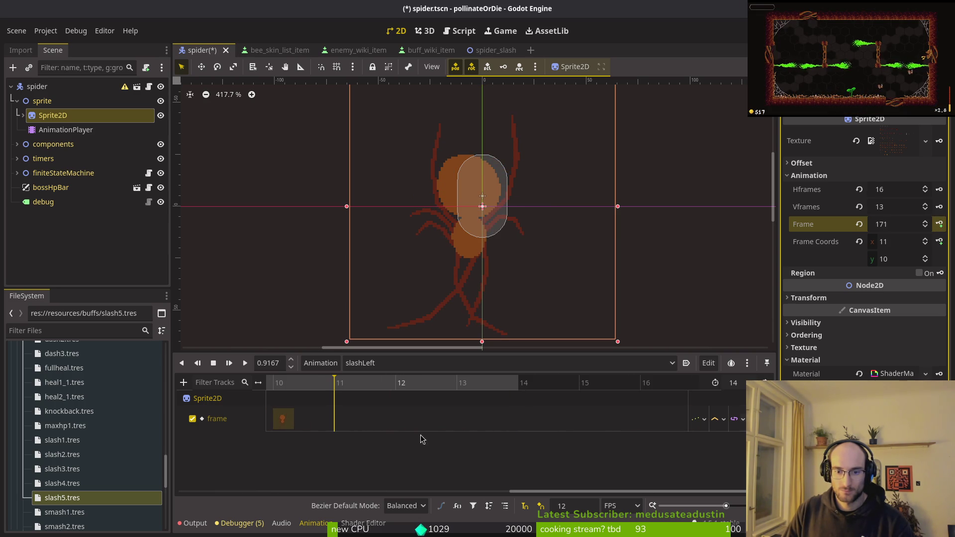
click(940, 224)
click(940, 224)
click(939, 224)
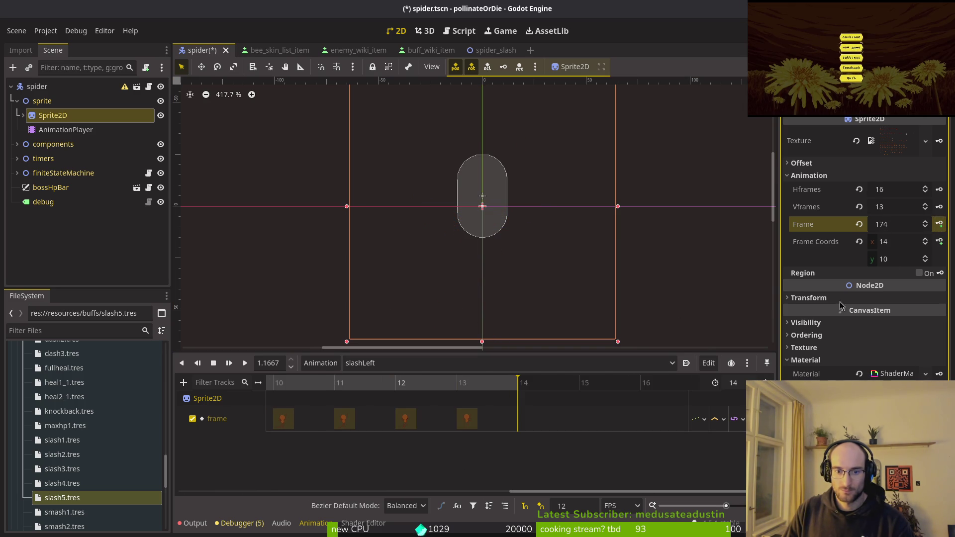
scroll(498, 420, down, 3)
Save spider.tscn and begin saving the sprite sheet in Aseprite.
key(ctrl+s)
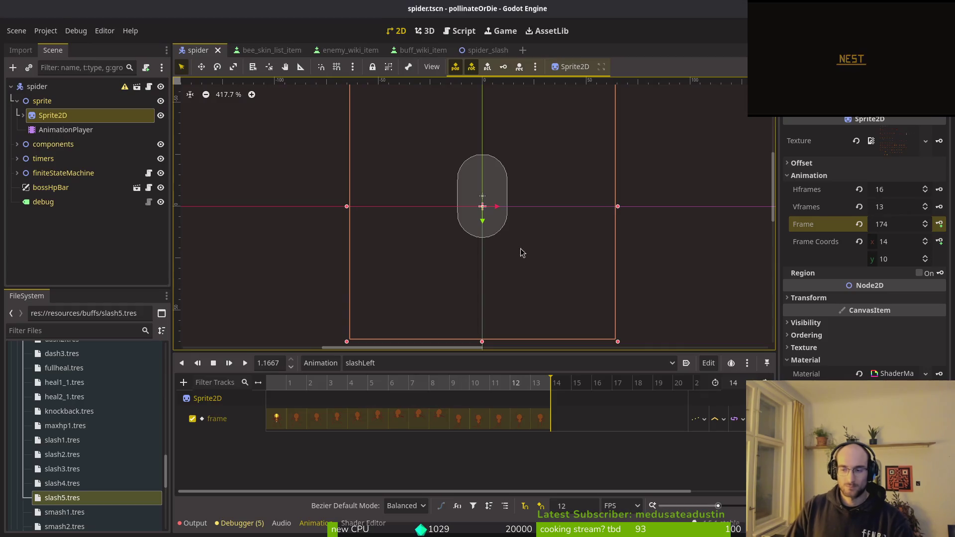
key(alt+Tab)
key(ctrl+shift+s)
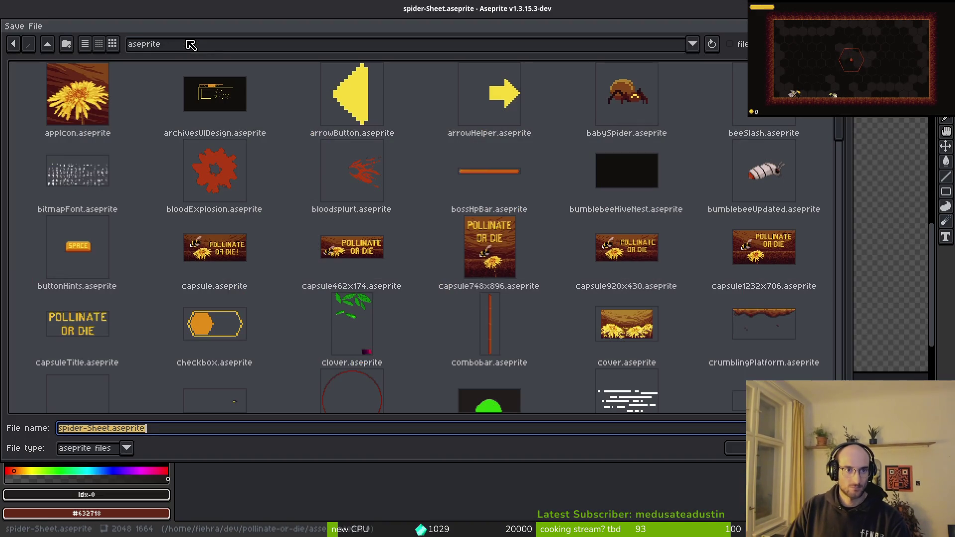
Open spider.aseprite and step through the slash frames to compare poses around frame 92.
key(Escape)
click(194, 36)
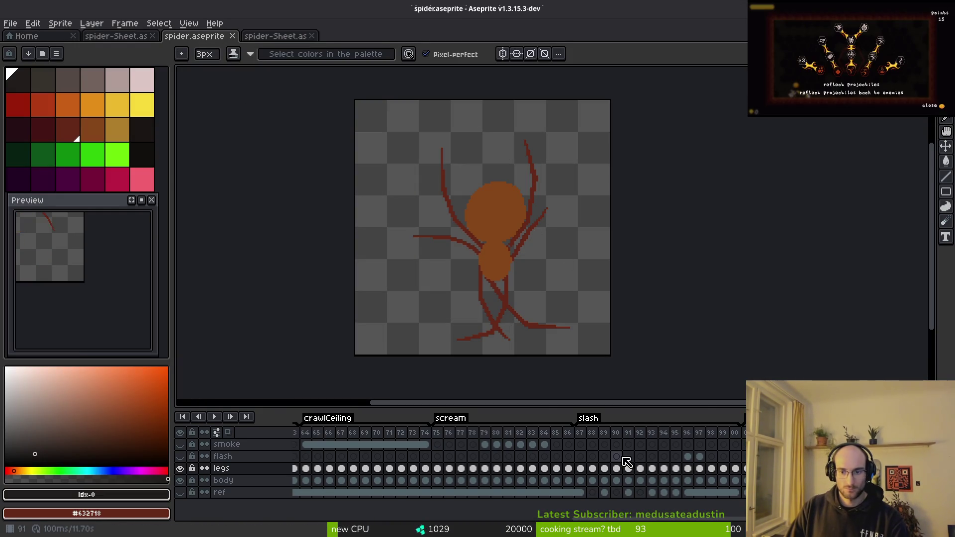
scroll(560, 489, right, 3)
click(531, 433)
key(Right)
key(Right)
key(Right)
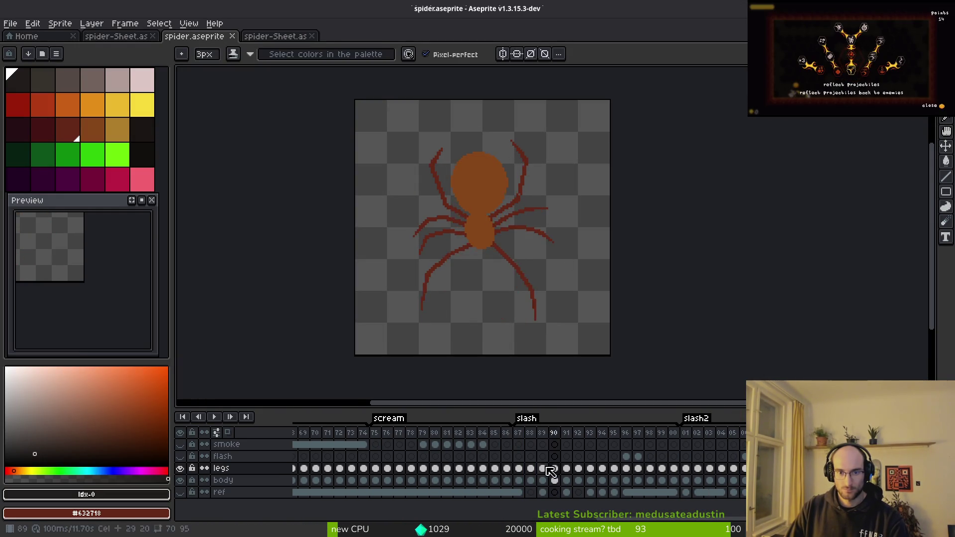
key(Right)
key(Right)
key(Right)
key(Right)
key(Right)
key(Right)
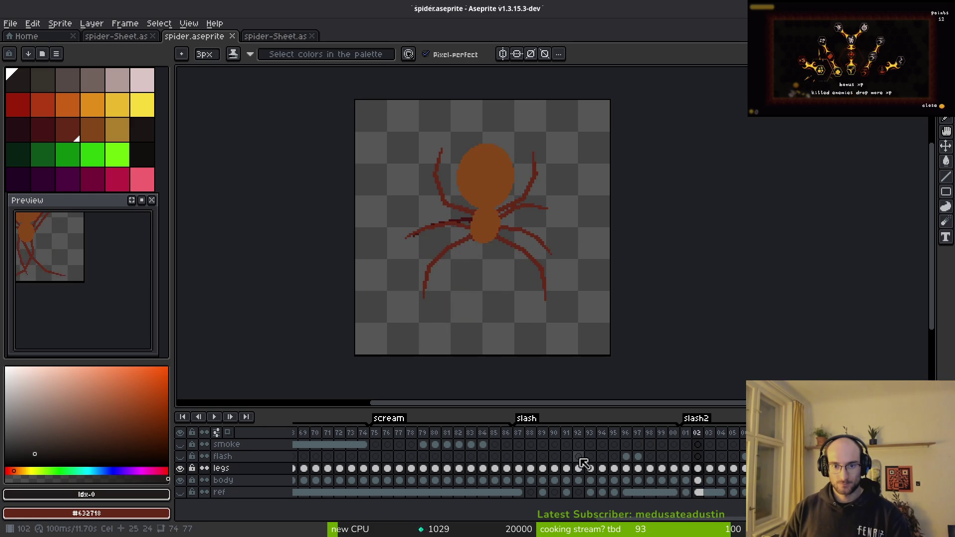
key(Left)
key(Right)
key(Left)
key(Right)
key(Left)
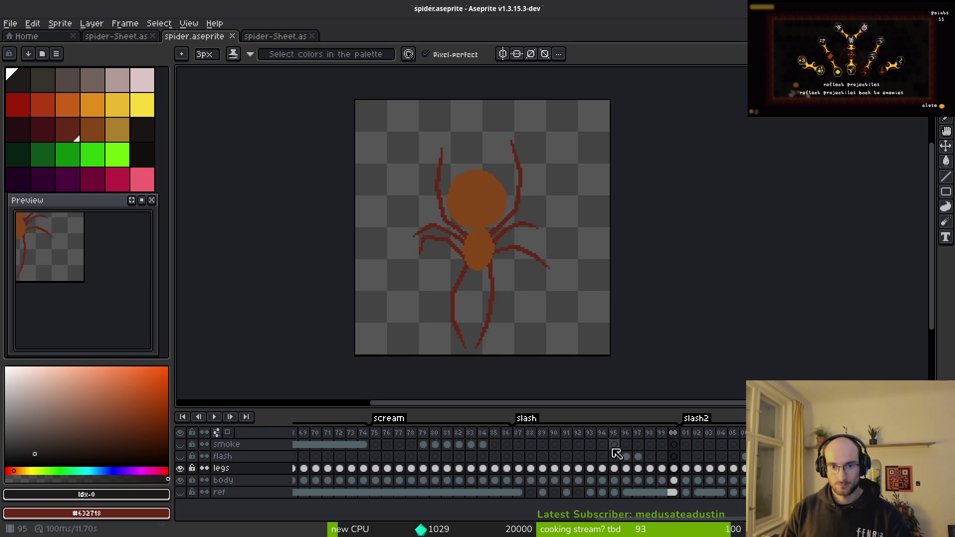
key(Left)
key(Left)
key(Left)
key(Left)
key(Right)
key(Left)
key(Right)
key(Left)
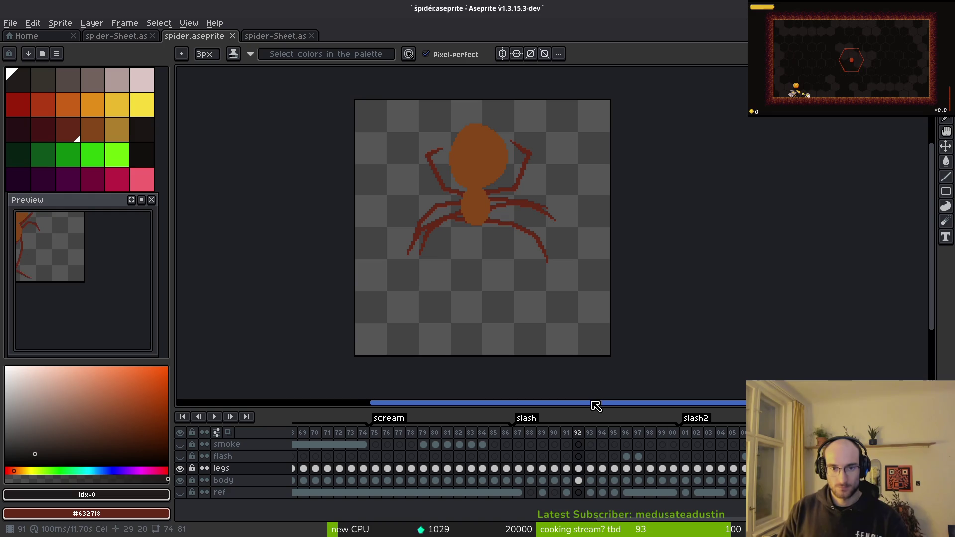
key(Right)
key(Right)
key(Right)
key(Right)
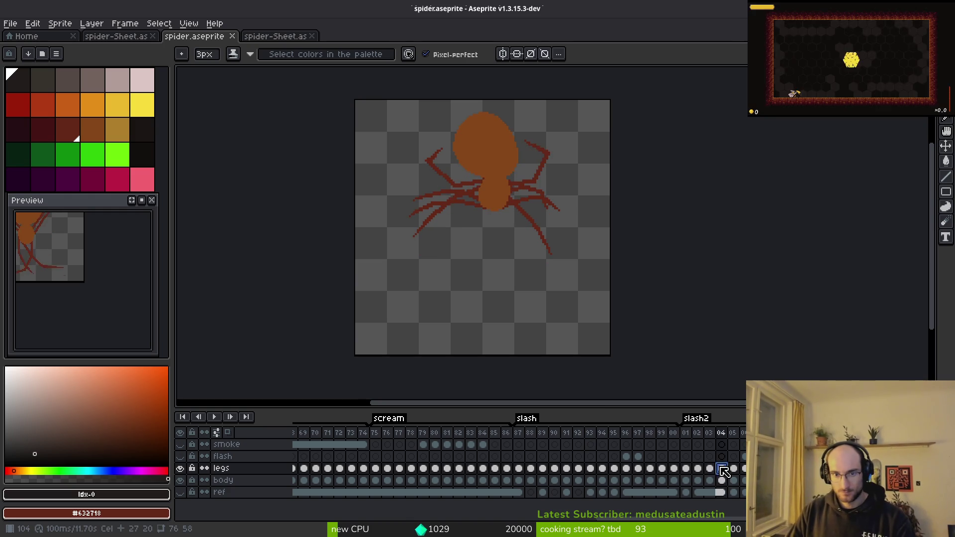
Insert a new empty frame into slash2 and compare the neighbouring slash poses.
key(Right)
key(Right)
key(Right)
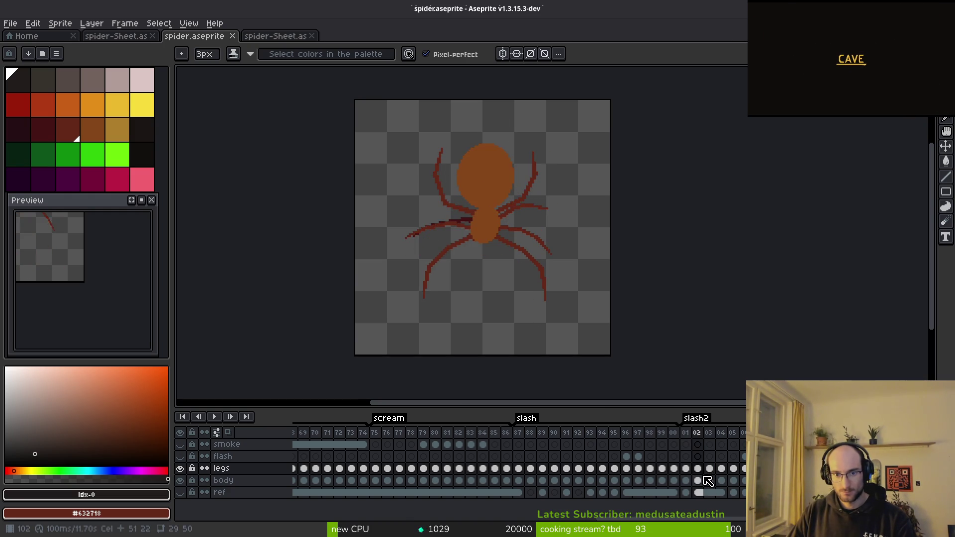
key(Left)
key(Right)
key(alt+b)
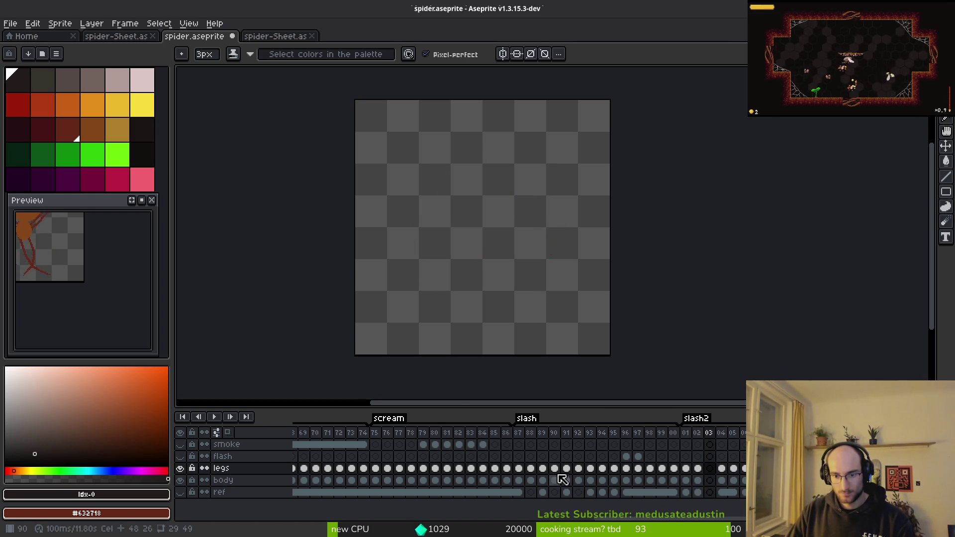
click(556, 470)
key(Right)
key(Right)
key(Right)
key(Right)
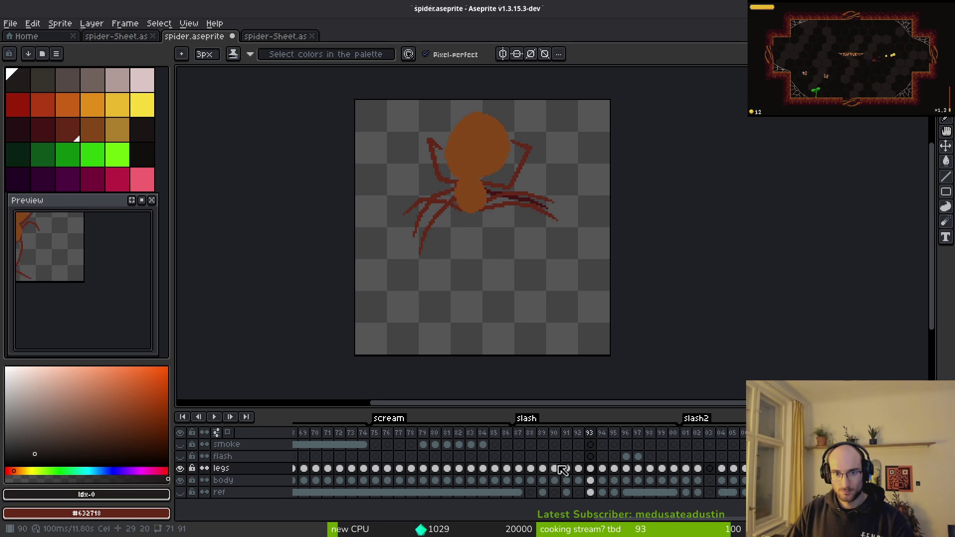
key(Left)
key(Left)
key(Left)
key(Right)
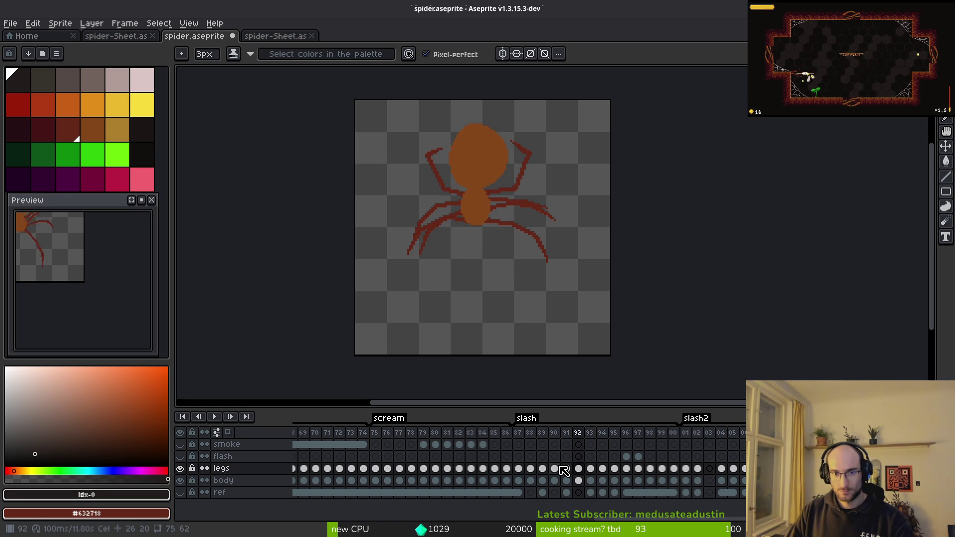
key(Left)
key(Left)
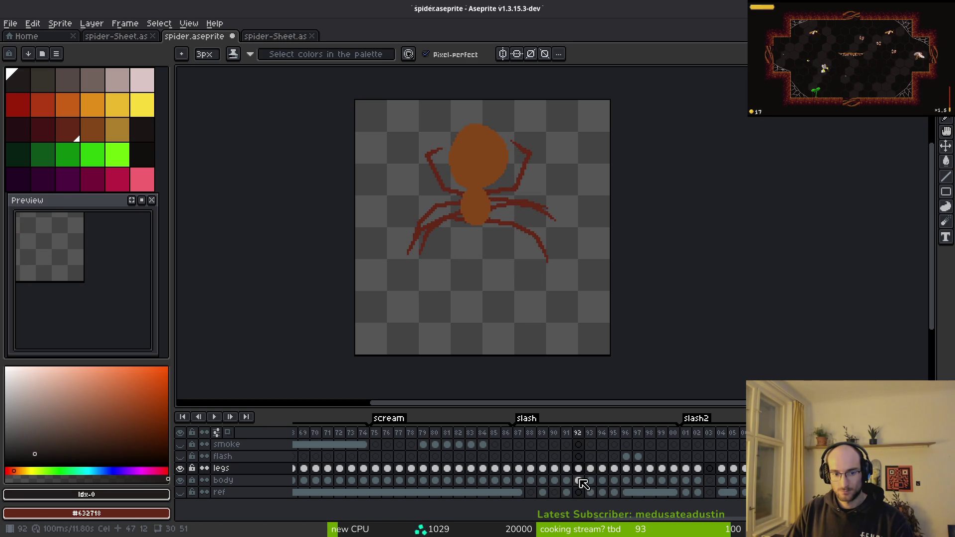
Copy the frame 92 legs and body into frame 103 and mirror them horizontally.
click(579, 480)
key(Right)
key(Right)
key(Right)
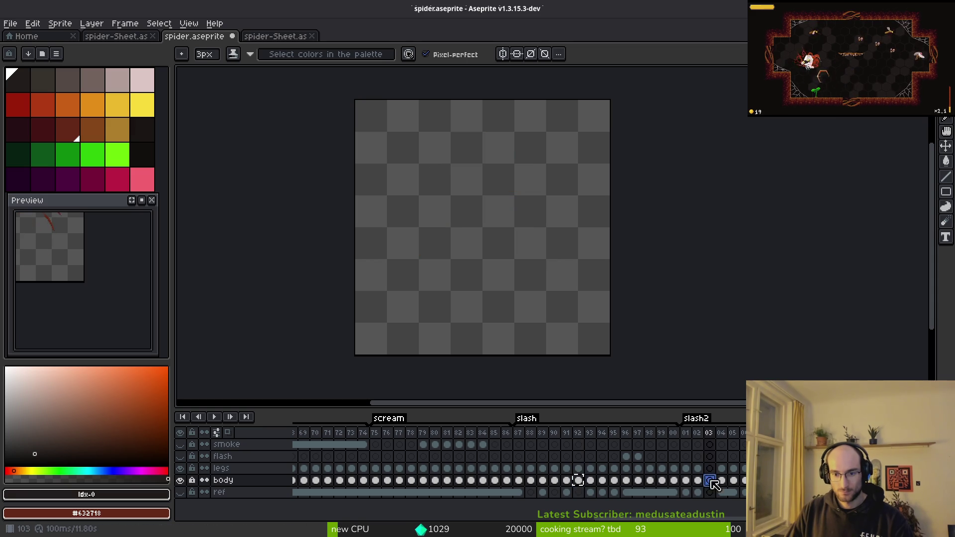
click(578, 468)
key(ctrl+c)
click(711, 470)
key(ctrl+v)
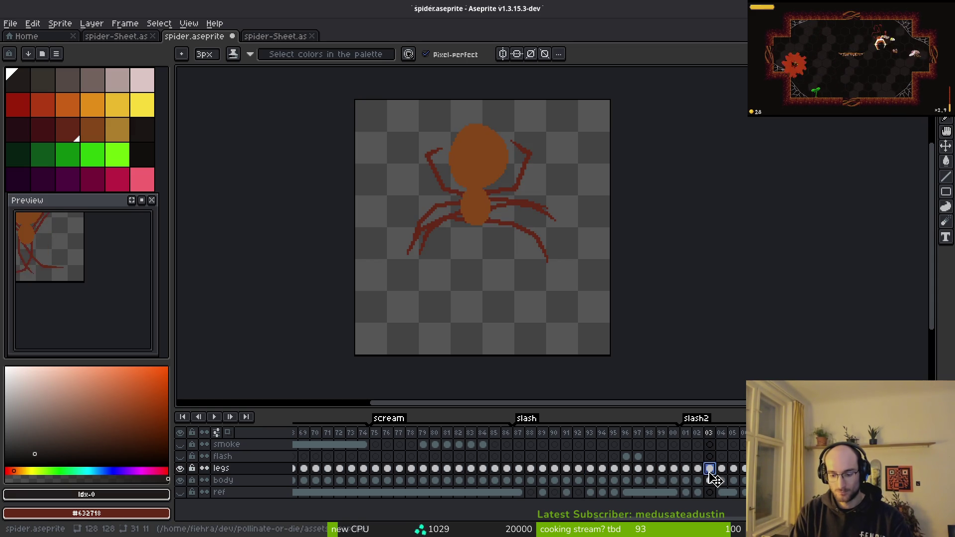
key(shift+h)
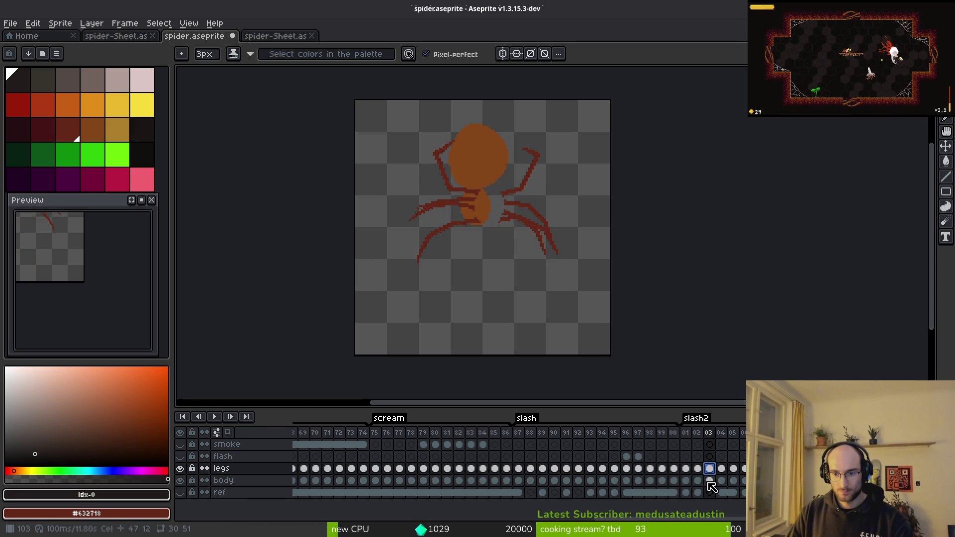
click(710, 481)
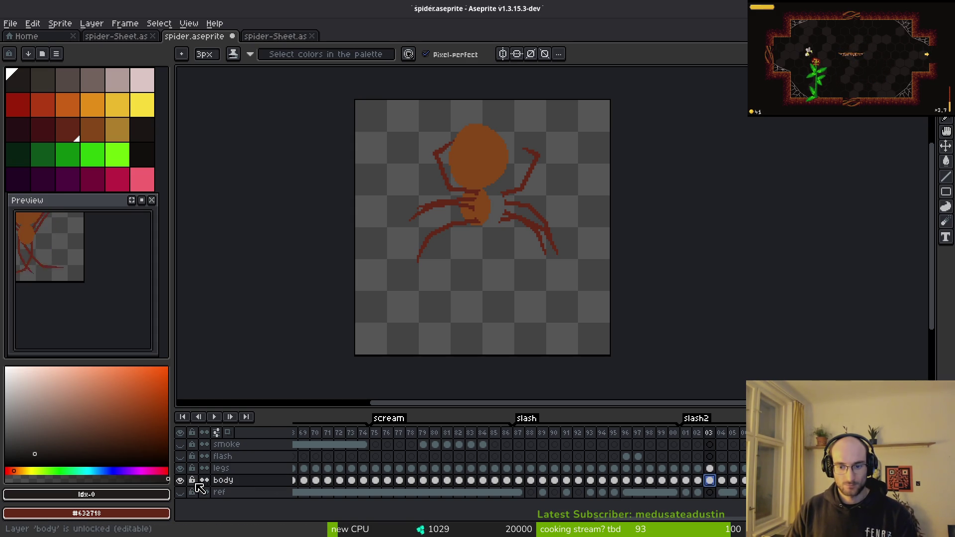
key(ctrl+z)
Save spider.aseprite and flip through the frames to check the mirrored slash motion.
key(ctrl+s)
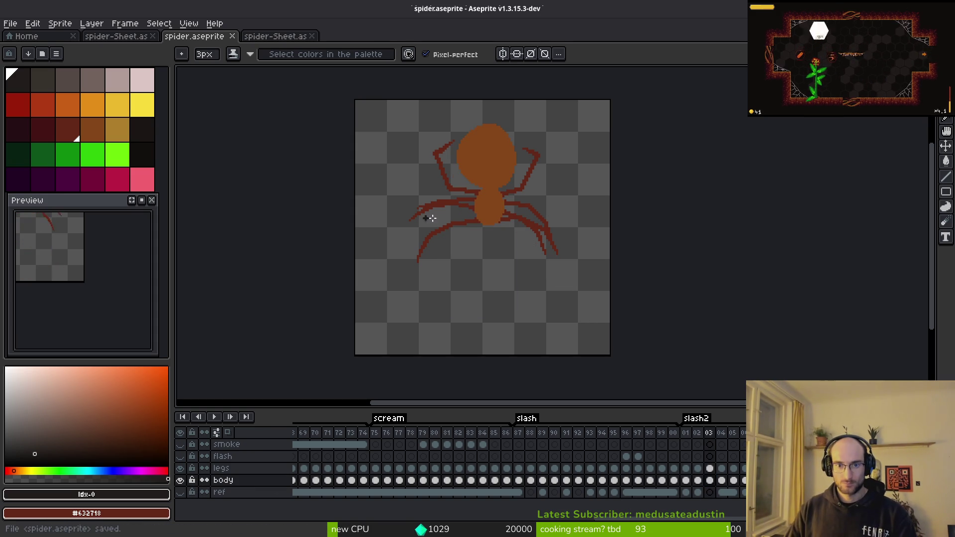
key(i)
key(Right)
key(Left)
key(Right)
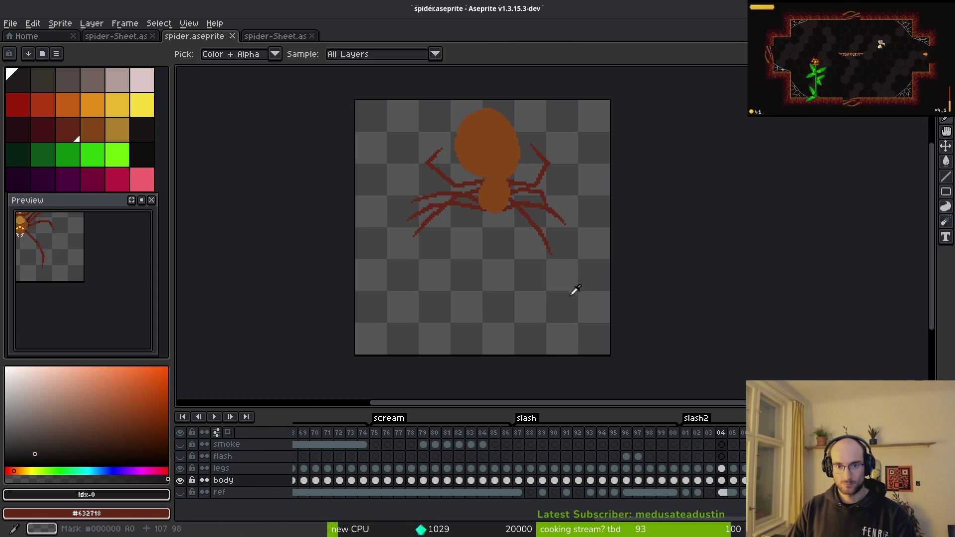
key(Left)
key(Right)
key(Left)
key(Right)
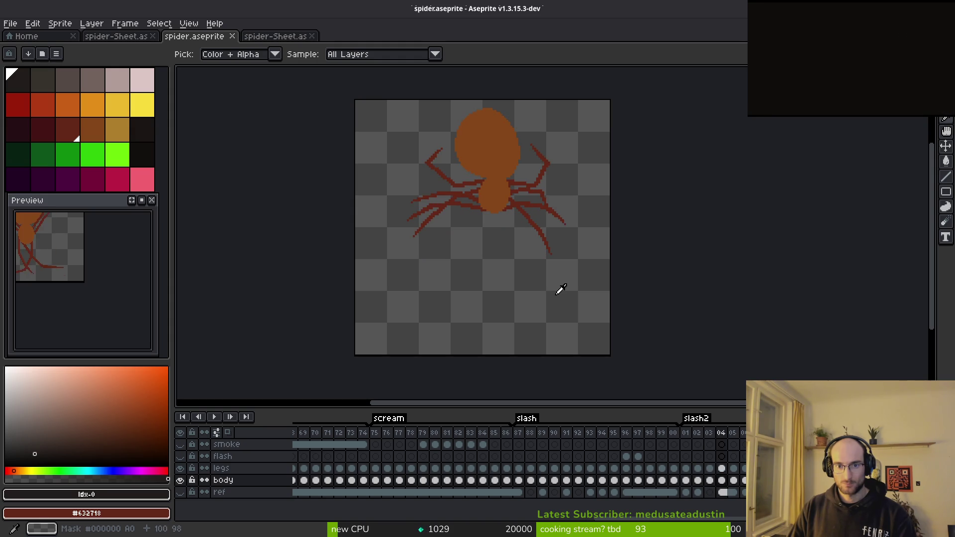
key(Left)
key(Right)
key(Left)
key(Right)
key(Right)
key(Left)
key(Right)
key(Left)
key(Right)
key(Left)
key(Right)
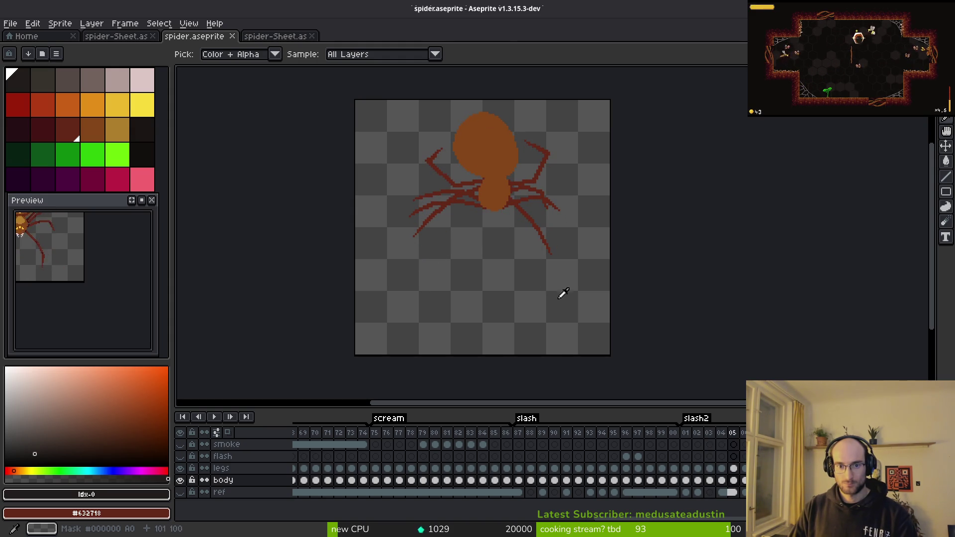
key(Left)
key(Right)
key(Left)
key(Right)
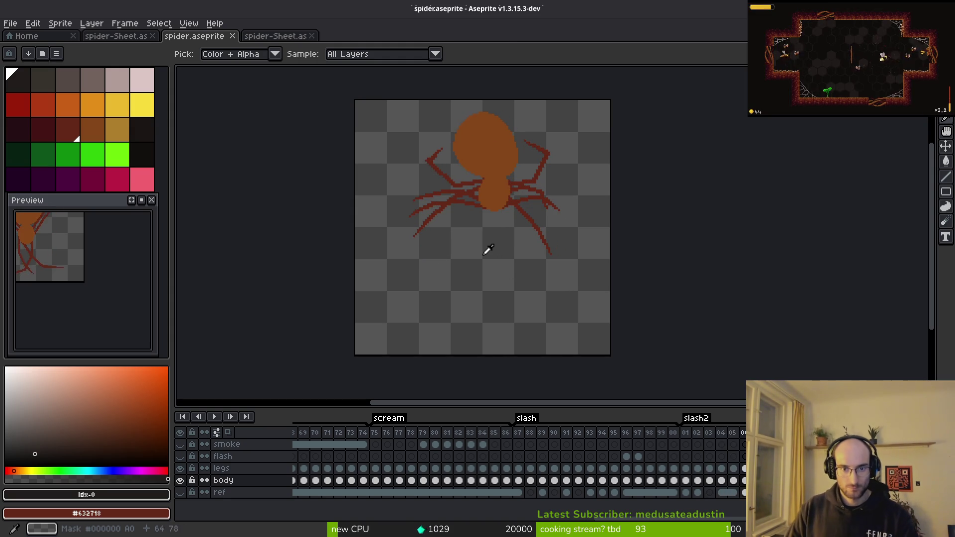
key(Left)
key(Right)
key(Left)
key(Right)
key(Left)
key(Right)
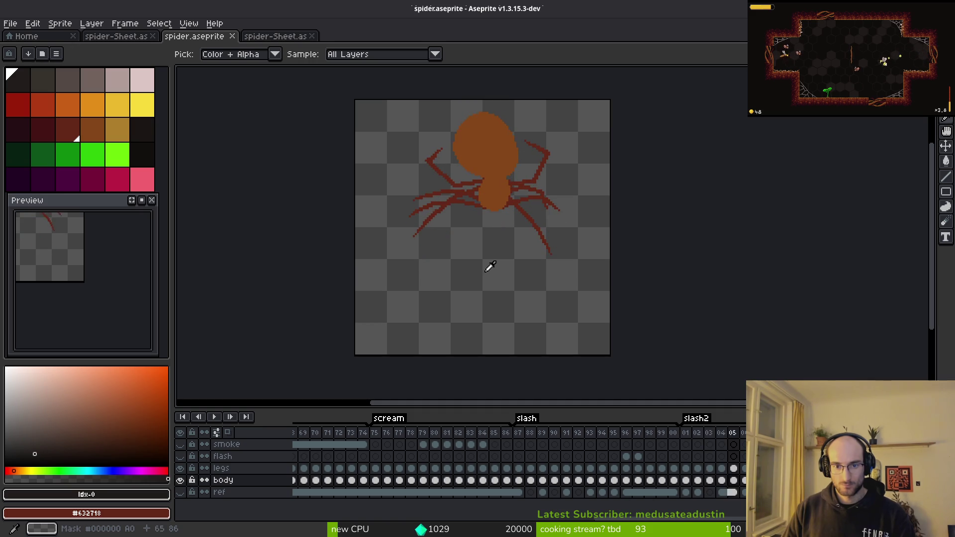
key(Left)
key(b)
click(613, 457)
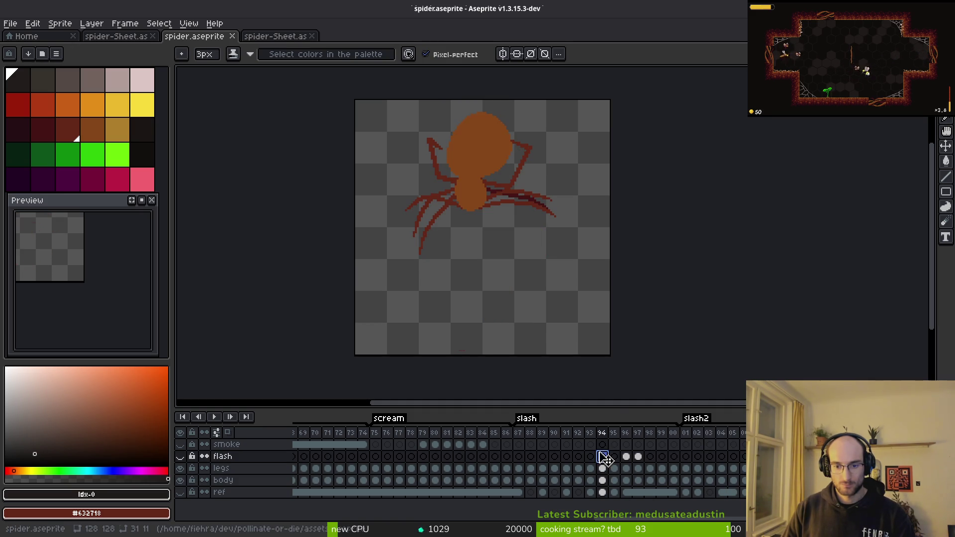
Review the slash poses at frames 93, 96, 105 and 87, centring the spider in the preview.
key(Left)
key(Right)
click(613, 457)
key(Left)
key(Left)
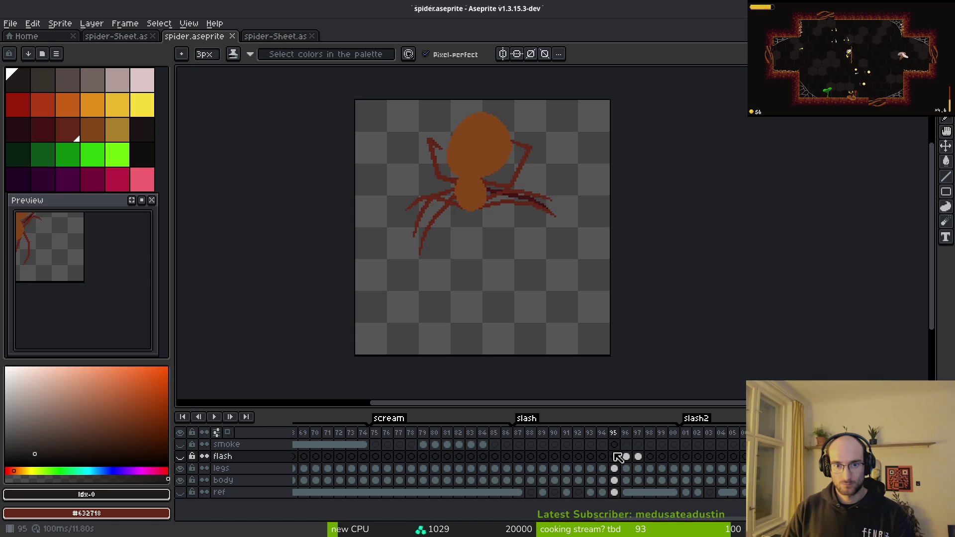
click(626, 457)
click(733, 468)
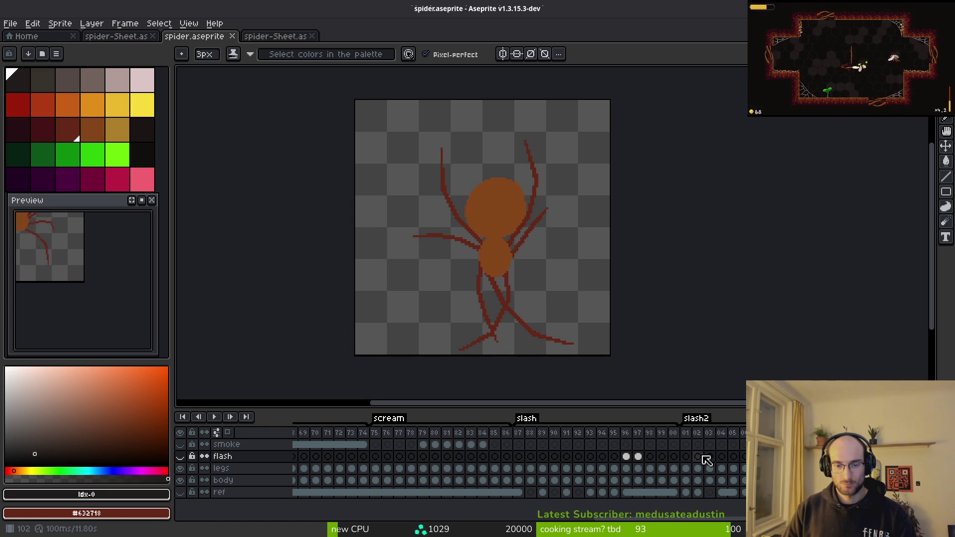
key(alt)
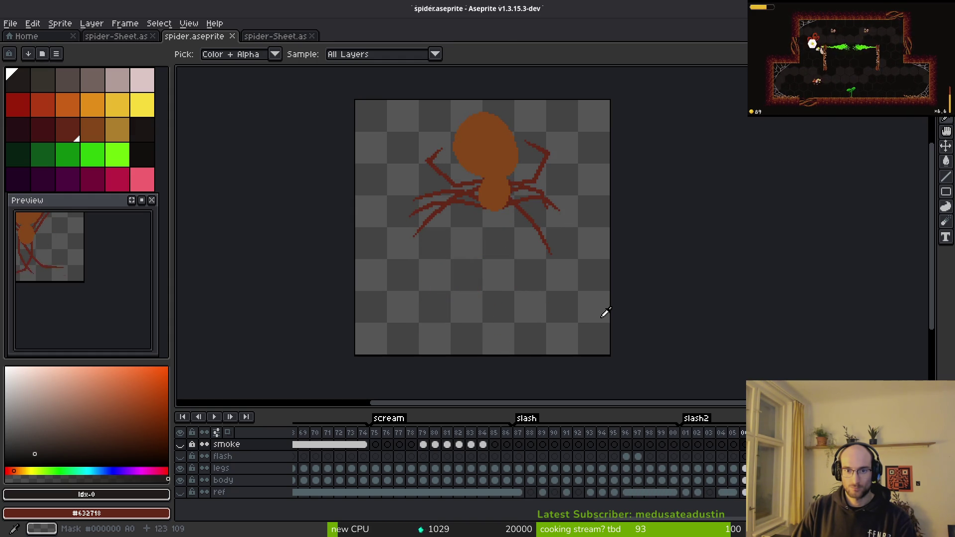
key(b)
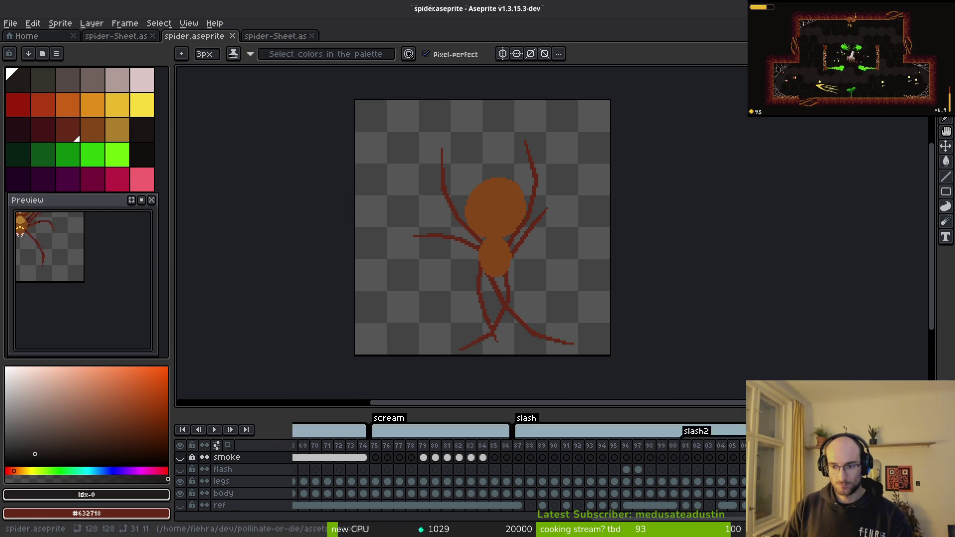
click(520, 452)
mouse_move(91, 305)
mouse_down()
mouse_move(118, 322)
mouse_move(100, 324)
mouse_move(121, 321)
mouse_up()
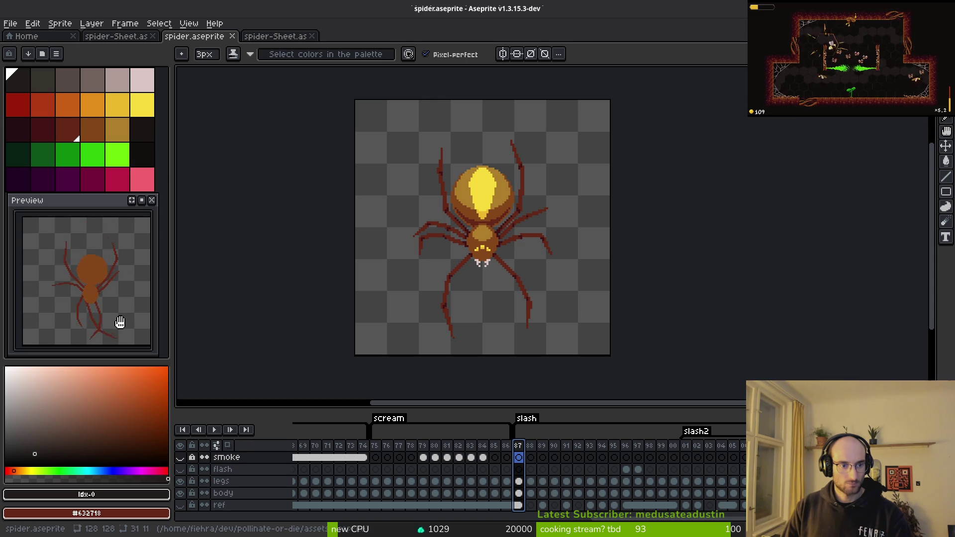
Drag the end of the slash tag to a new frame and save spider.aseprite.
key(ctrl+s)
drag(600, 362, 594, 357)
mouse_move(686, 425)
mouse_down()
mouse_move(663, 425)
mouse_move(699, 436)
mouse_move(817, 435)
mouse_up()
key(ctrl+s)
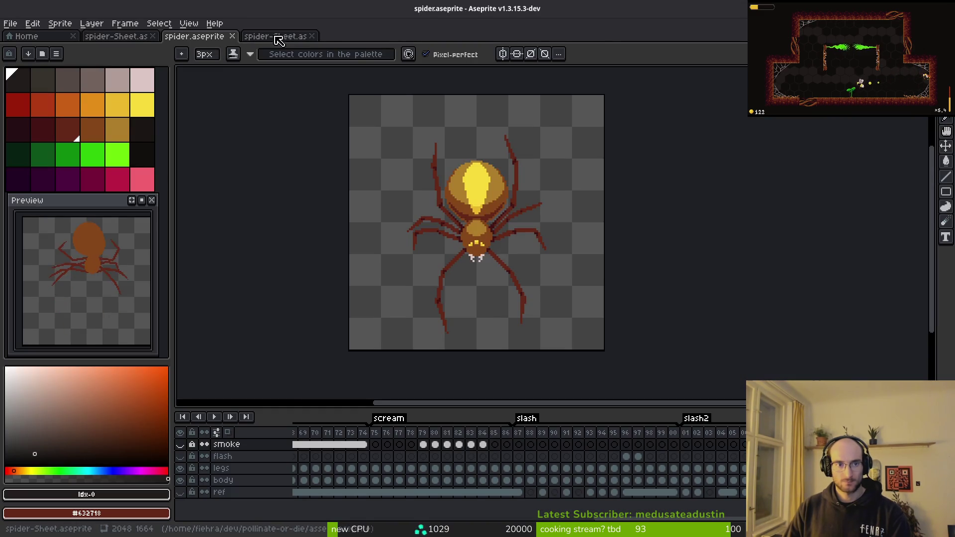
Switch Godot's AnimationPlayer to slashRight, then return to spider.aseprite in Aseprite.
click(276, 37)
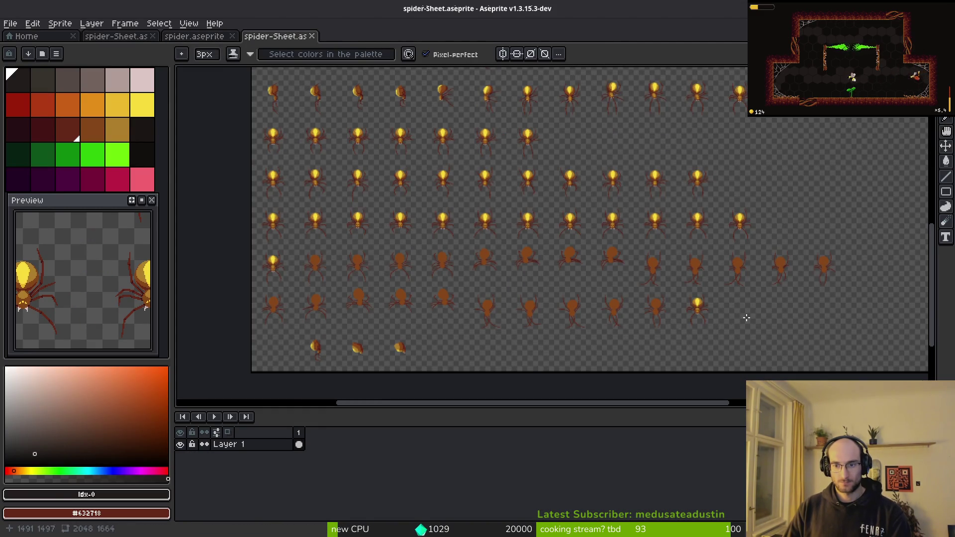
key(i)
key(alt+Tab)
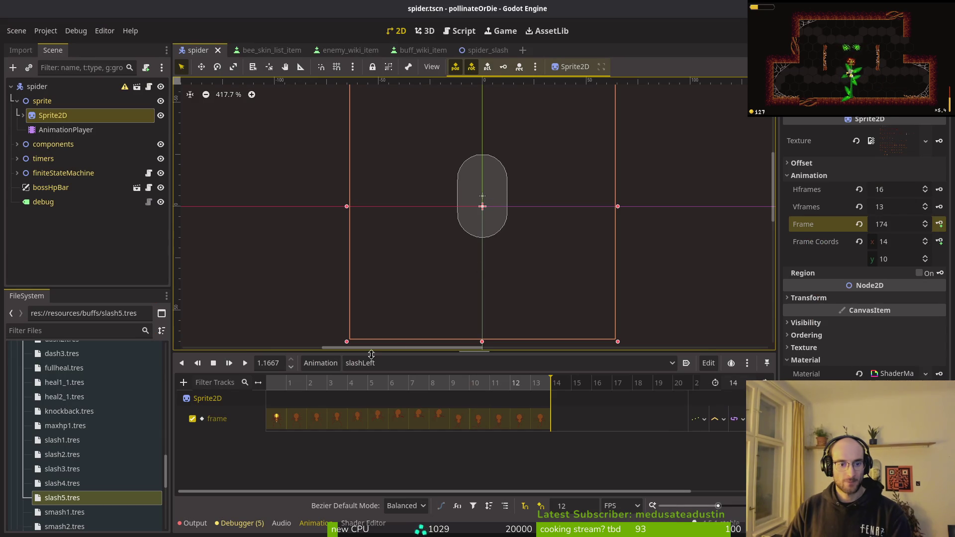
click(400, 363)
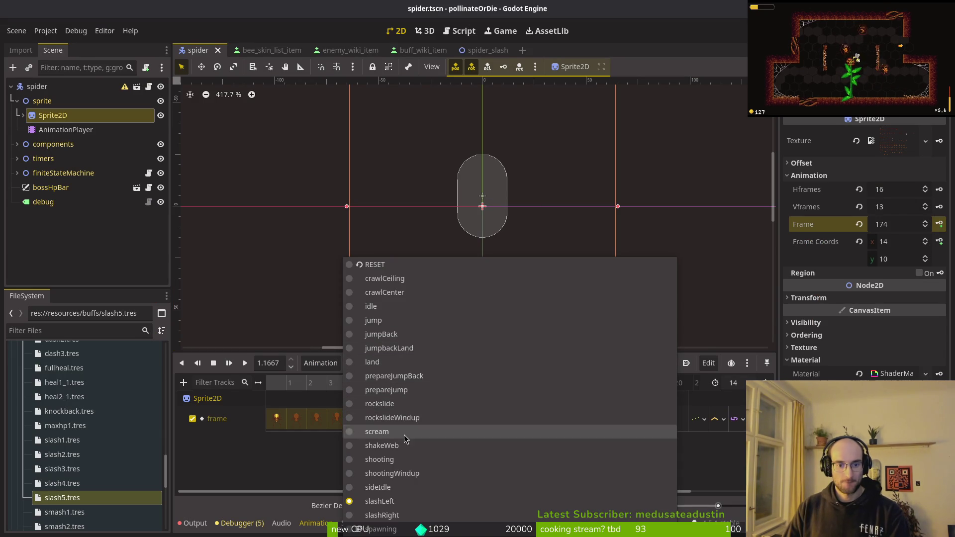
click(396, 516)
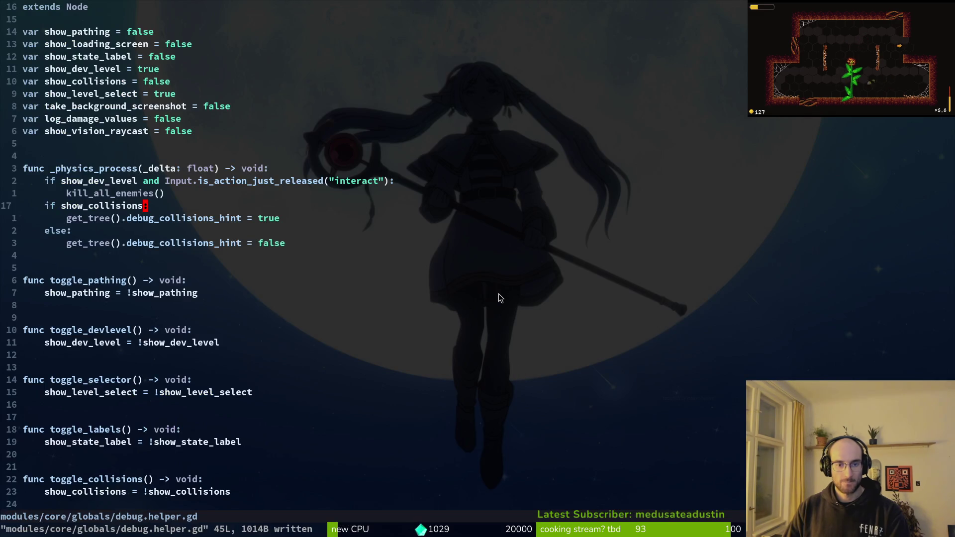
key(alt+Tab)
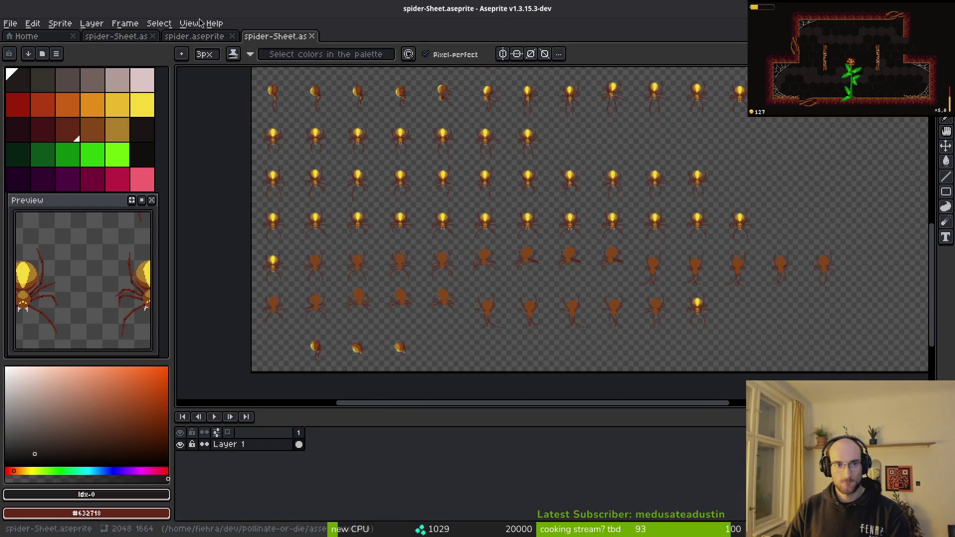
click(194, 36)
Rename the slash tag to slashLeft and the slash2 tag to slashRight.
drag(520, 439, 638, 446)
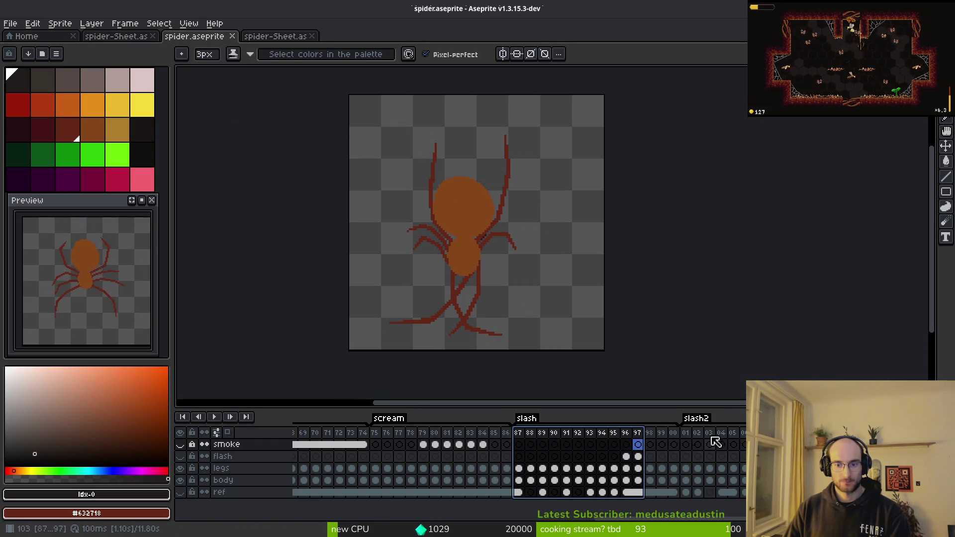
double_click(530, 421)
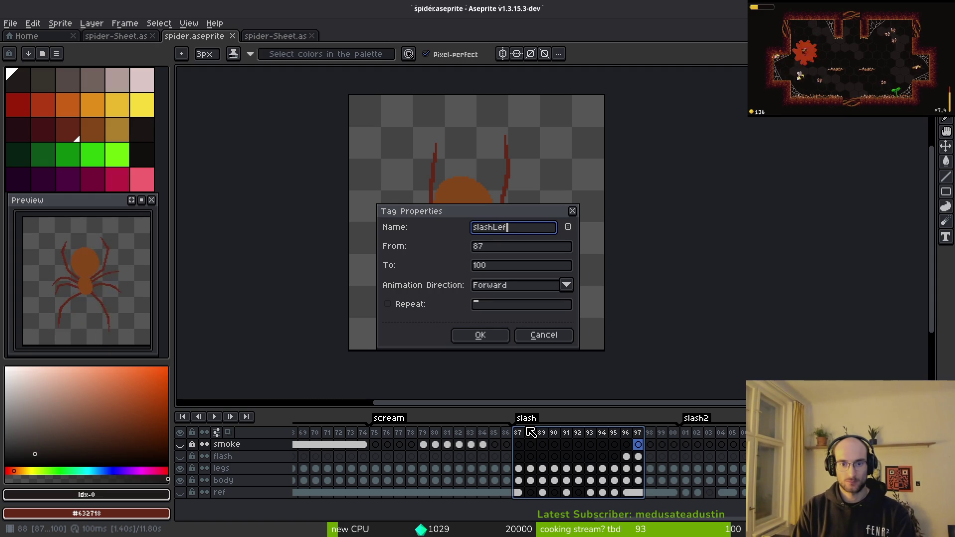
text(t)
key(Return)
double_click(692, 417)
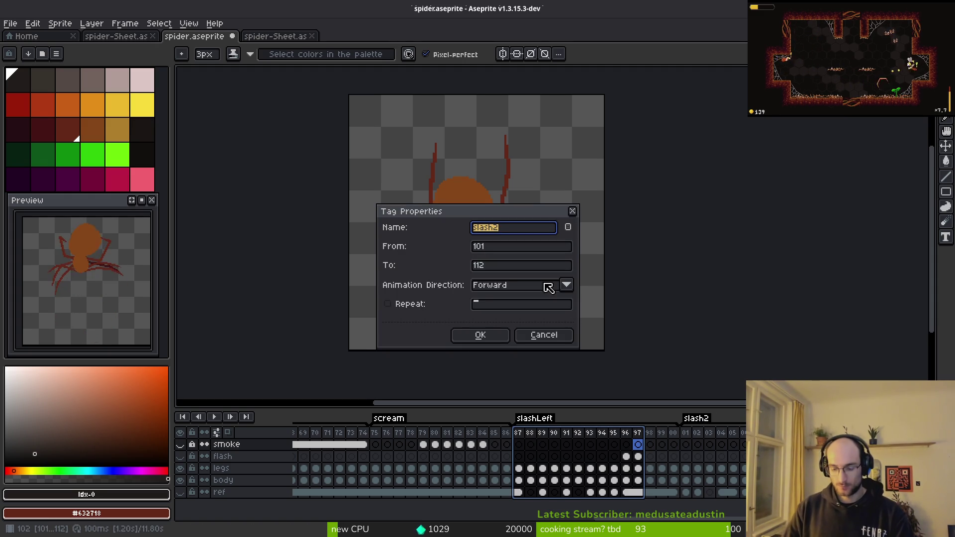
text(ght)
key(Return)
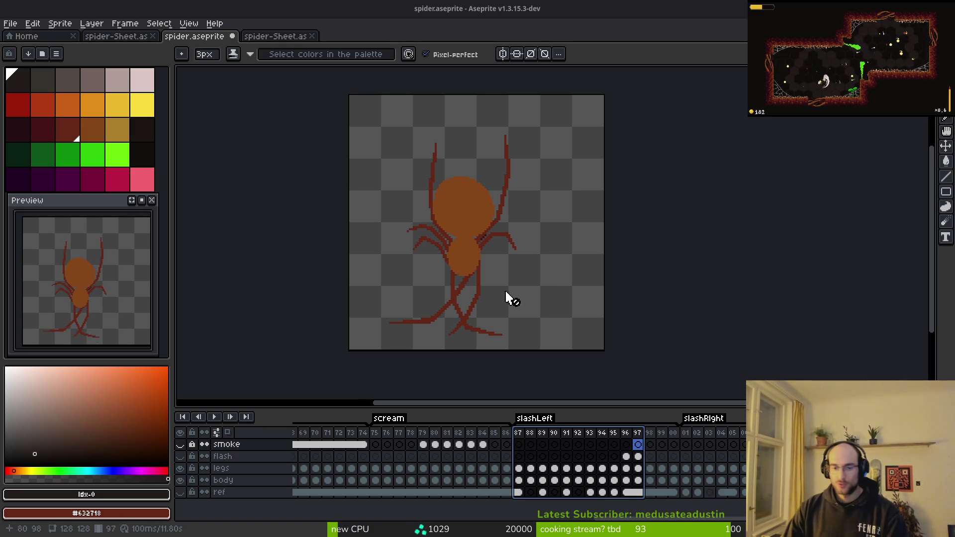
Save spider.aseprite with the renamed tags.
scroll(517, 298, down, 1)
scroll(420, 260, down, 1)
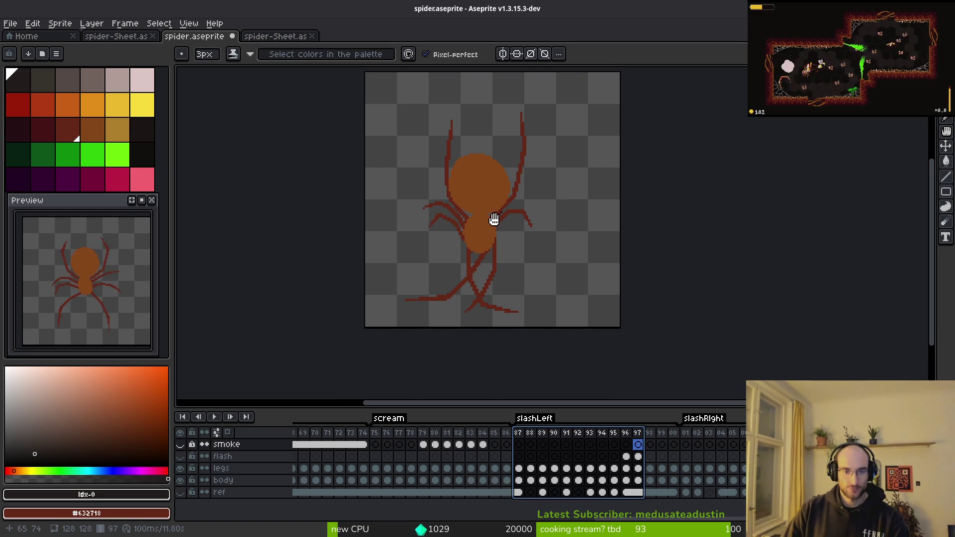
key(ctrl+s)
scroll(539, 294, left, 2)
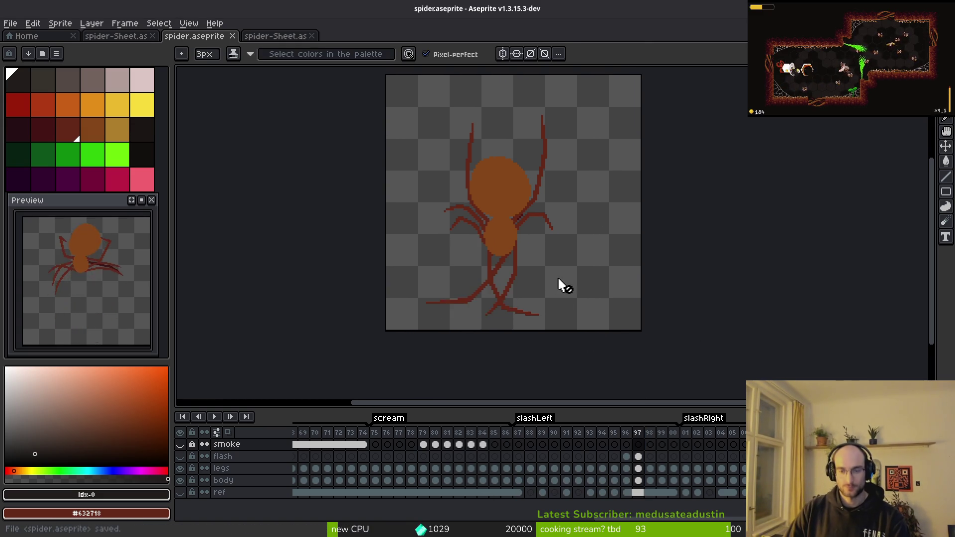
scroll(559, 284, up, 1)
key(Right)
key(Right)
key(Right)
key(ctrl+s)
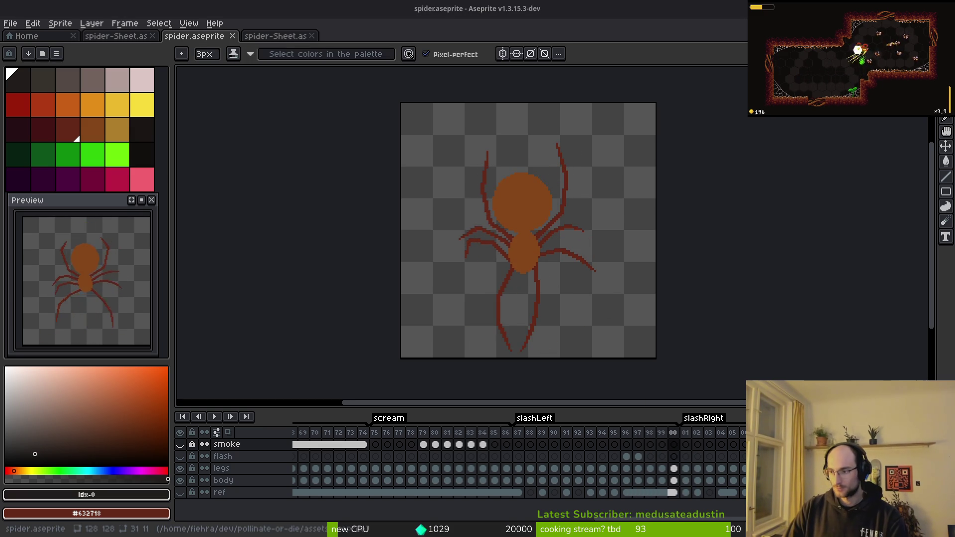
key(alt+Tab)
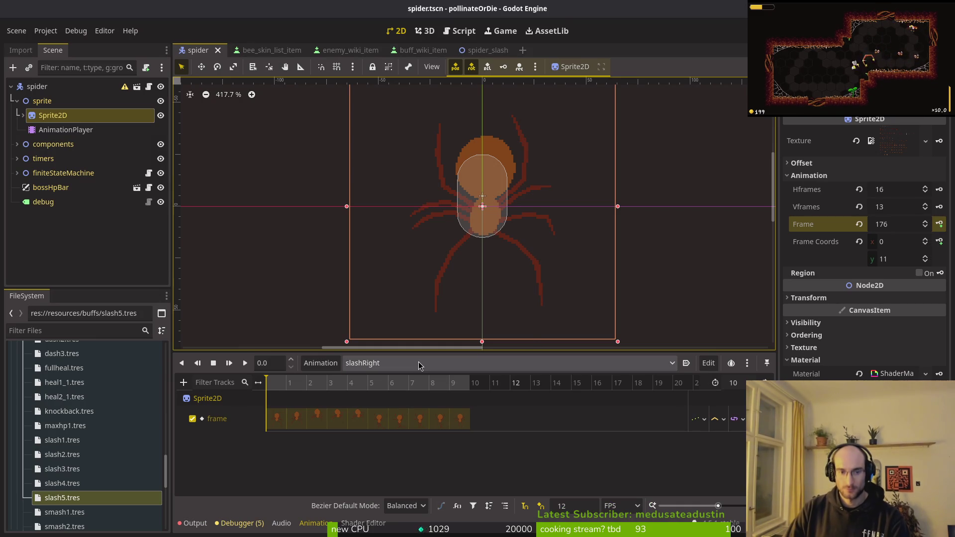
Set the slashRight length to 11, remove the old frame track, and reset Frame Coords.
click(740, 382)
text(1)
key(Return)
click(449, 386)
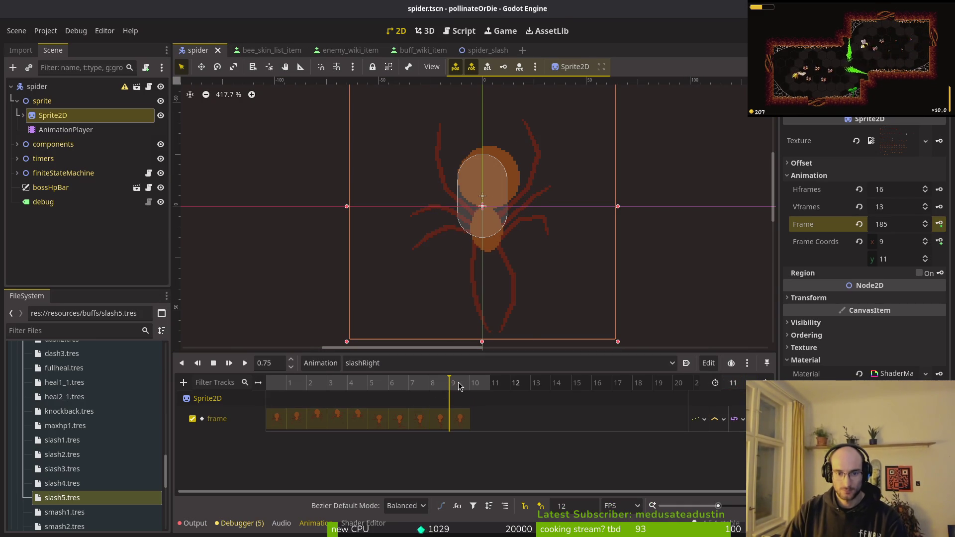
click(290, 383)
click(743, 418)
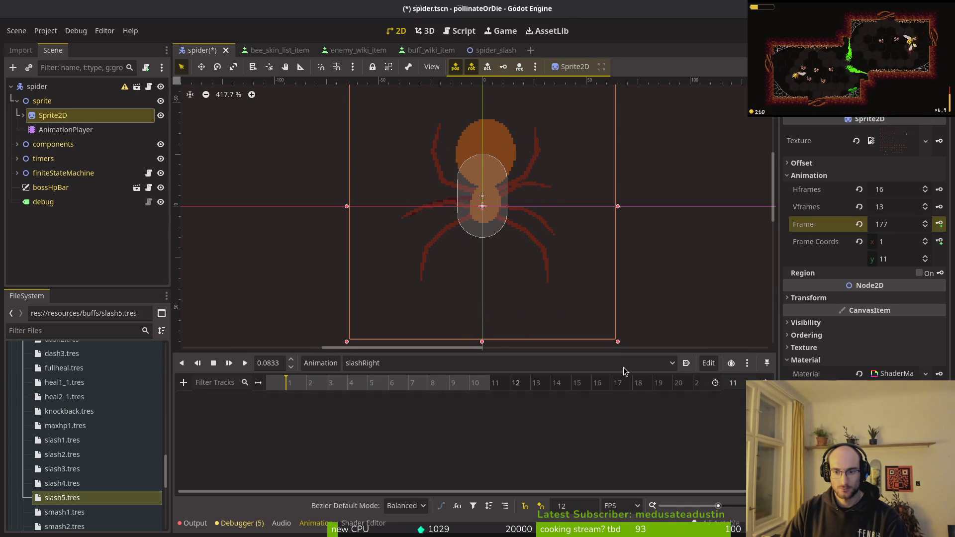
key(ctrl+Left)
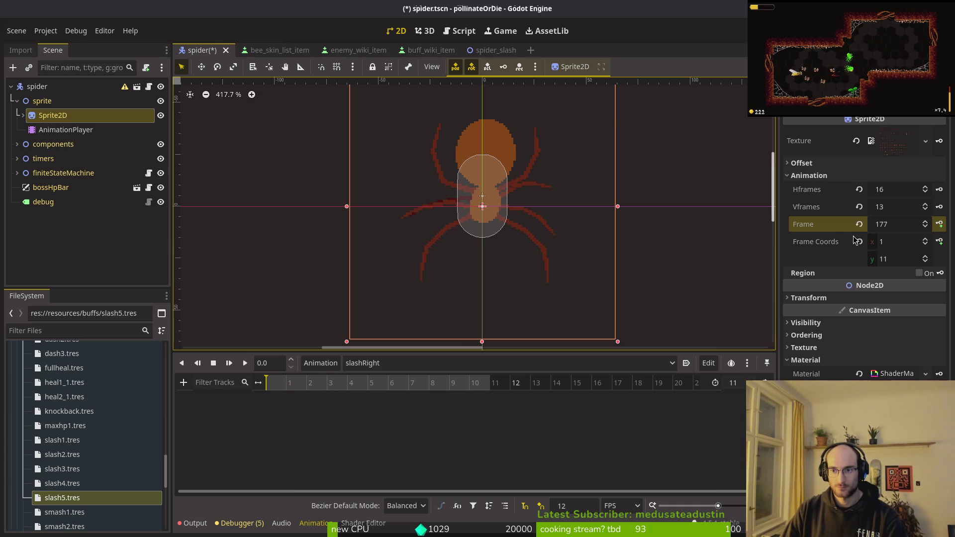
click(860, 242)
Key the sprite Frame property successively from 177 through 187 on a new frame track.
scroll(926, 258, up, 9)
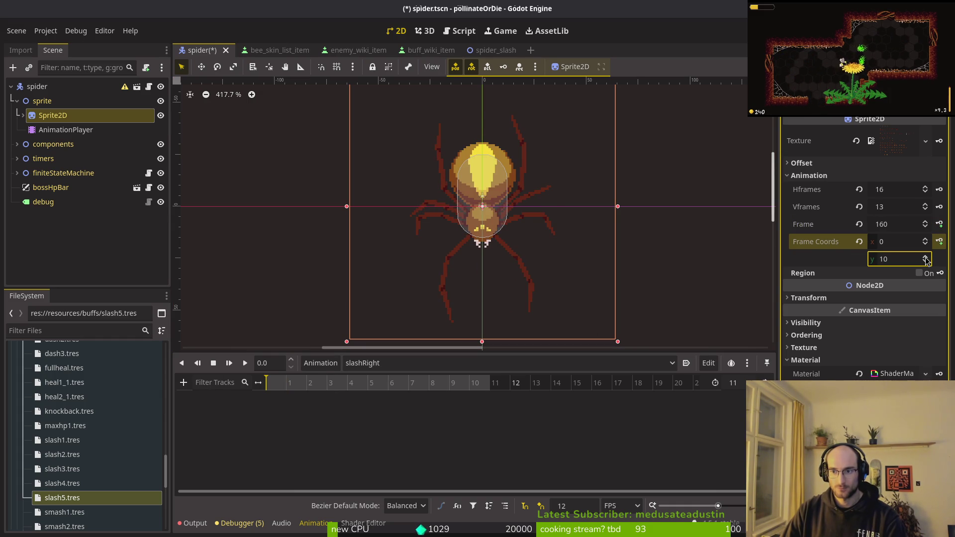
scroll(926, 258, up, 1)
click(938, 225)
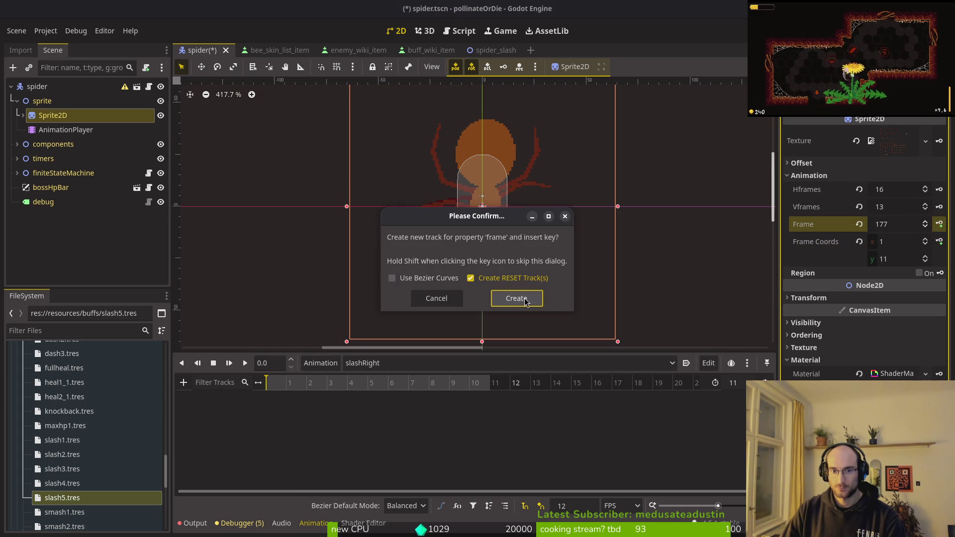
click(520, 298)
click(940, 224)
click(939, 224)
click(939, 224)
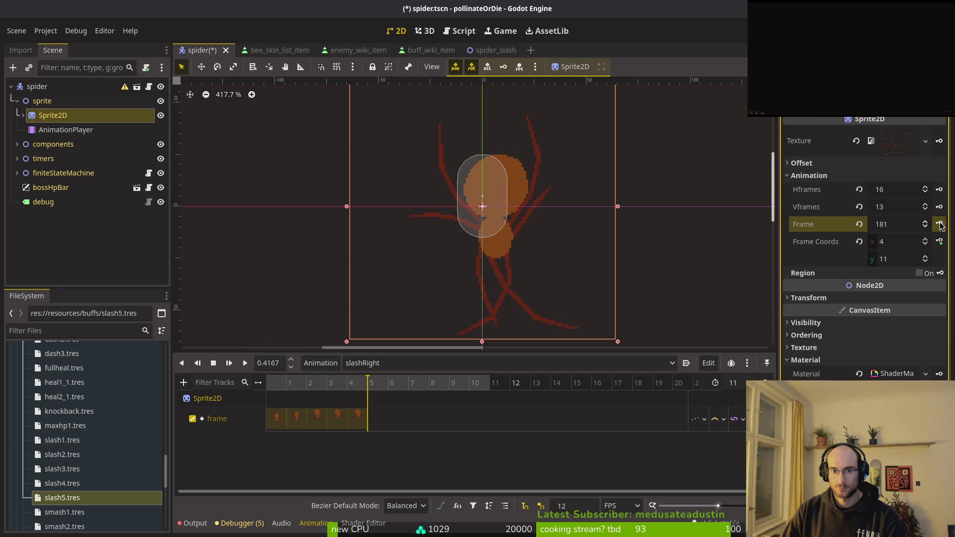
click(940, 224)
click(940, 224)
click(939, 224)
click(939, 224)
click(940, 224)
click(940, 224)
click(940, 224)
key(ctrl+s)
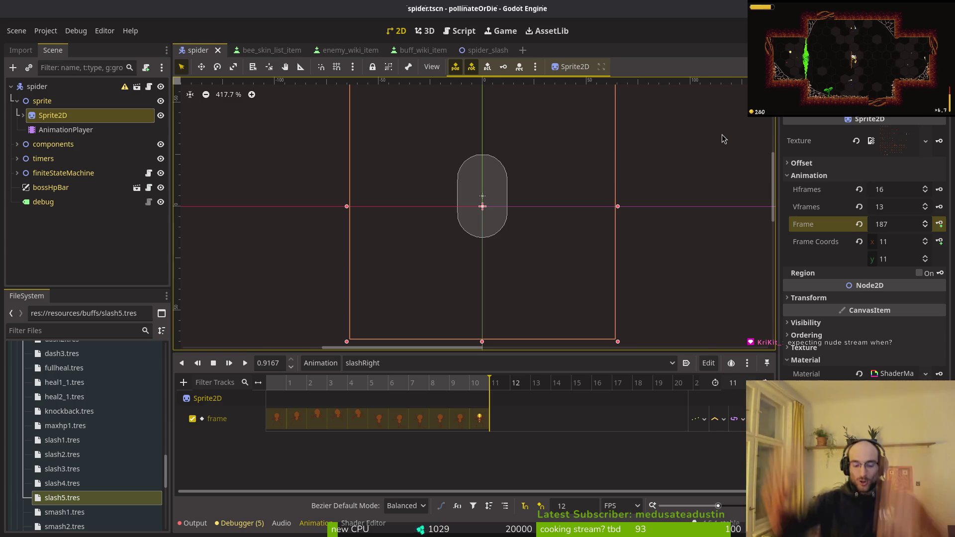
Save spider.tscn, run the game maximized, and start the boss2 spider level.
key(ctrl+s)
key(F5)
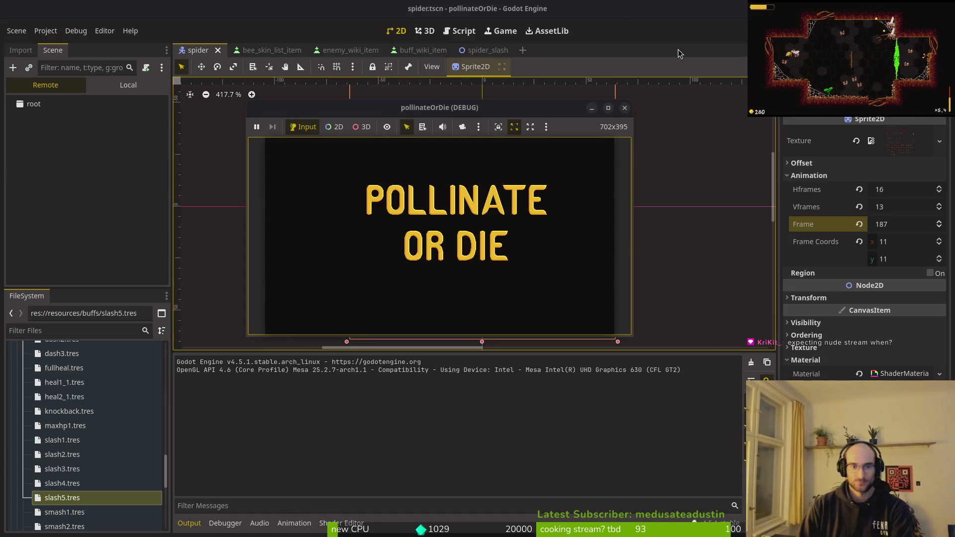
double_click(398, 107)
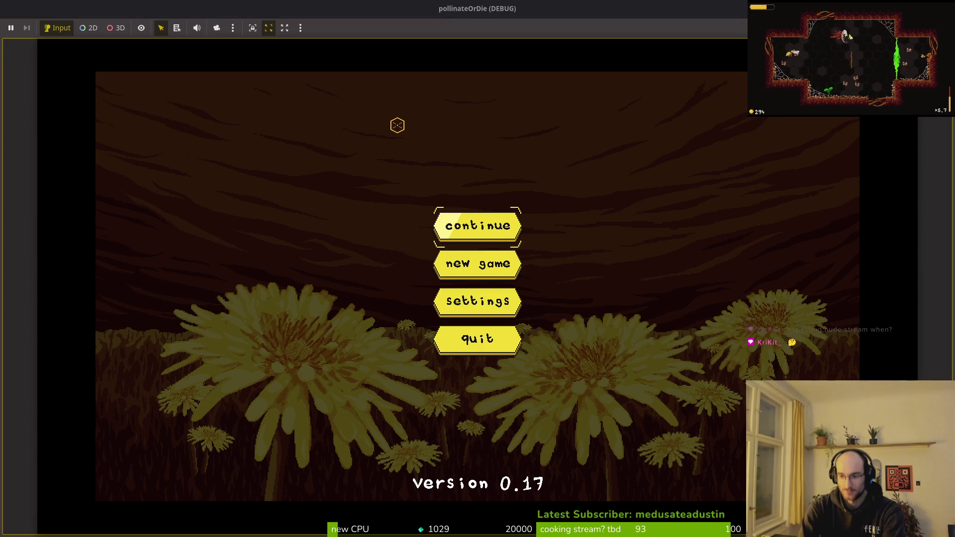
key(Return)
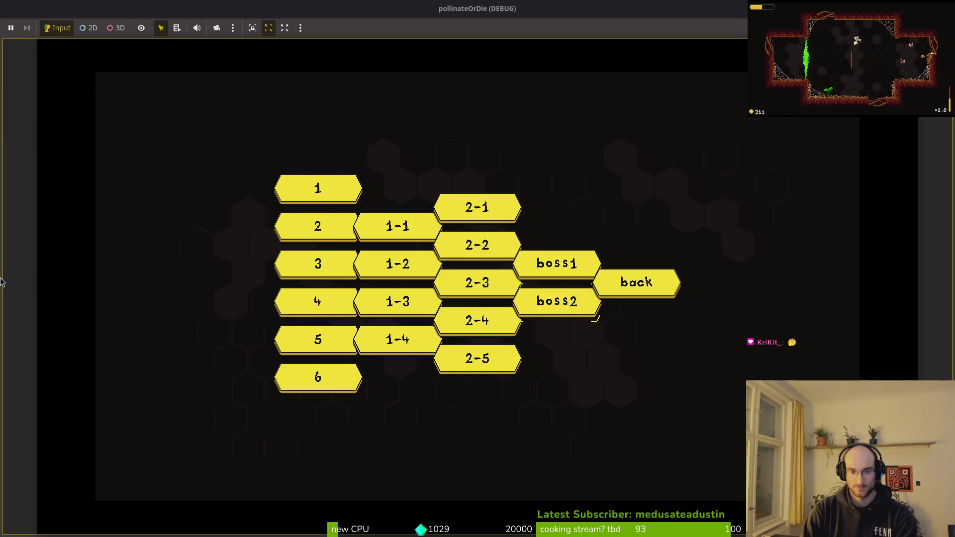
key(Return)
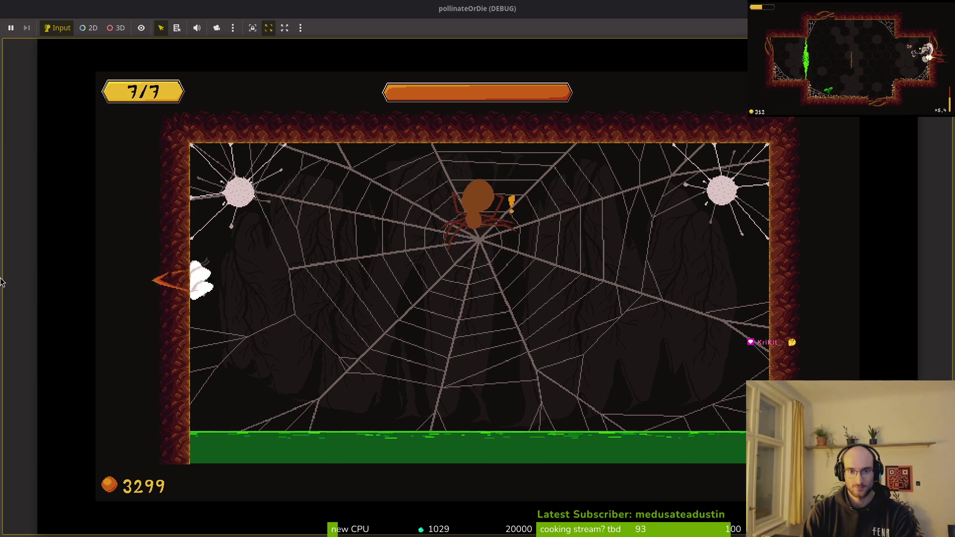
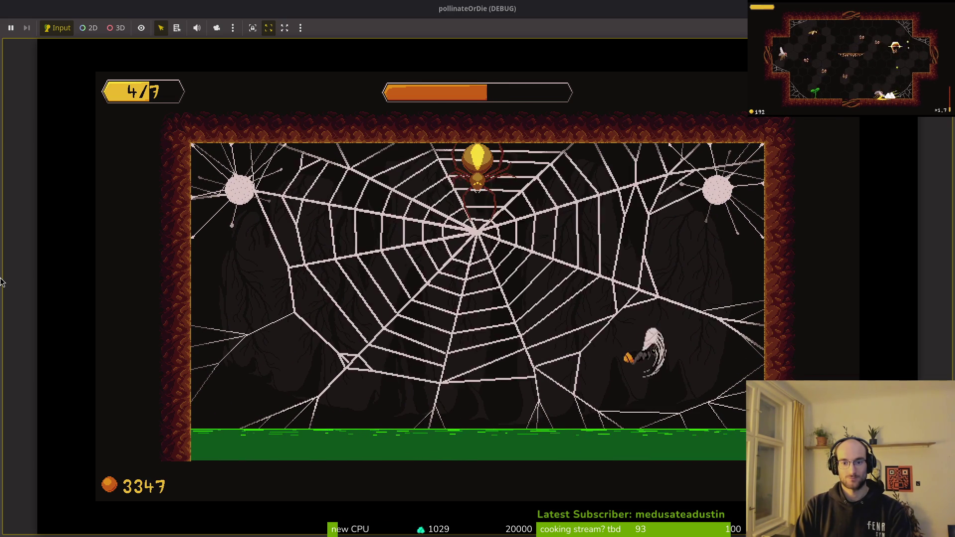
Quit the spider boss fight from the pause menu and return to the hive.
key(Escape)
key(Up)
key(Return)
key(Return)
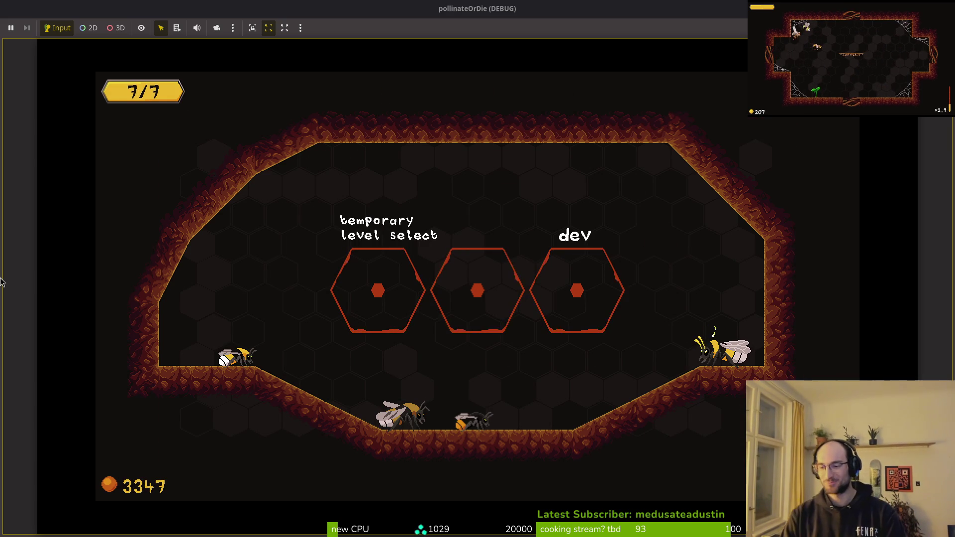
At the skins station, preview the ORANGEBUTT skin and go back to BUMBLEBEE.
key(Left)
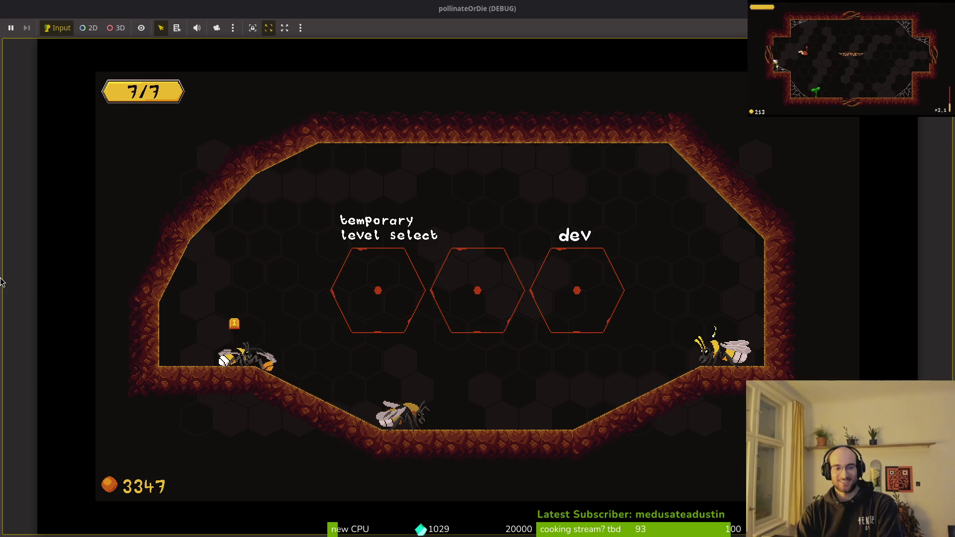
key(i)
key(Right)
key(Left)
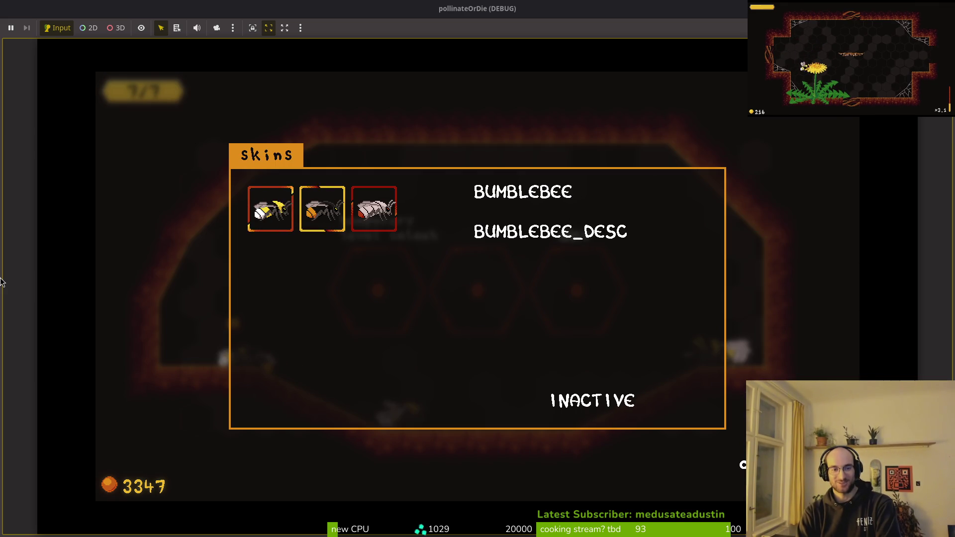
key(i)
Walk around the hive, preview the ORANGEBUTT and GHOSTBEE skins, then switch to the scorpion search.
key(Right)
key(Left)
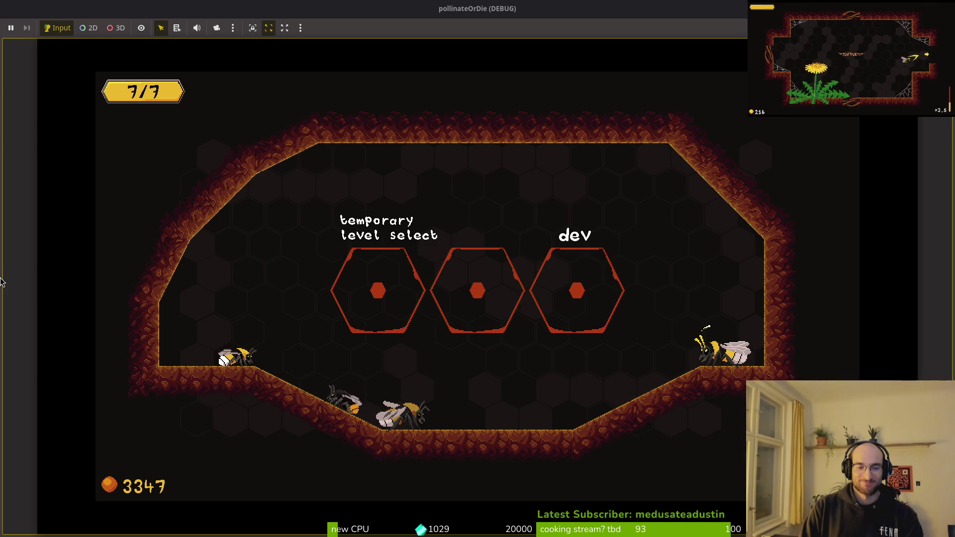
key(Up)
key(Right)
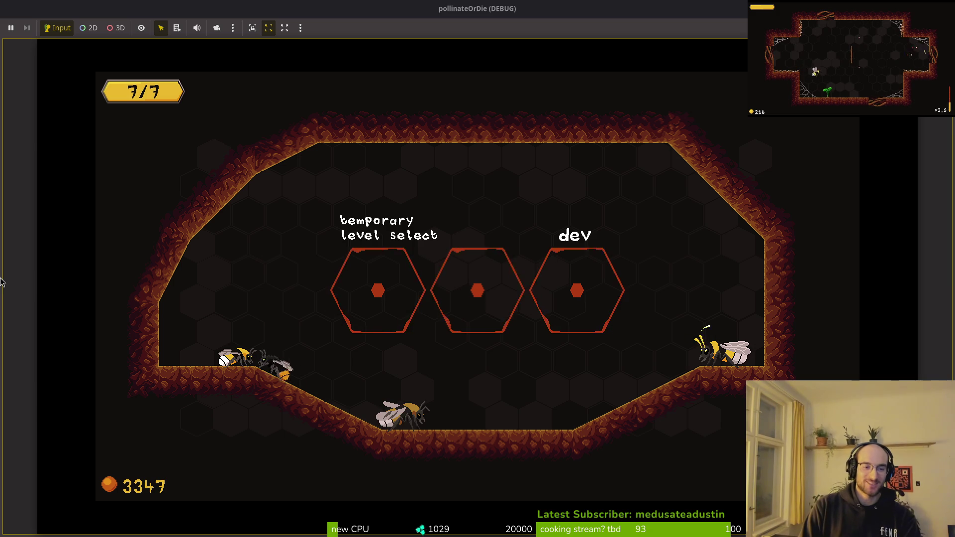
key(i)
key(Right)
key(Right)
key(Left)
key(Right)
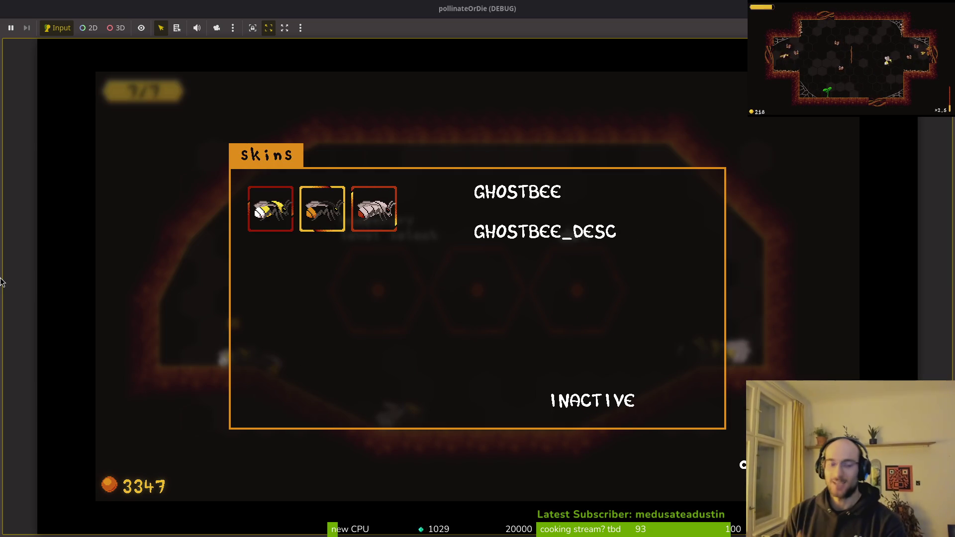
key(Escape)
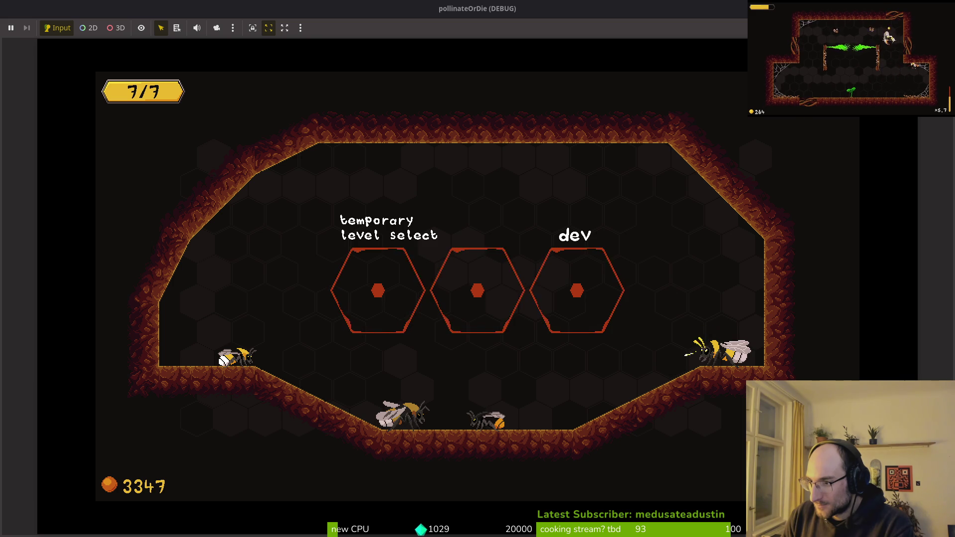
key(alt+Tab)
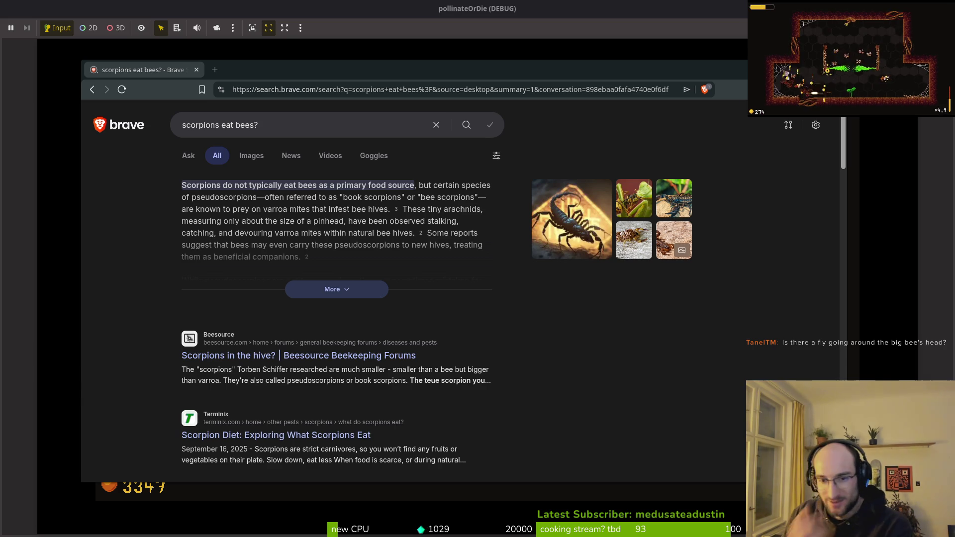
Glance at the game, then move the Brave window centre-left and read the scorpion summary.
key(alt+Tab)
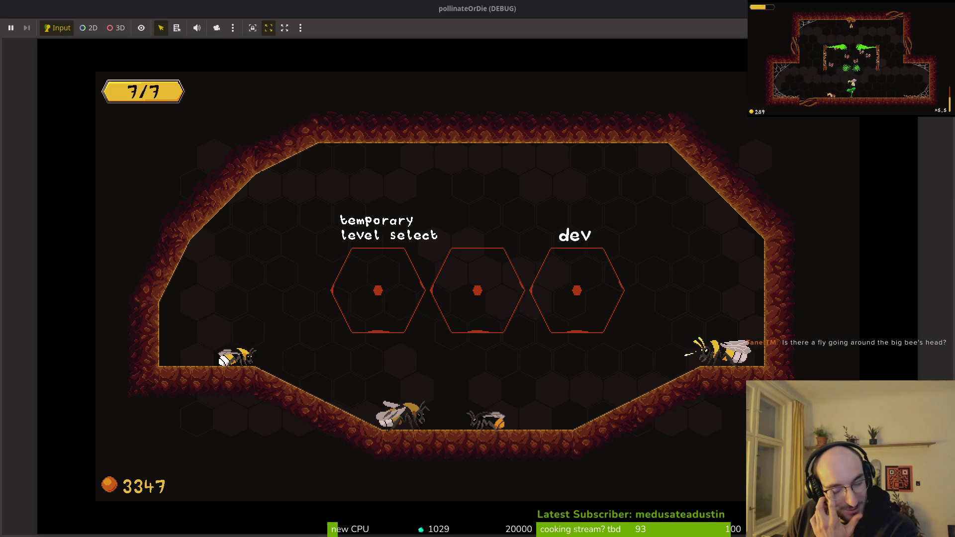
key(alt+Tab)
mouse_move(669, 194)
mouse_down()
mouse_move(337, 89)
mouse_move(404, 148)
mouse_move(388, 60)
mouse_up()
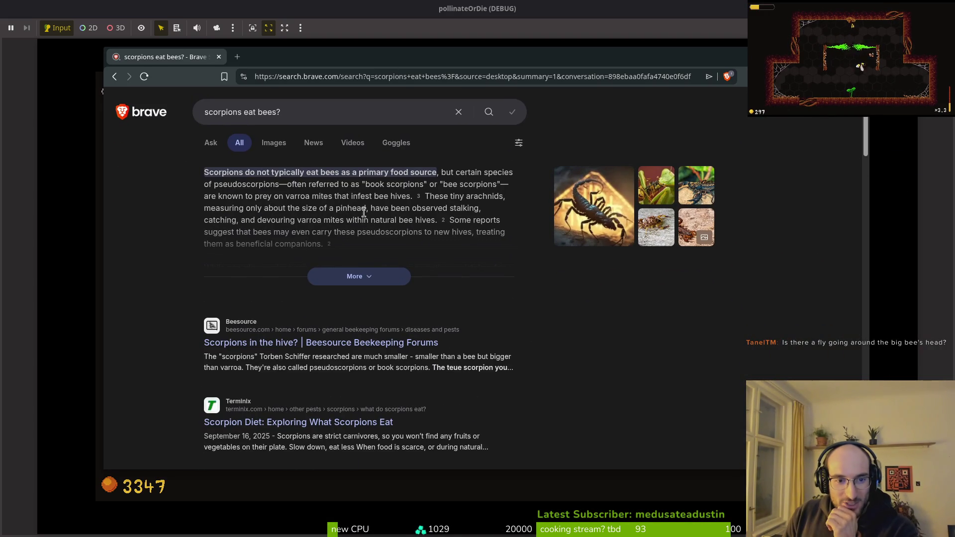
mouse_move(324, 220)
mouse_down()
mouse_move(202, 209)
mouse_move(291, 219)
mouse_move(422, 209)
mouse_up()
click(383, 205)
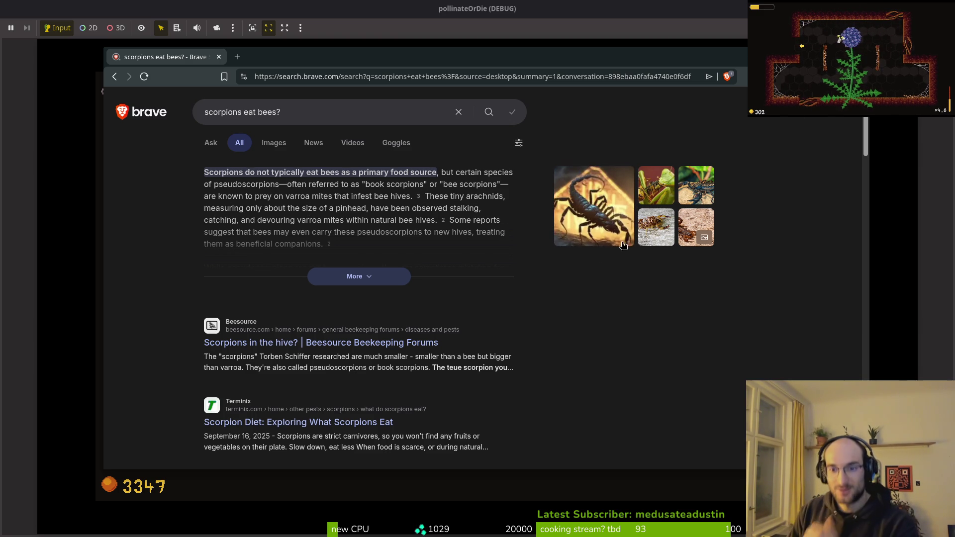
View the scorpion image results, return to All results, and open 'Do pseudoscorpions harm bees?' in a new tab.
click(696, 221)
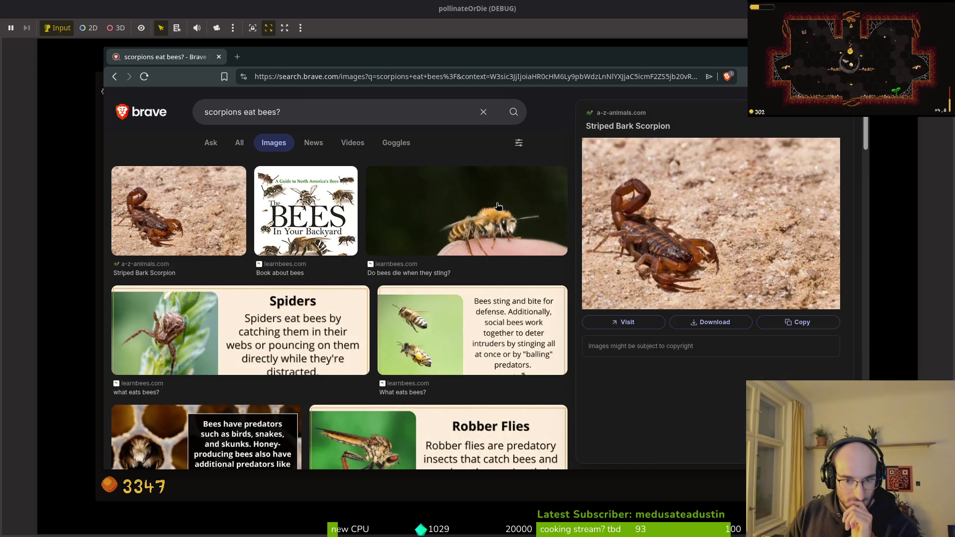
click(114, 76)
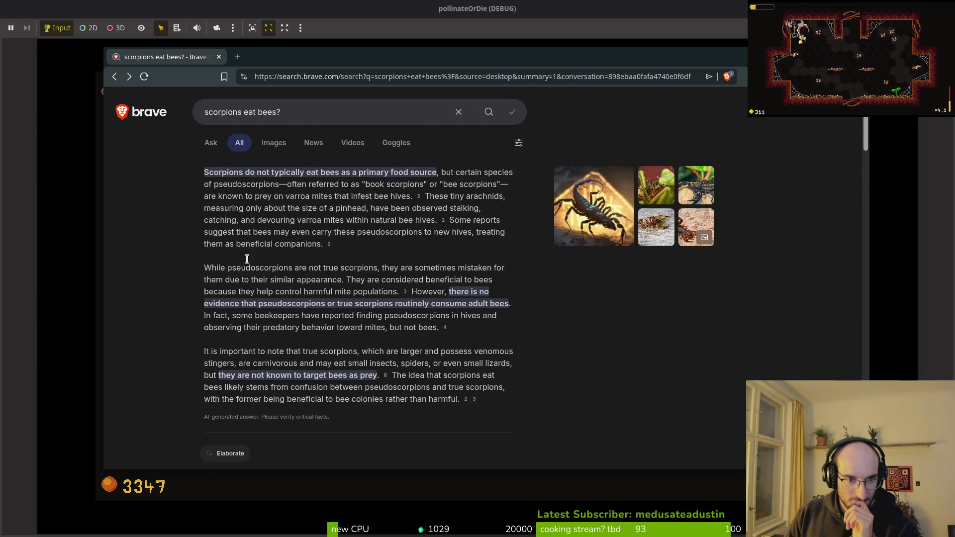
scroll(329, 263, down, 5)
scroll(330, 204, up, 3)
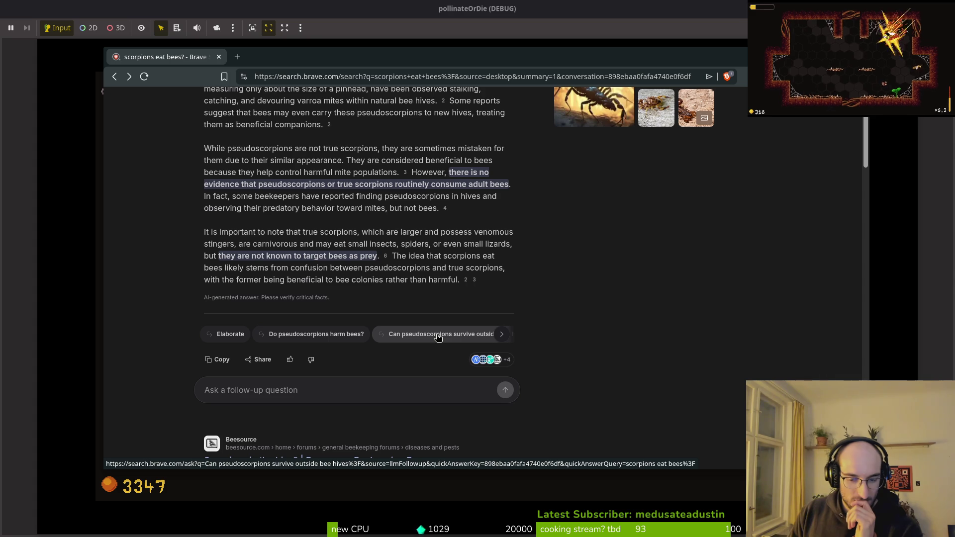
middle_click(357, 335)
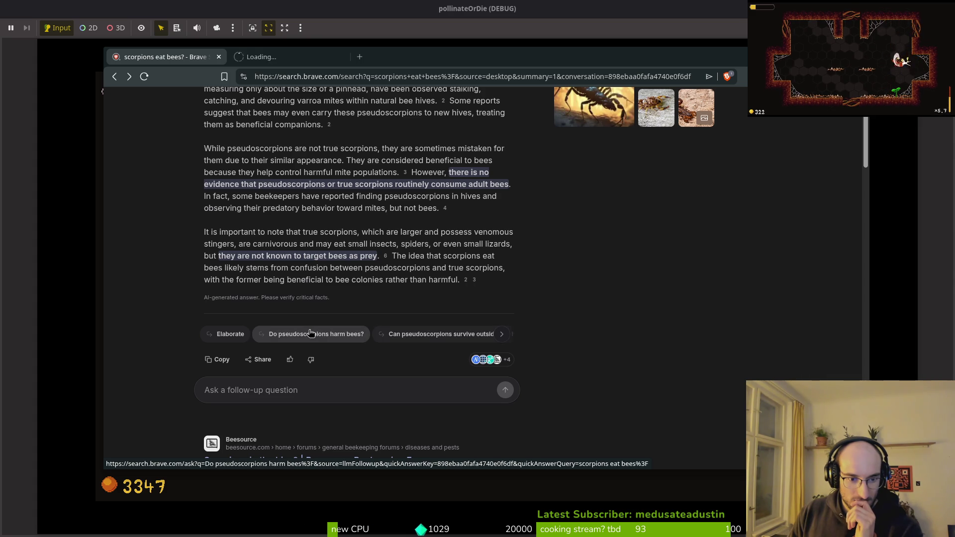
Read the pseudoscorpion follow-up answer, then close both Brave tabs to return to the game.
click(292, 57)
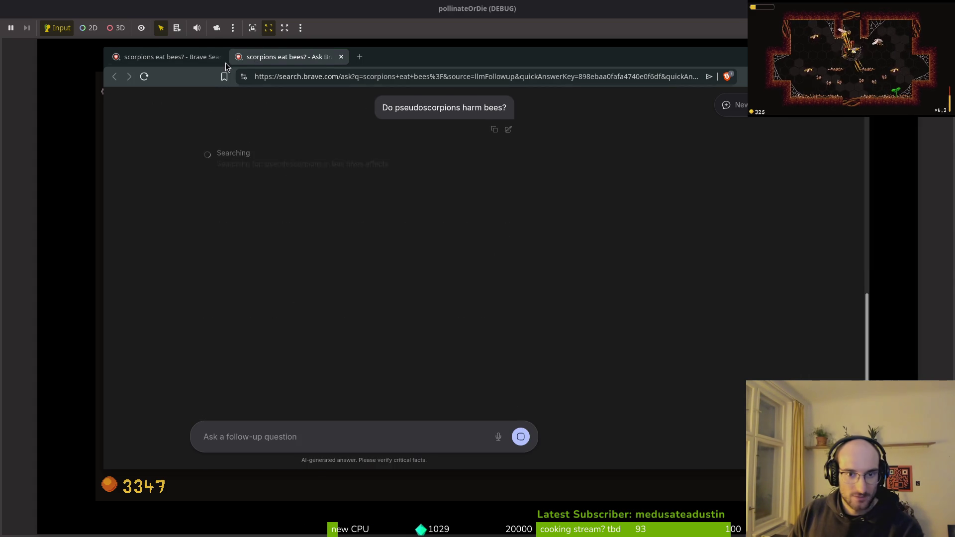
click(188, 60)
scroll(298, 199, up, 3)
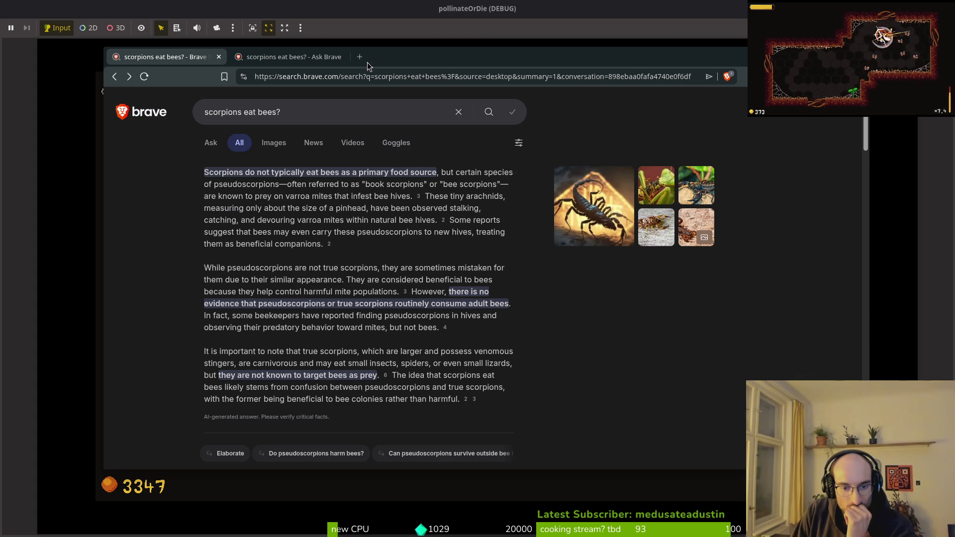
click(217, 58)
click(218, 58)
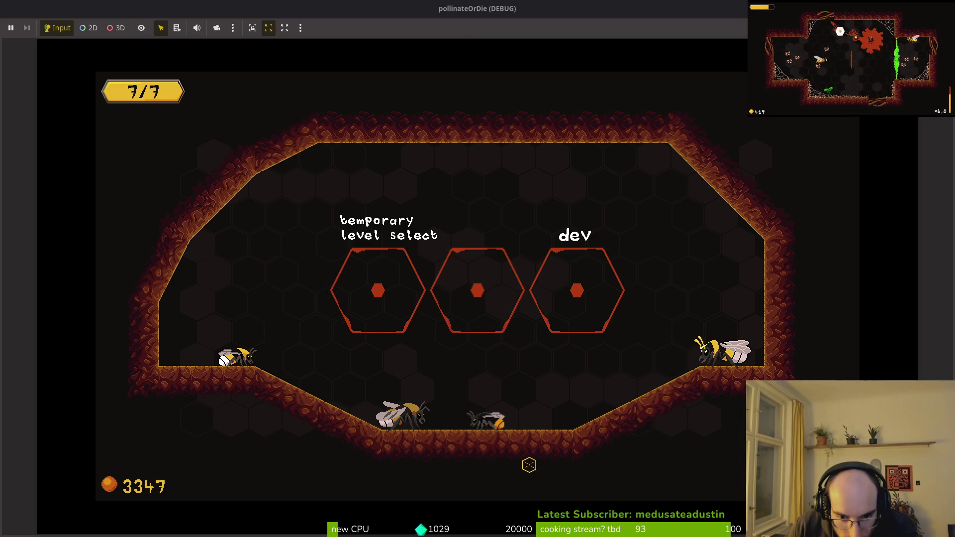
Stop the game and close the bee_skin_list_item, enemy_wiki_item, buff_wiki_item and spider_slash scenes.
key(F8)
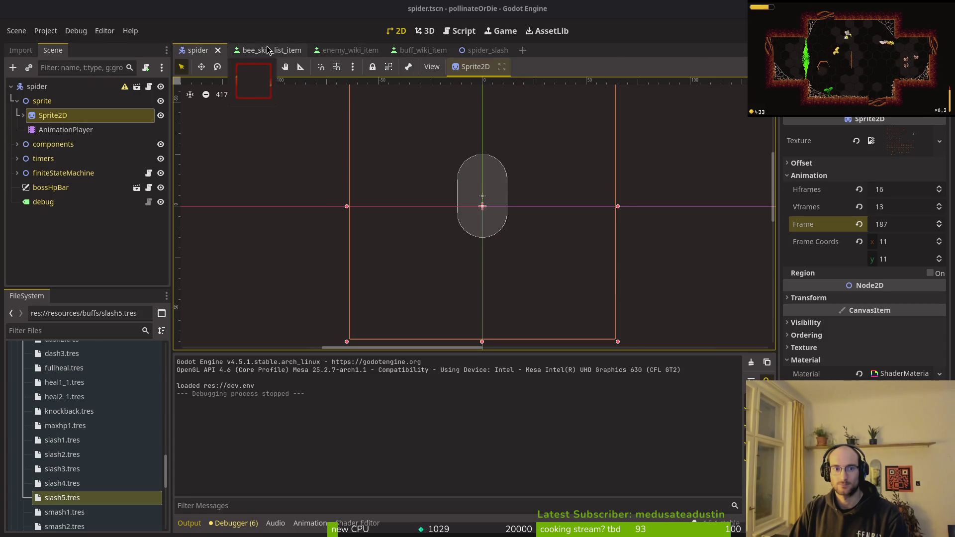
middle_click(267, 49)
middle_click(268, 50)
middle_click(271, 51)
middle_click(274, 52)
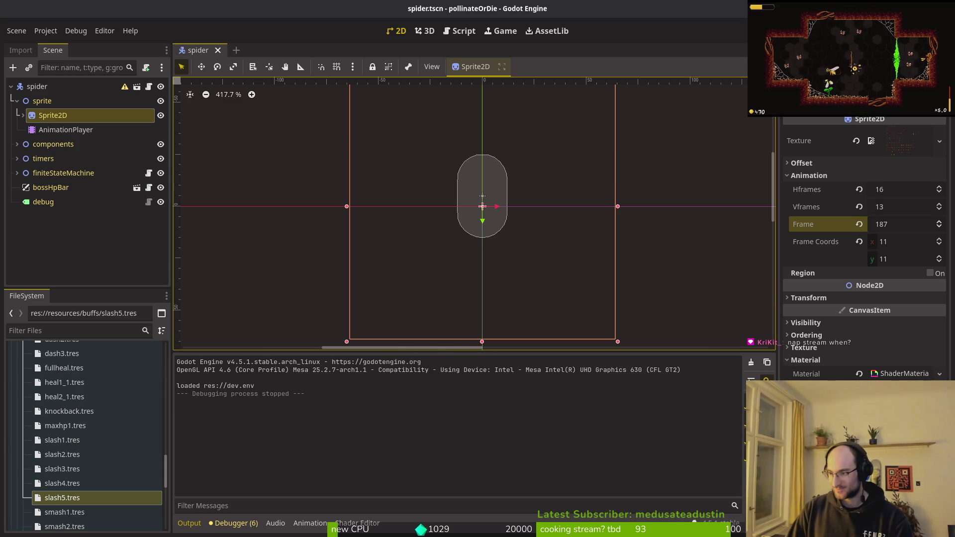
key(alt+Tab)
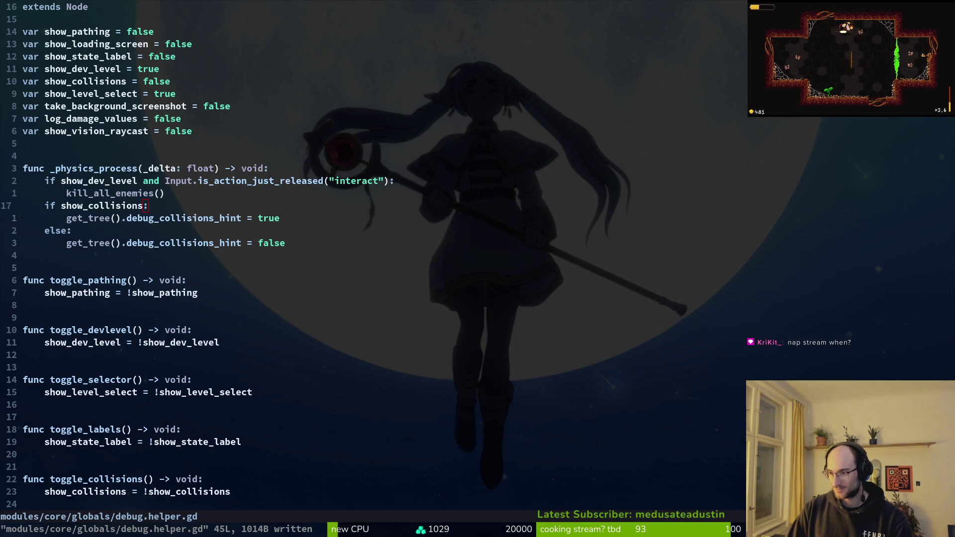
Switch to the browser showing the pollinate or die GitLab issues list.
key(alt+Tab)
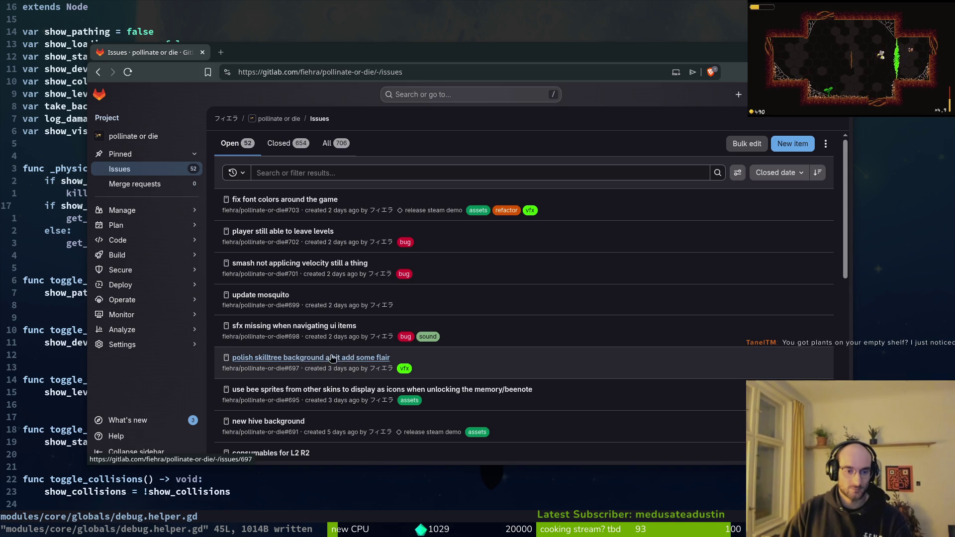
Scroll through the 52 open GitLab issues, then close the tab to get back to Neovim.
scroll(336, 380, down, 2)
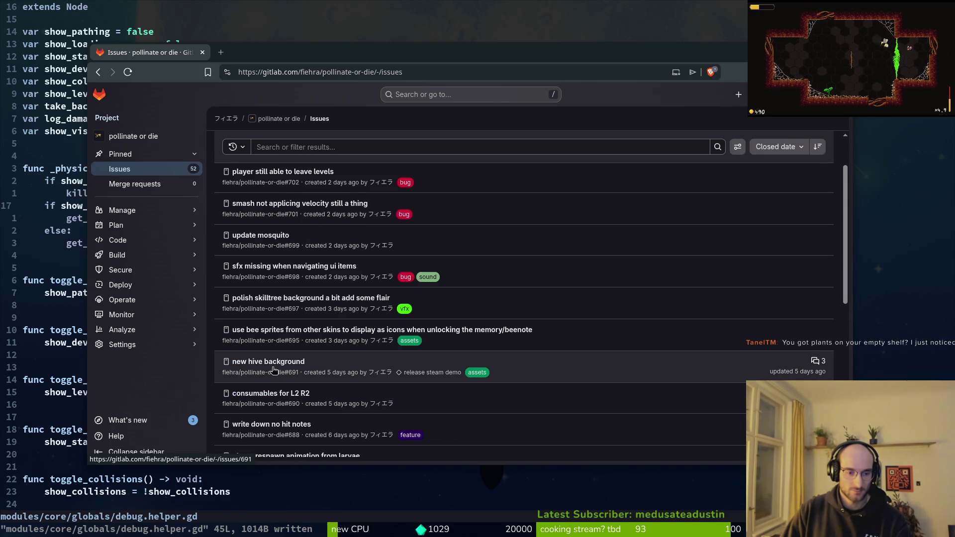
scroll(277, 363, down, 2)
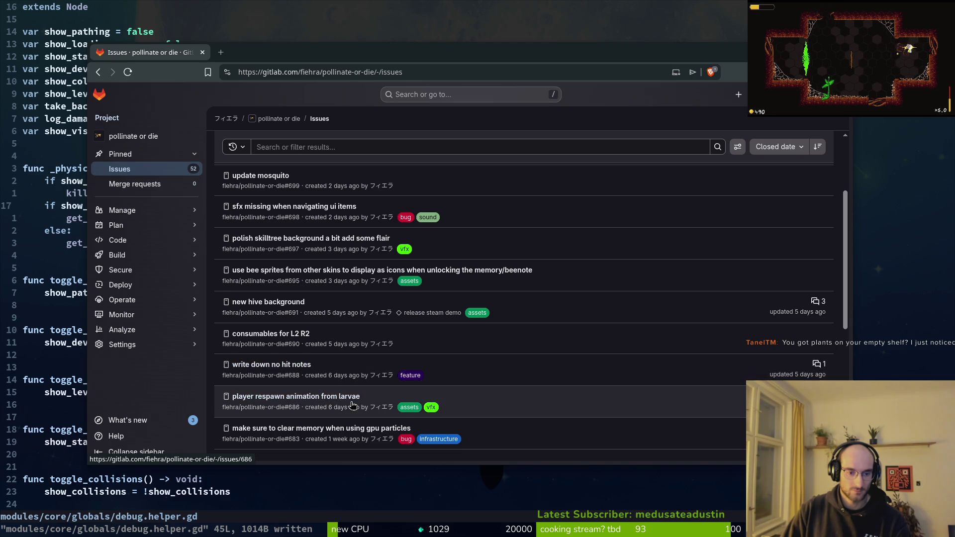
scroll(277, 396, up, 5)
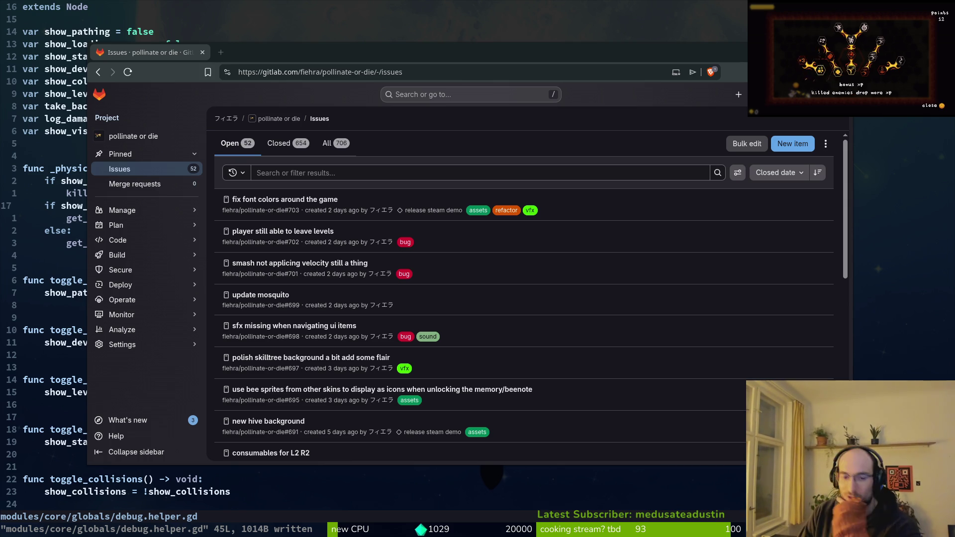
scroll(358, 378, down, 2)
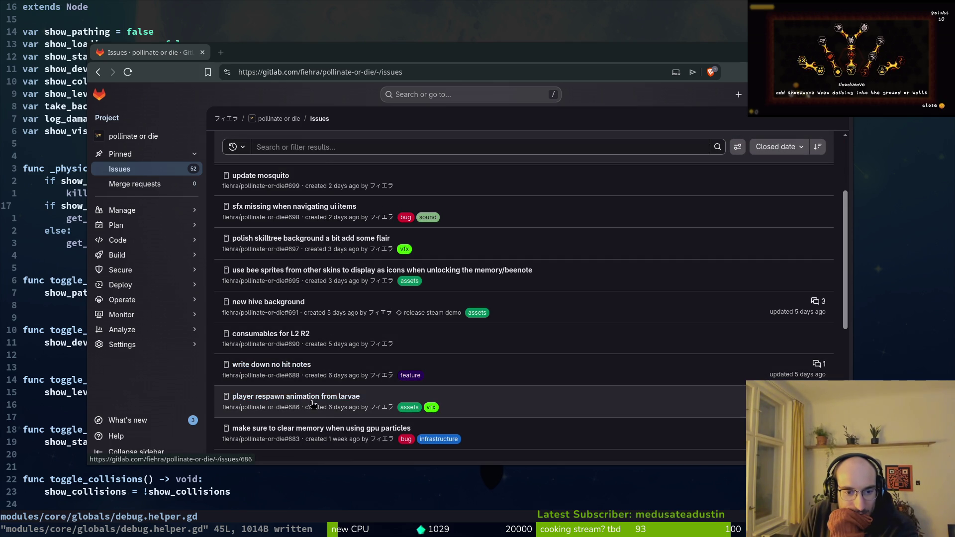
scroll(317, 431, down, 1)
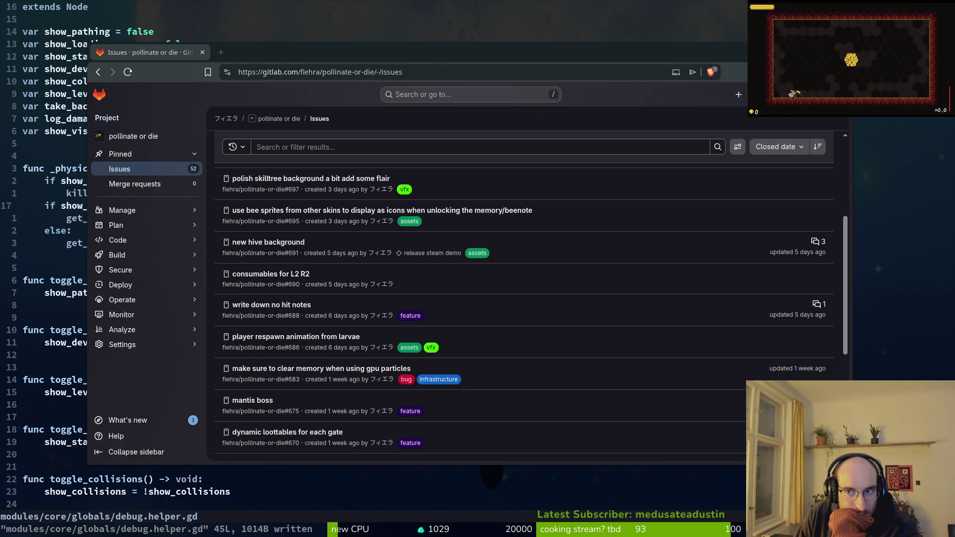
key(ctrl+w)
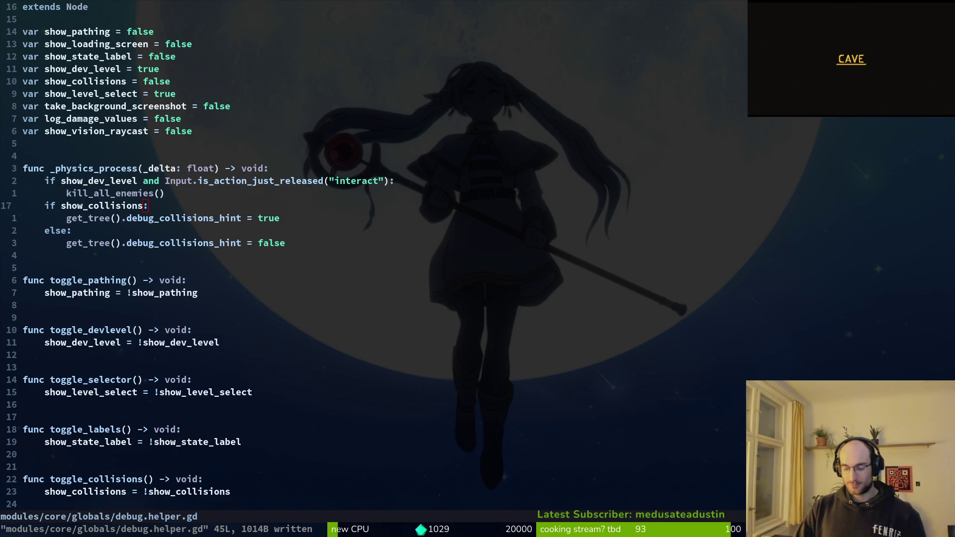
Quit Neovim and inspect the spawn_eggs.gd diff in tig status, then return to Godot.
text(:q)
key(Return)
text(tig status)
key(Return)
key(Down)
key(Down)
key(Down)
key(Return)
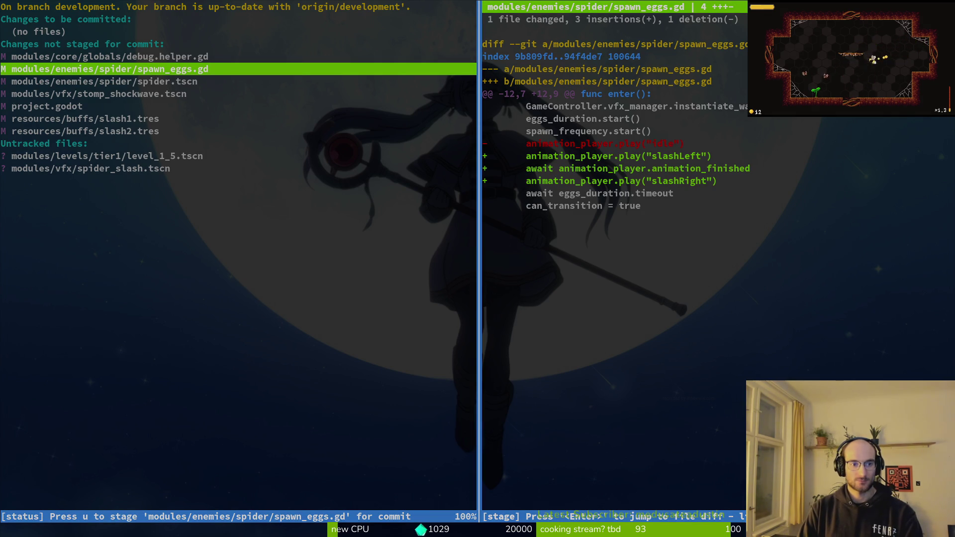
key(alt+Tab)
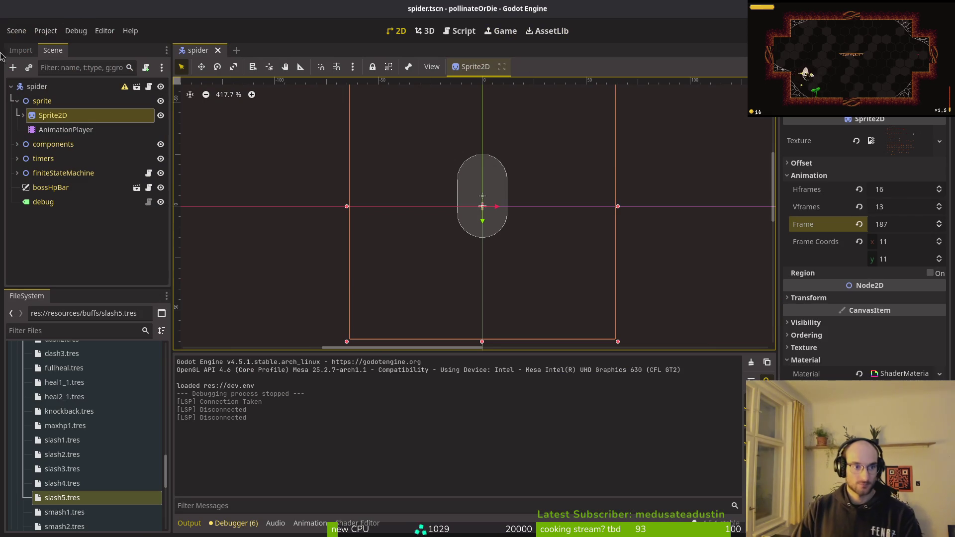
Add a Node2D child named slash under finiteStateMachine.
click(17, 101)
click(17, 144)
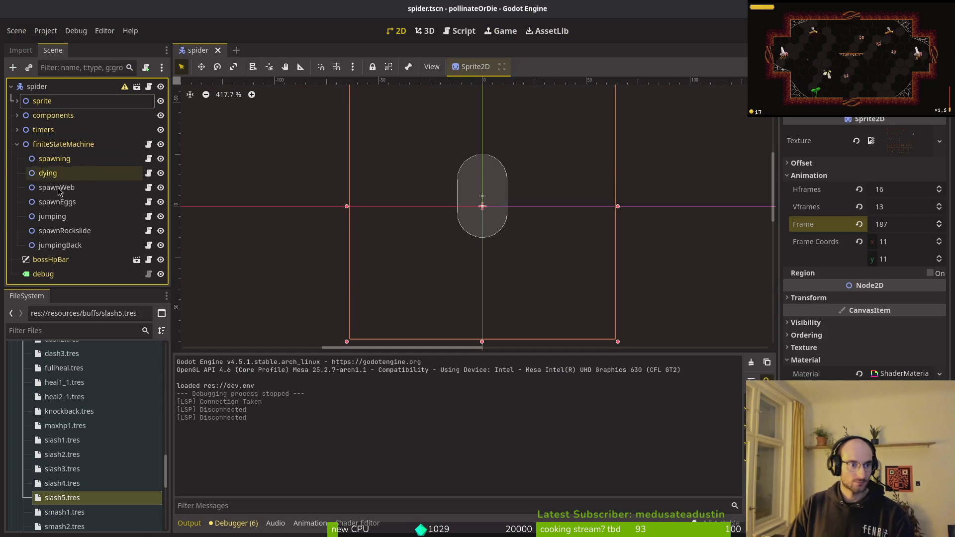
click(93, 147)
key(ctrl+a)
text(node)
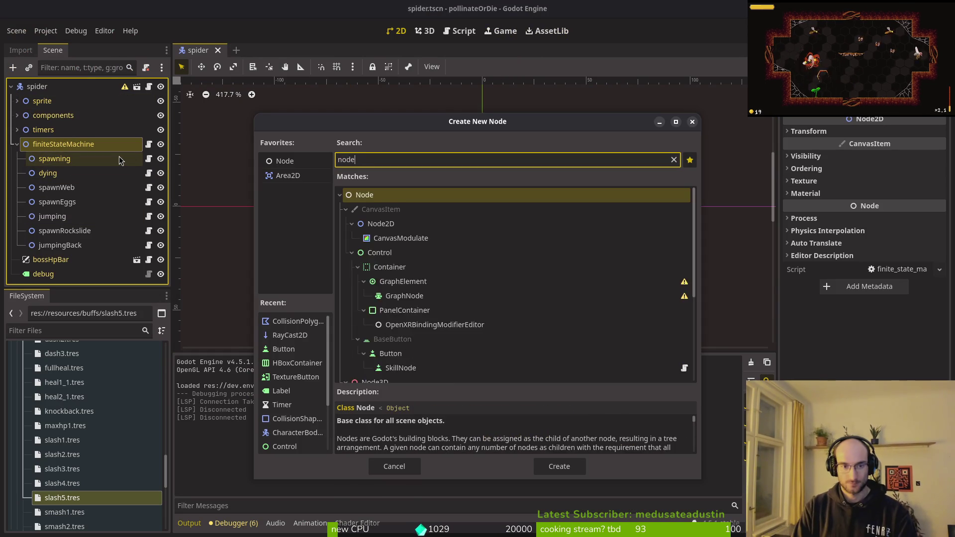
text(2d)
key(Return)
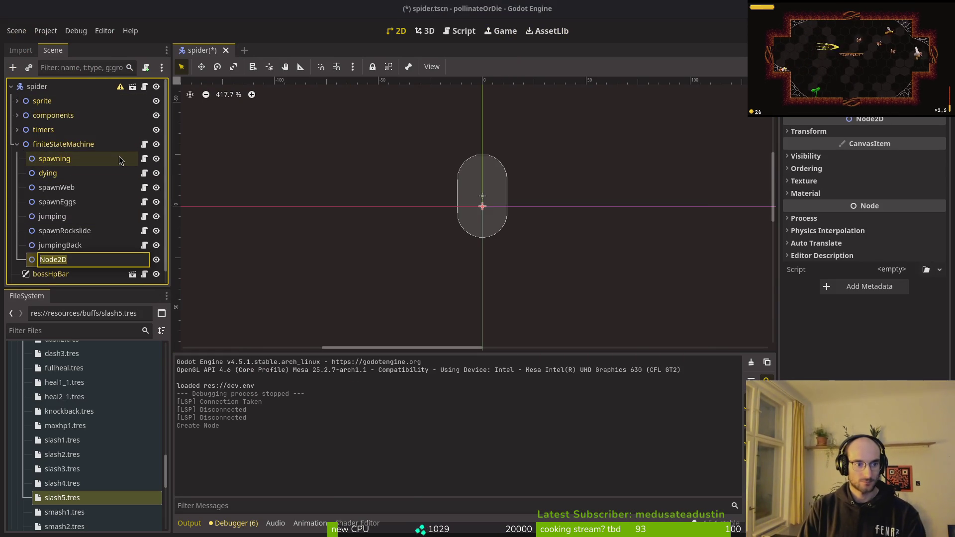
text(slashL)
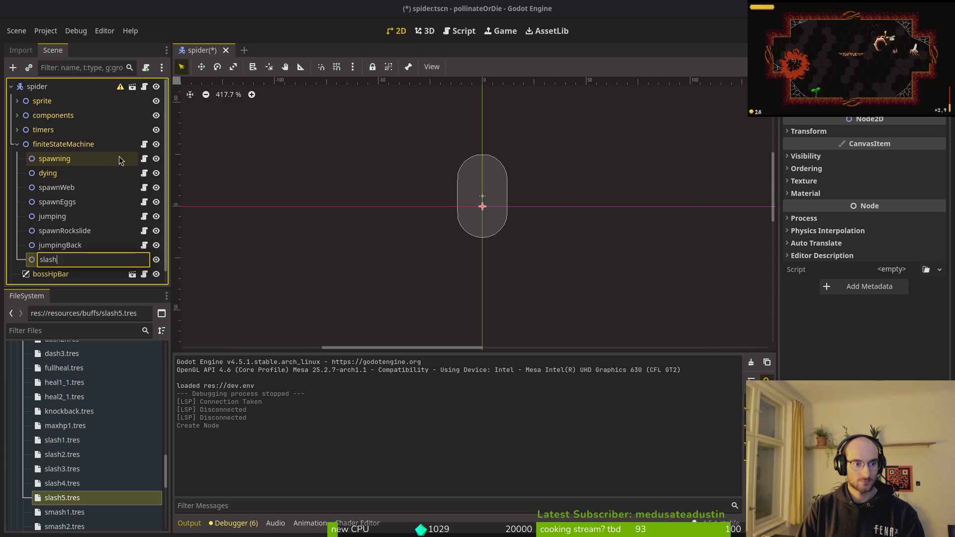
key(BackSpace)
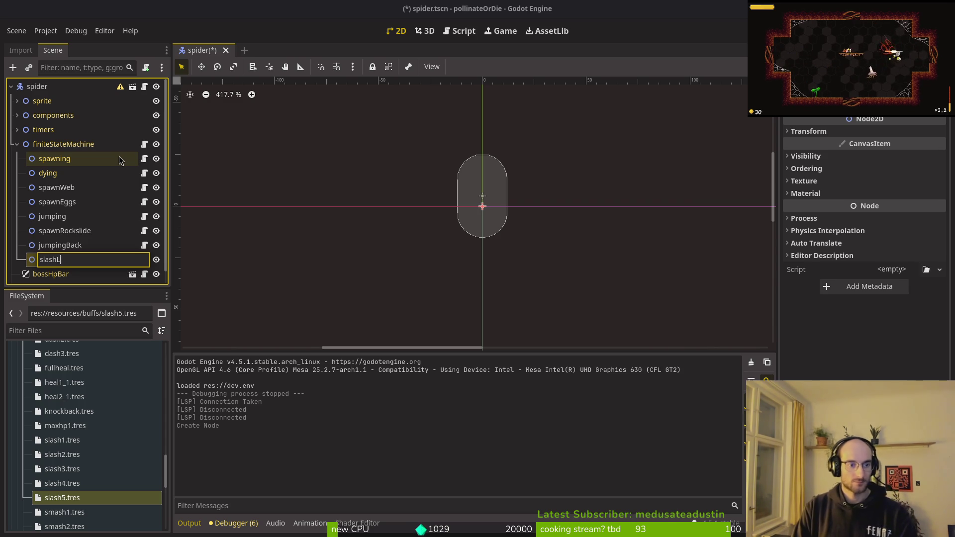
key(Return)
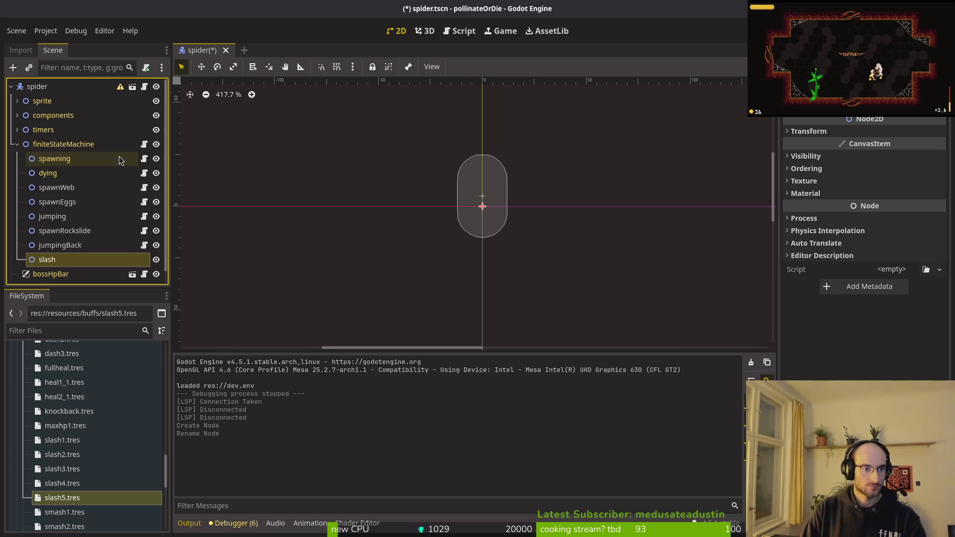
Attach the base modules/core/state/state.gd script to the slash node.
right_click(104, 259)
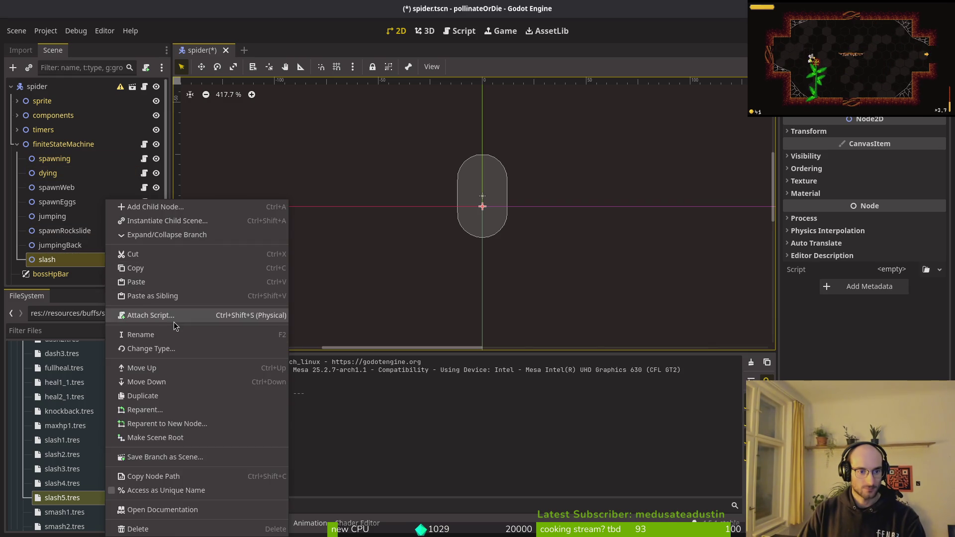
click(170, 315)
click(584, 255)
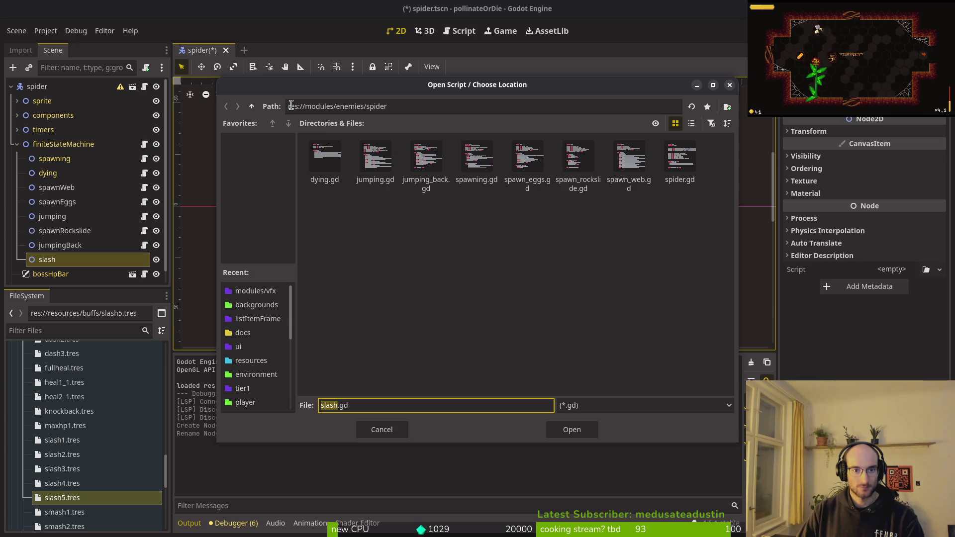
click(251, 107)
click(251, 107)
double_click(324, 158)
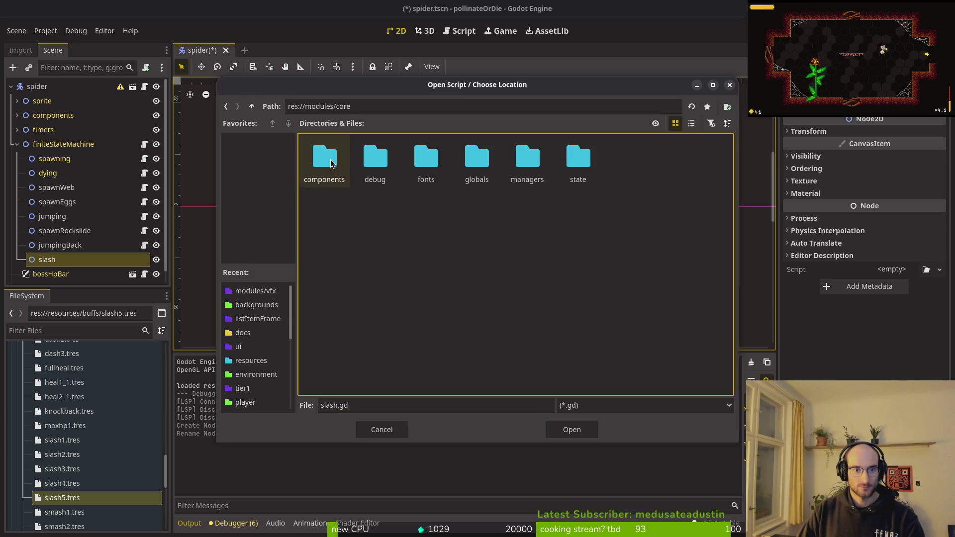
double_click(582, 172)
click(629, 158)
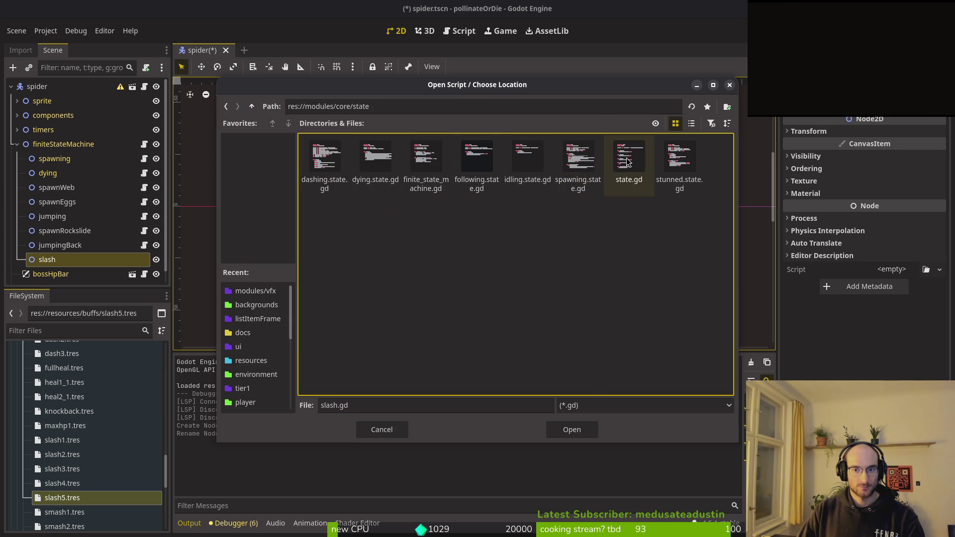
click(582, 427)
click(524, 349)
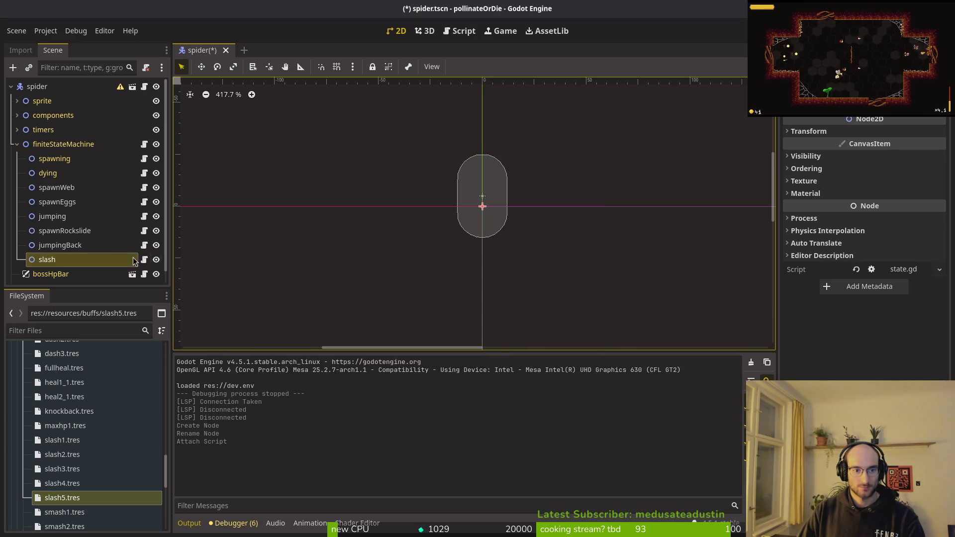
Replace it with a newly created slash.gd script and save the spider scene.
right_click(84, 259)
click(114, 314)
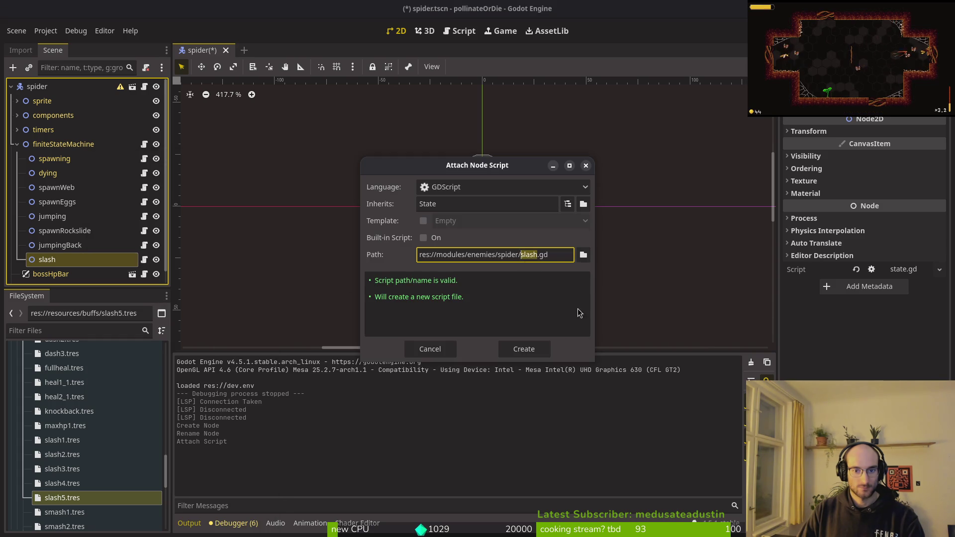
click(524, 349)
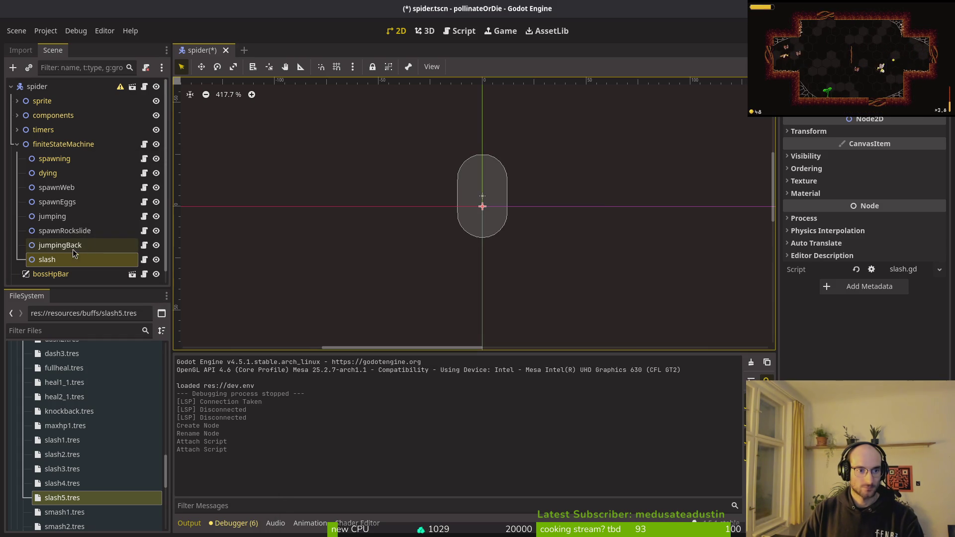
key(ctrl+s)
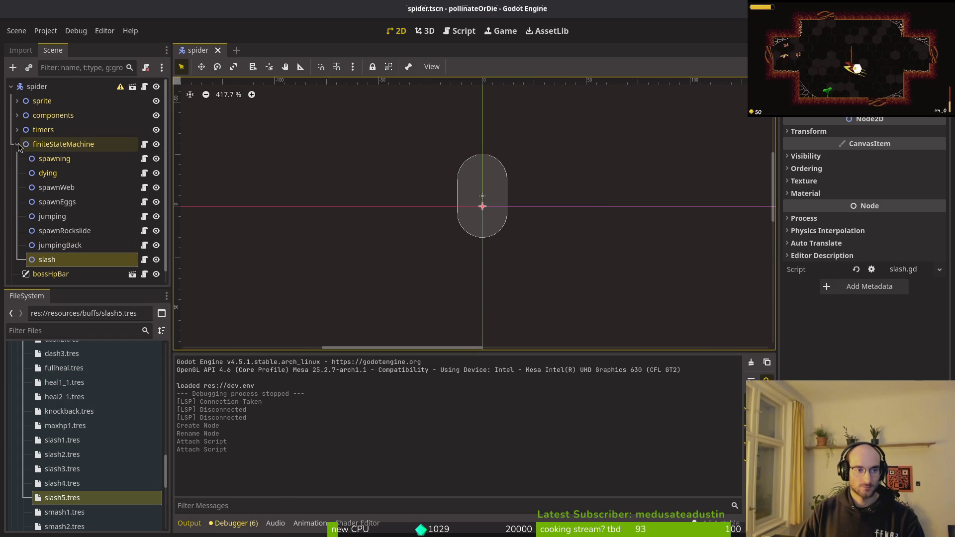
Reset the Sprite2D frame to 0 and save the spider scene.
click(17, 144)
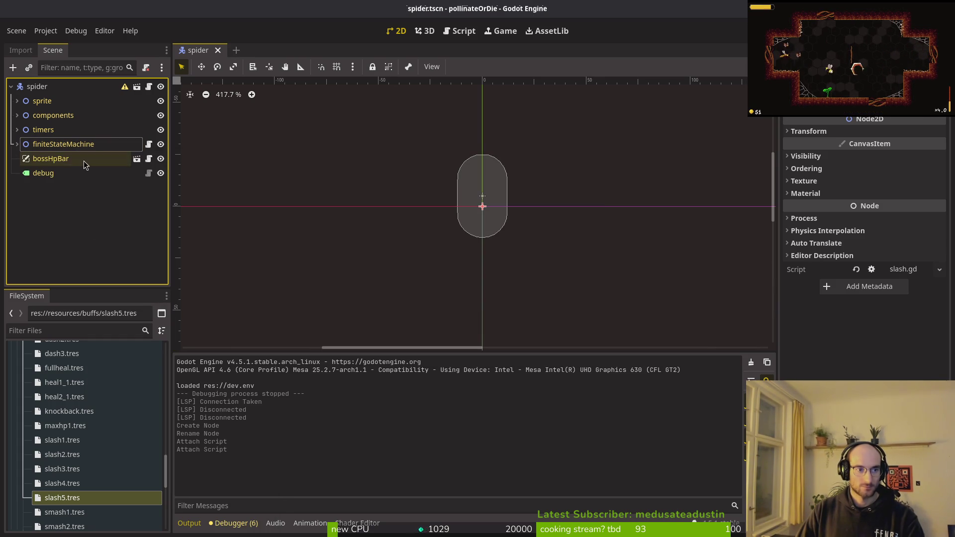
click(17, 144)
scroll(375, 155, down, 3)
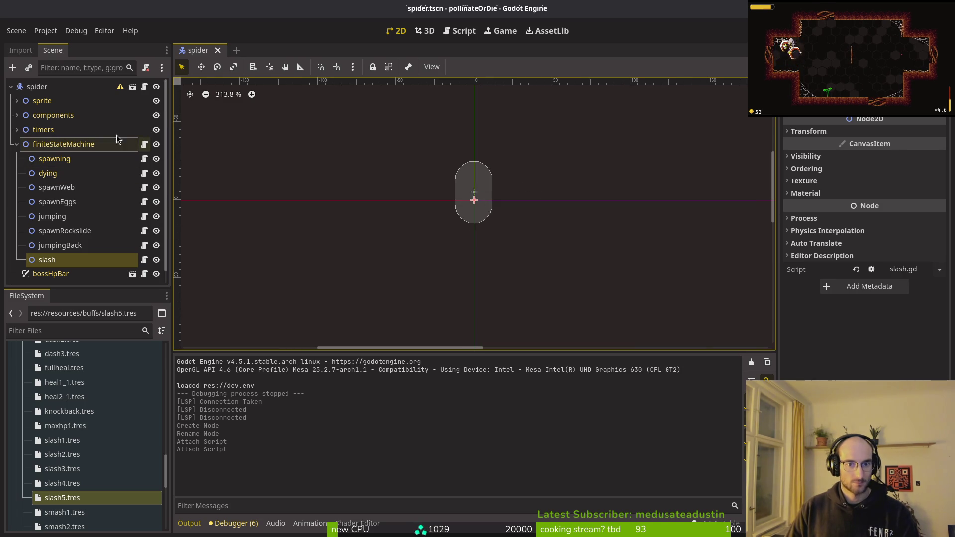
click(17, 101)
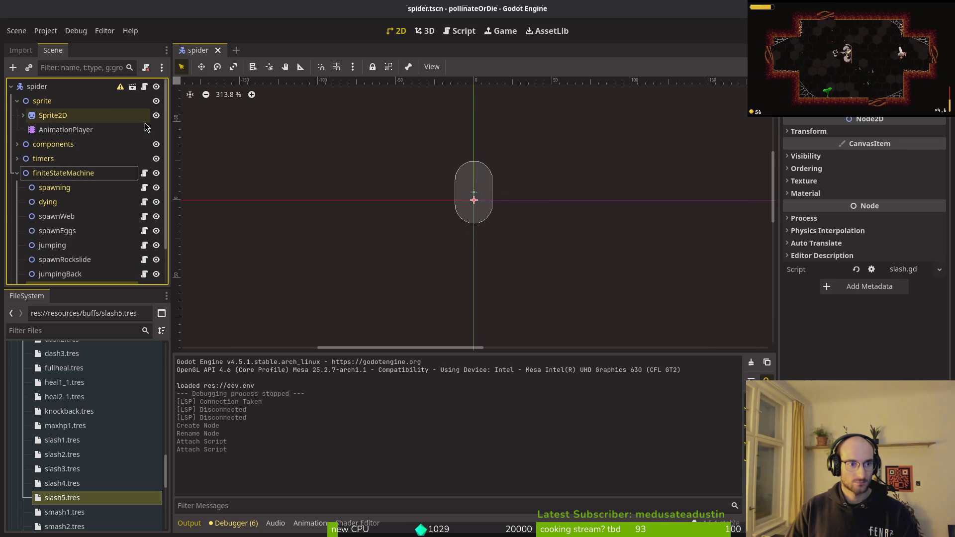
click(23, 115)
scroll(498, 241, down, 5)
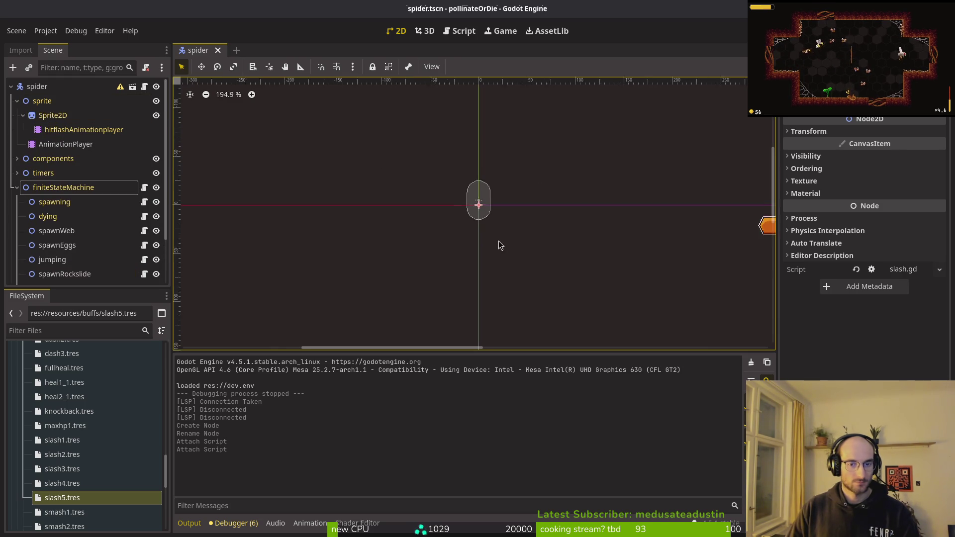
click(52, 115)
click(859, 224)
scroll(494, 228, up, 1)
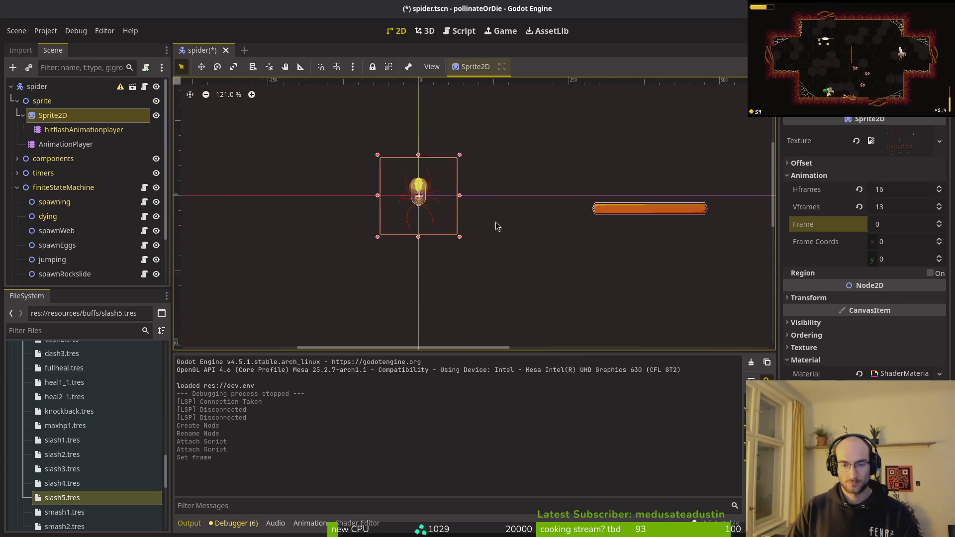
scroll(494, 227, up, 3)
click(405, 219)
key(ctrl+s)
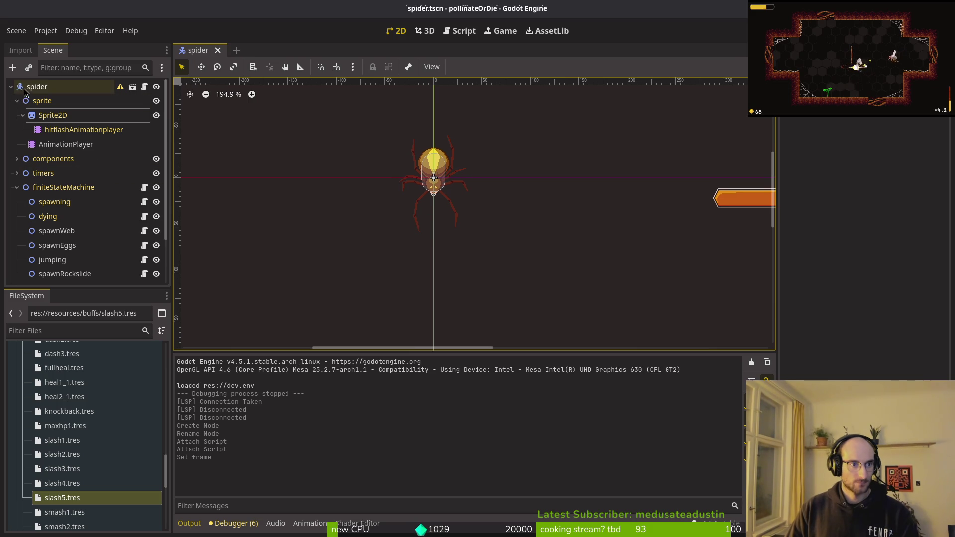
click(26, 88)
Add an Area2D named slashRange under the spider root, placed just below components.
key(ctrl+a)
text(node2)
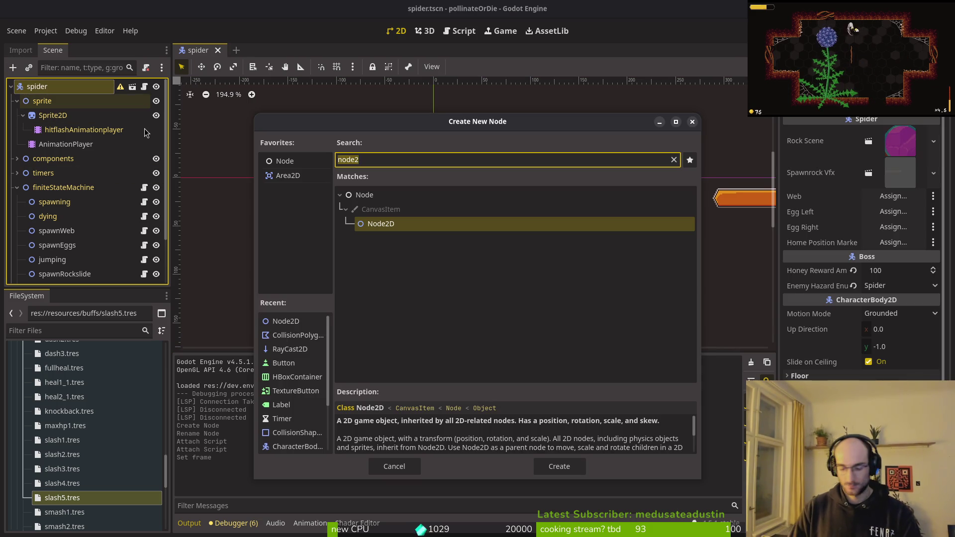
text(area)
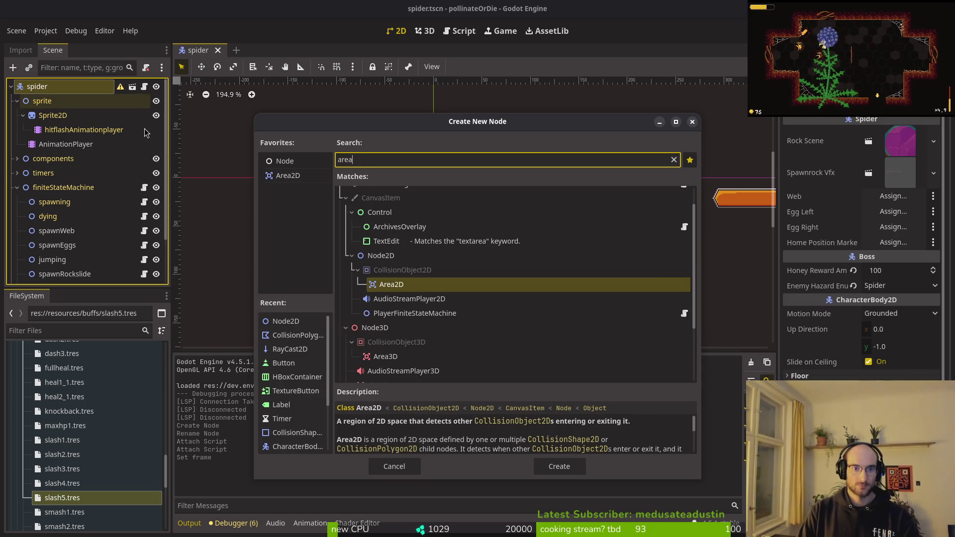
key(Return)
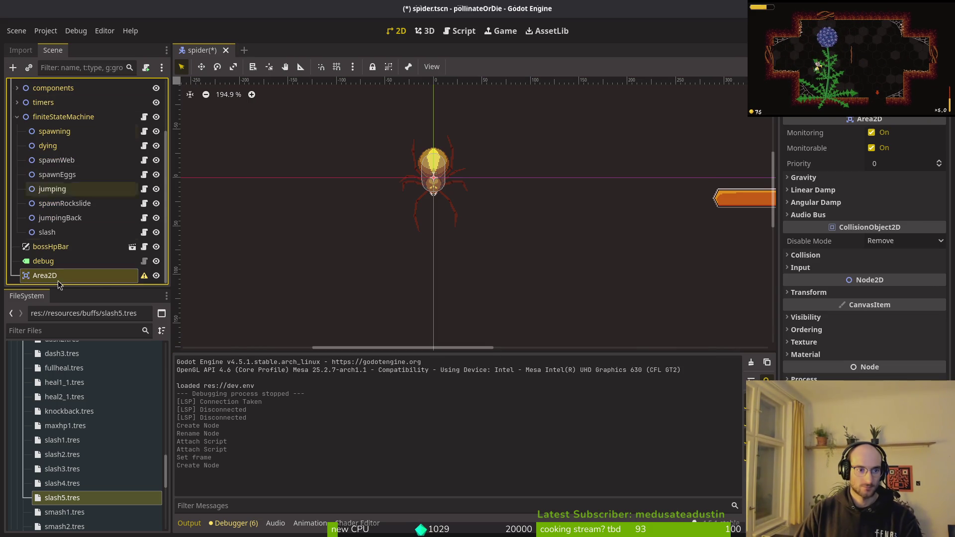
key(F2)
text(slashRang)
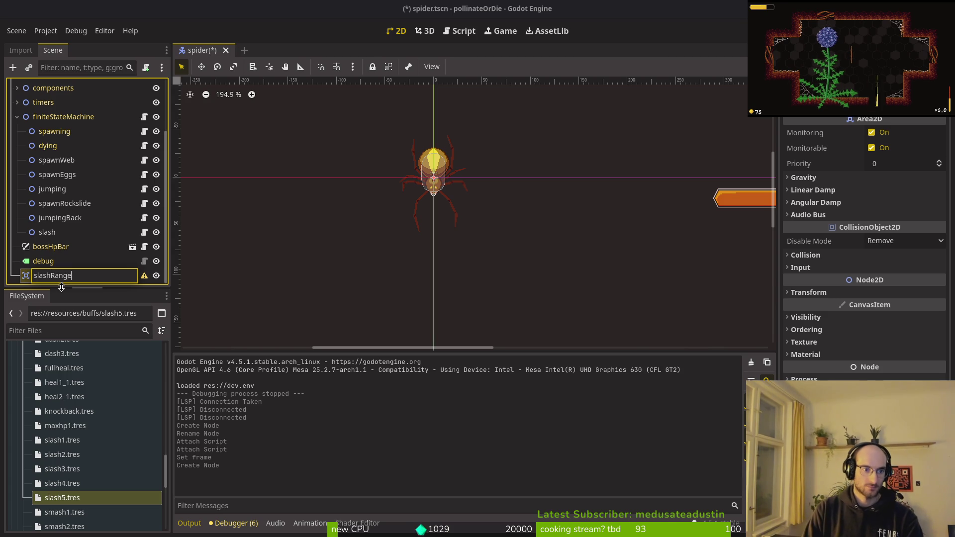
text(e)
key(Return)
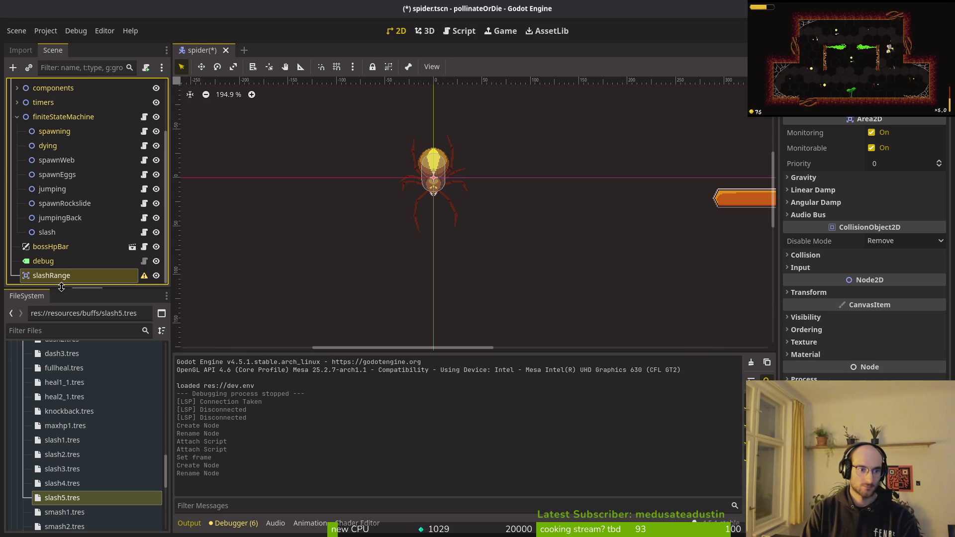
mouse_move(51, 281)
mouse_down()
mouse_move(52, 90)
mouse_move(52, 118)
mouse_up()
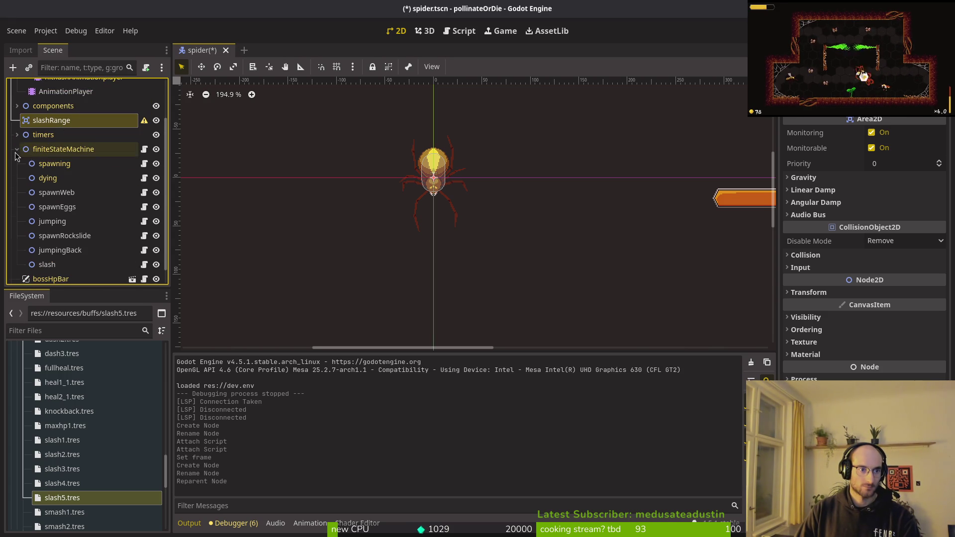
Create a Node2D named areas, move slashRange inside it, and save the scene.
click(38, 86)
key(ctrl+a)
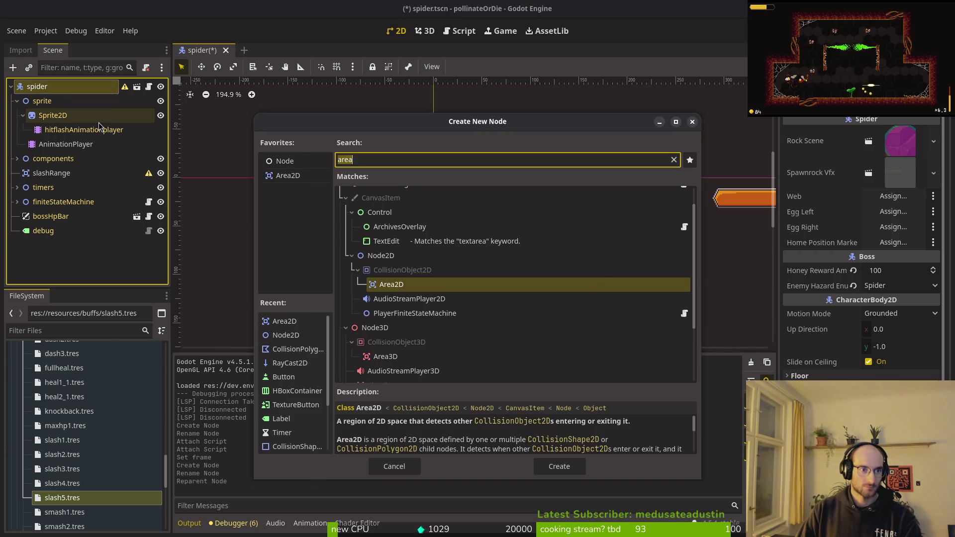
text(node2d)
key(Return)
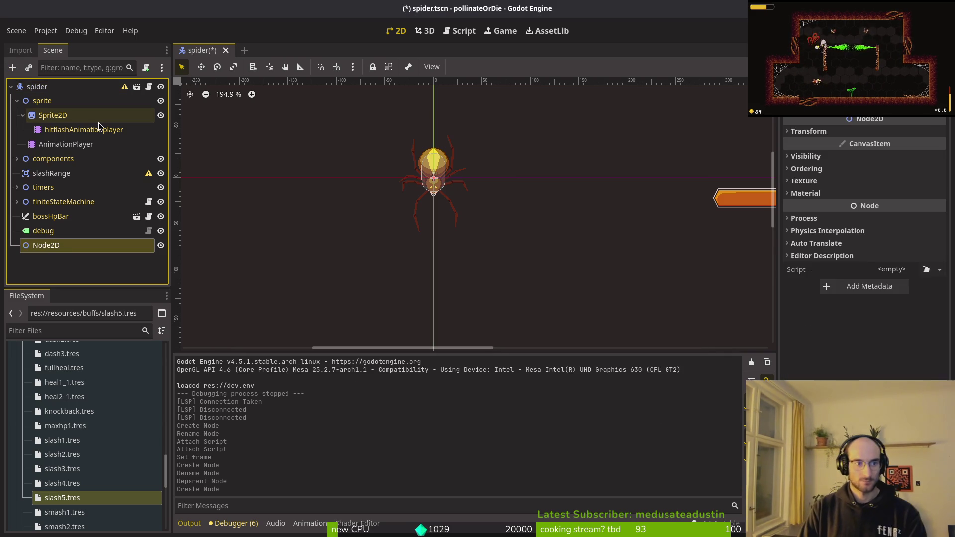
key(F2)
text(areas)
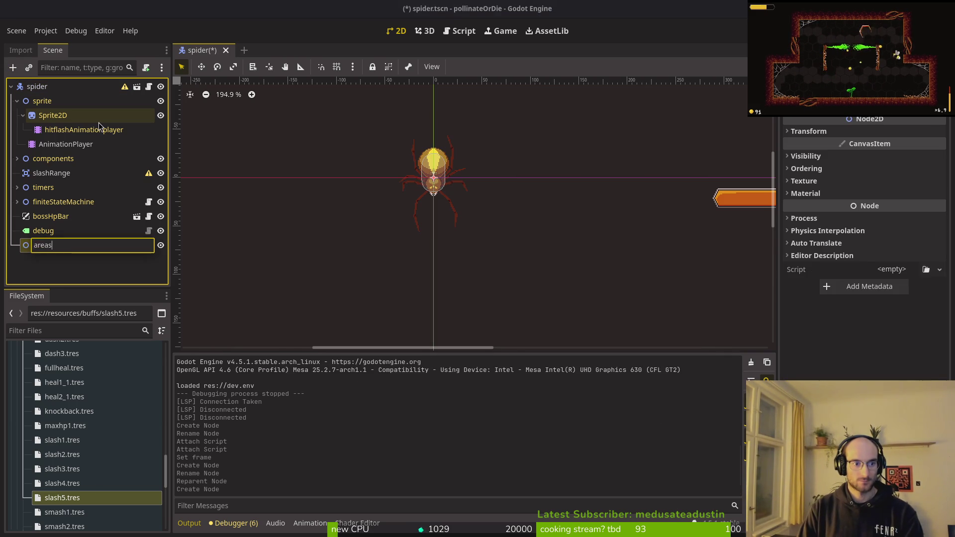
key(Return)
mouse_move(51, 172)
mouse_down()
mouse_move(76, 214)
mouse_move(55, 251)
mouse_move(50, 167)
mouse_up()
key(ctrl+s)
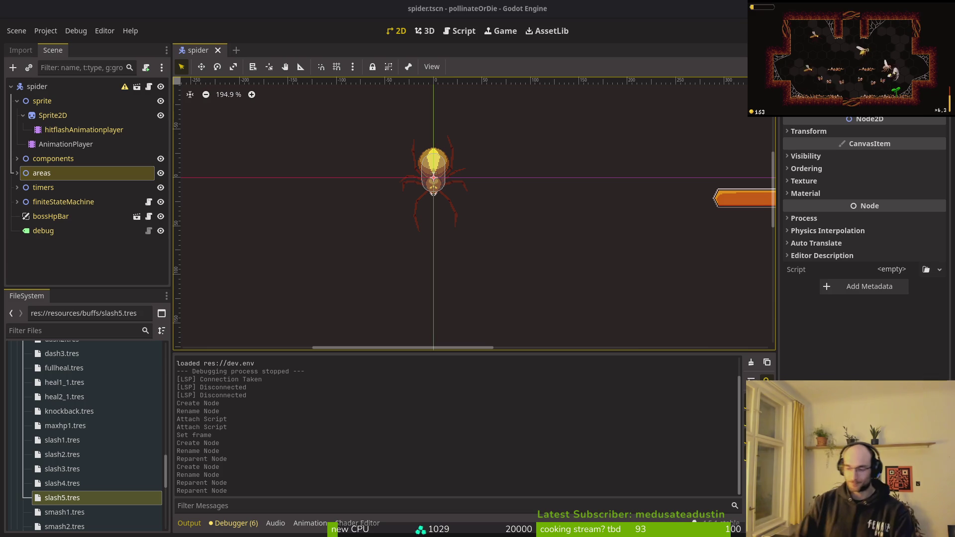
Expand areas and select slashRange as the parent for a new child node.
scroll(494, 219, left, 2)
scroll(450, 234, left, 2)
click(16, 173)
click(44, 189)
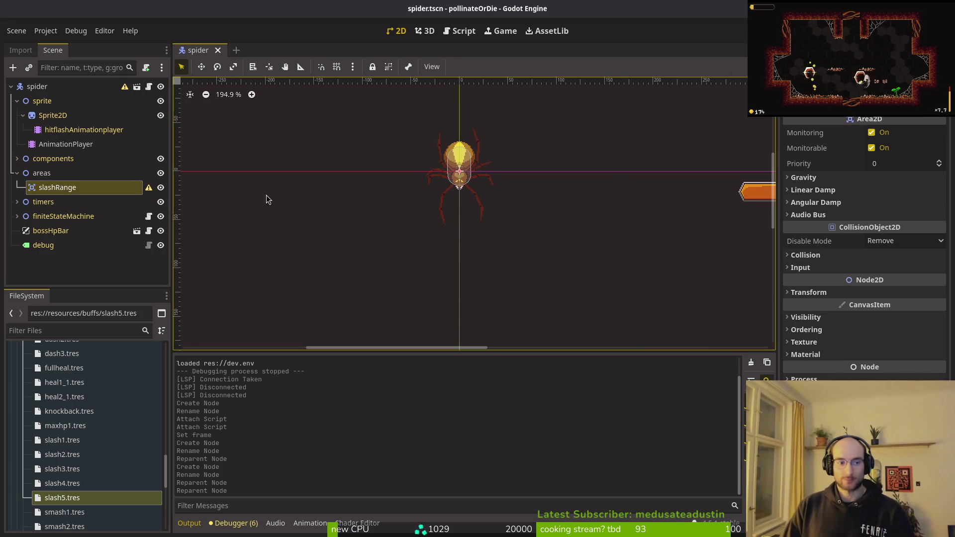
click(70, 192)
Add a CollisionShape2D under slashRange and give it a new CircleShape2D.
key(ctrl+a)
text(colsha)
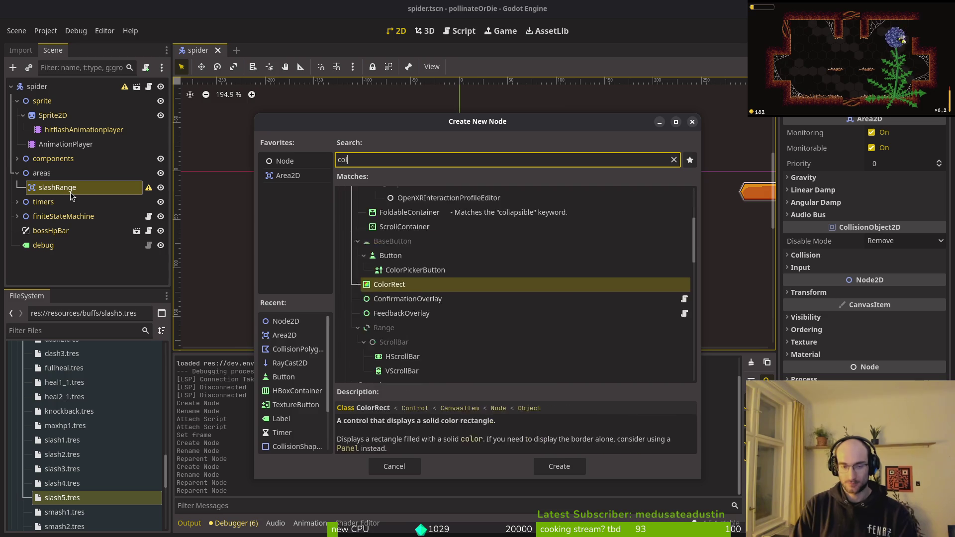
key(Return)
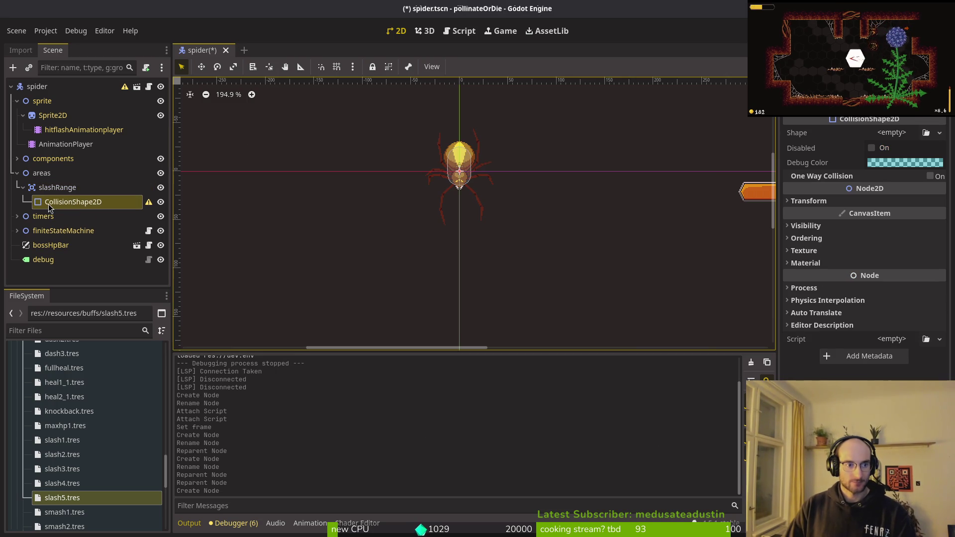
scroll(388, 211, up, 1)
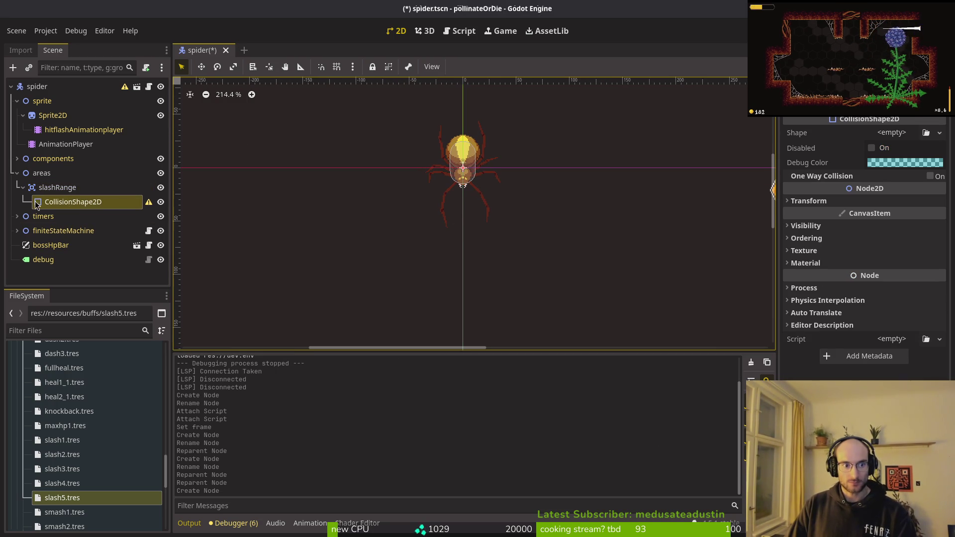
click(892, 132)
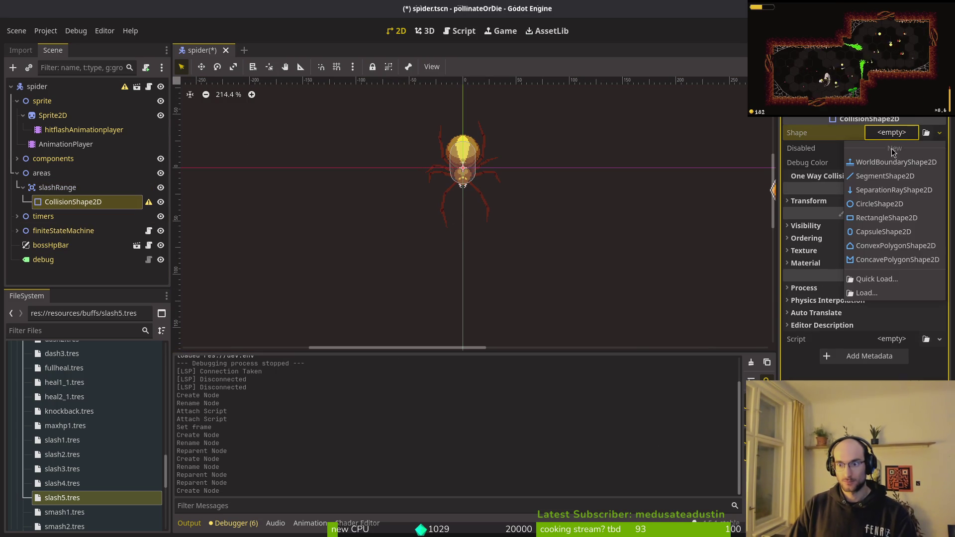
click(879, 204)
scroll(479, 169, up, 7)
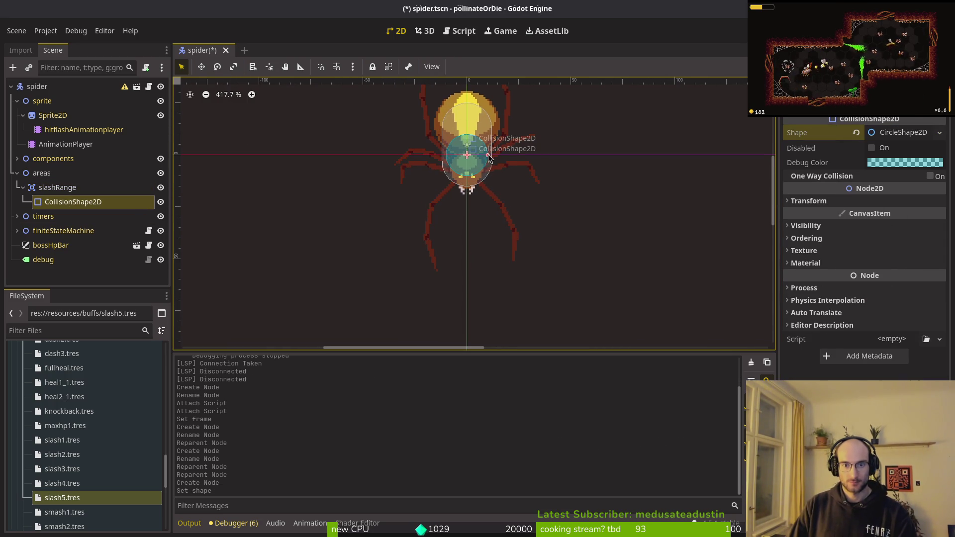
Enlarge the circle to cover the spider, nudge it down to (0, 6), and save.
mouse_move(488, 156)
mouse_down()
mouse_move(565, 166)
mouse_move(532, 177)
mouse_move(517, 206)
mouse_up()
key(ctrl+z)
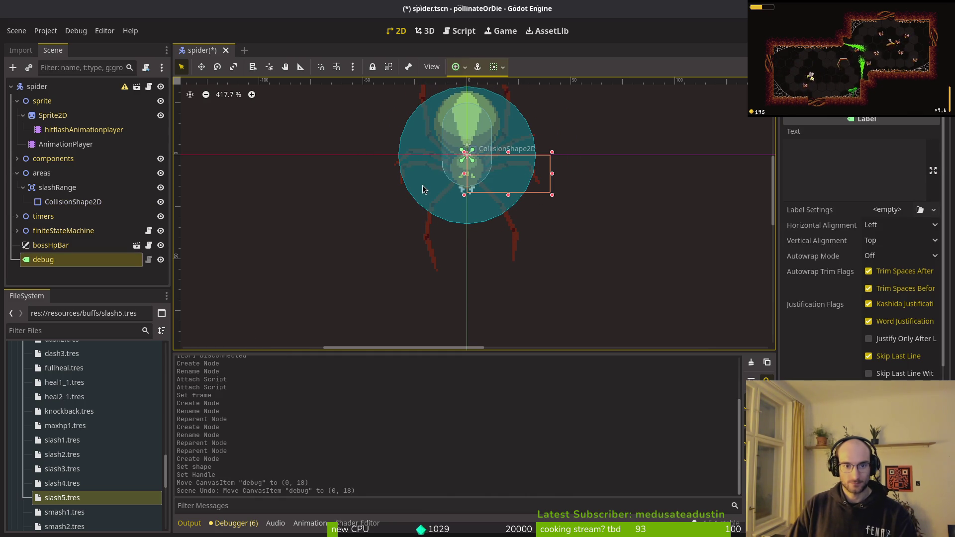
click(425, 189)
mouse_move(460, 208)
mouse_down()
mouse_move(462, 238)
mouse_move(458, 204)
mouse_move(459, 226)
mouse_move(461, 217)
mouse_up()
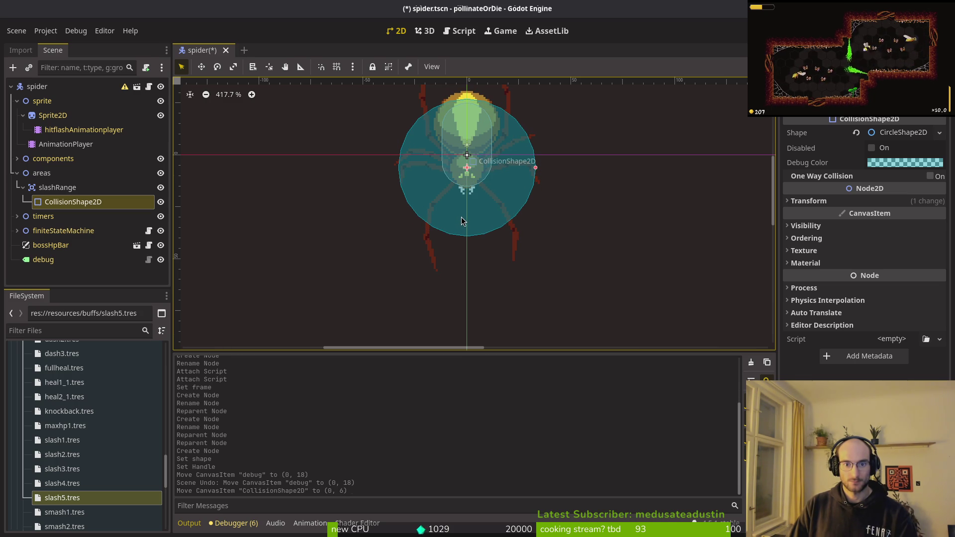
key(Escape)
key(ctrl+s)
scroll(484, 149, down, 2)
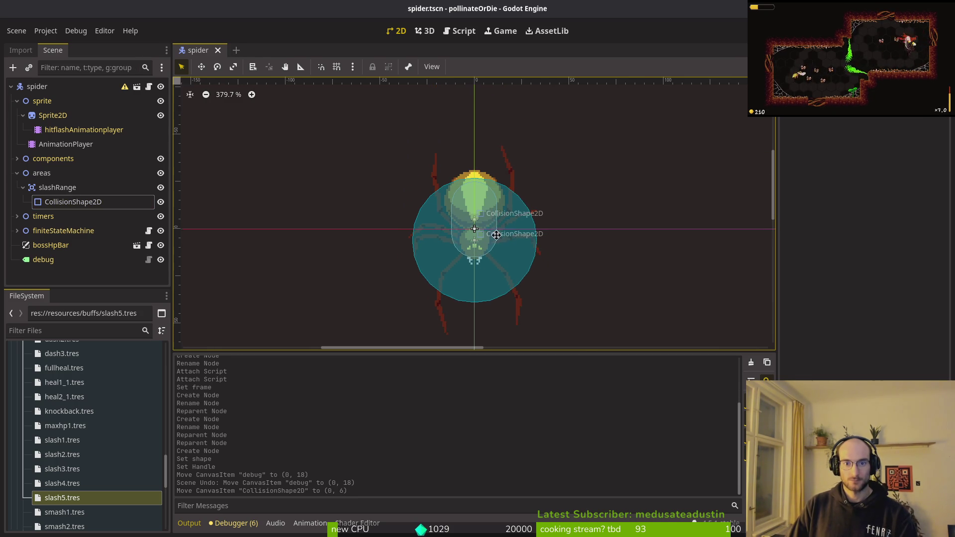
scroll(488, 224, up, 4)
drag(472, 275, 463, 229)
scroll(466, 230, down, 2)
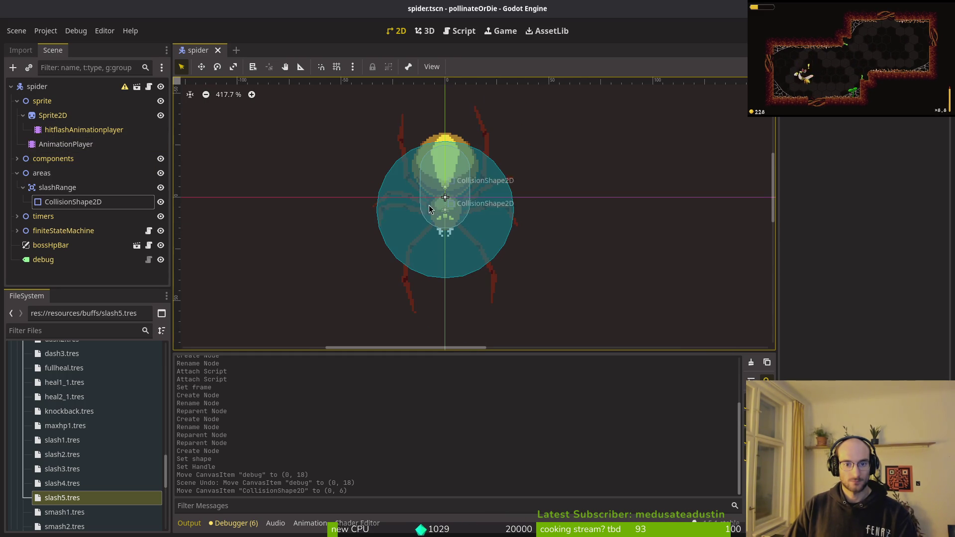
Give the slashRange collision shape a greener teal, much more transparent debug colour.
click(20, 177)
click(45, 202)
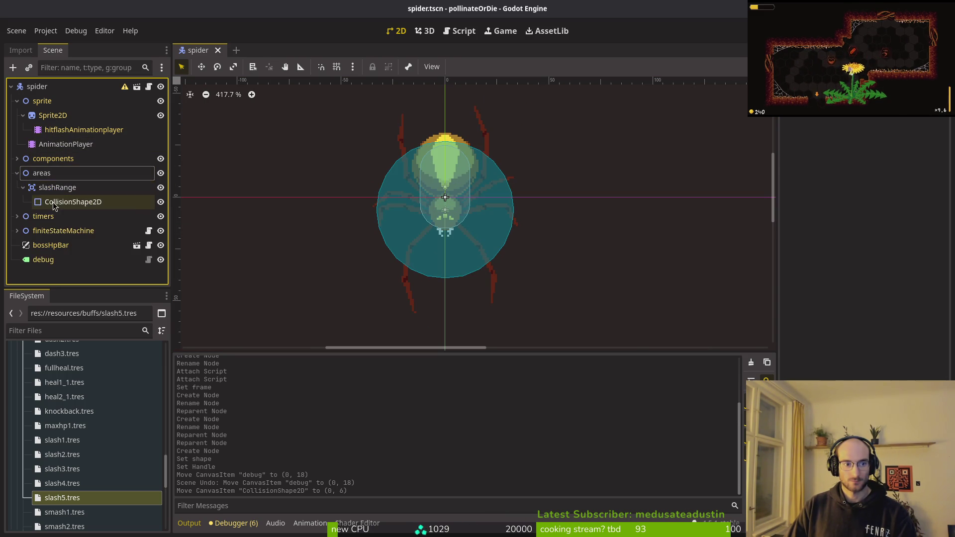
click(894, 167)
mouse_move(874, 244)
mouse_down()
mouse_move(831, 222)
mouse_move(834, 242)
mouse_up()
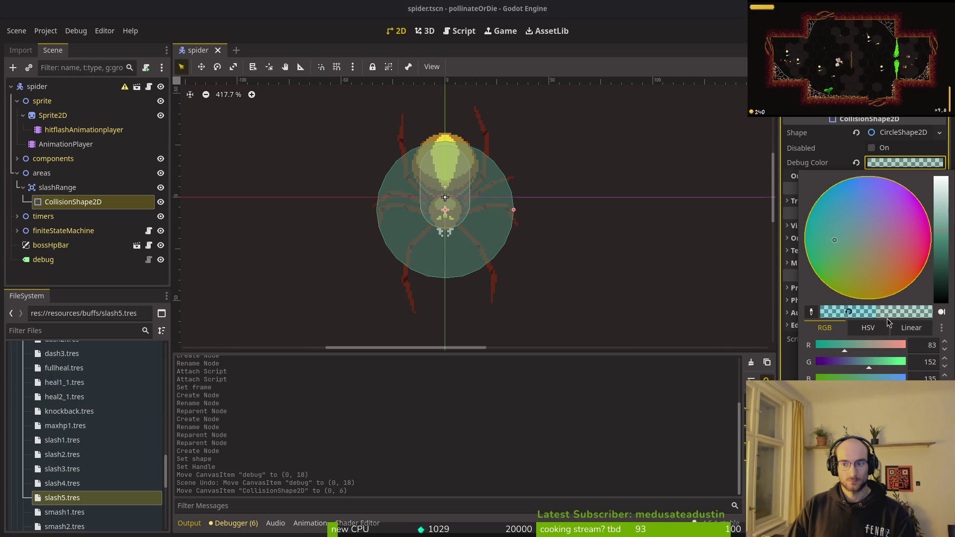
click(848, 312)
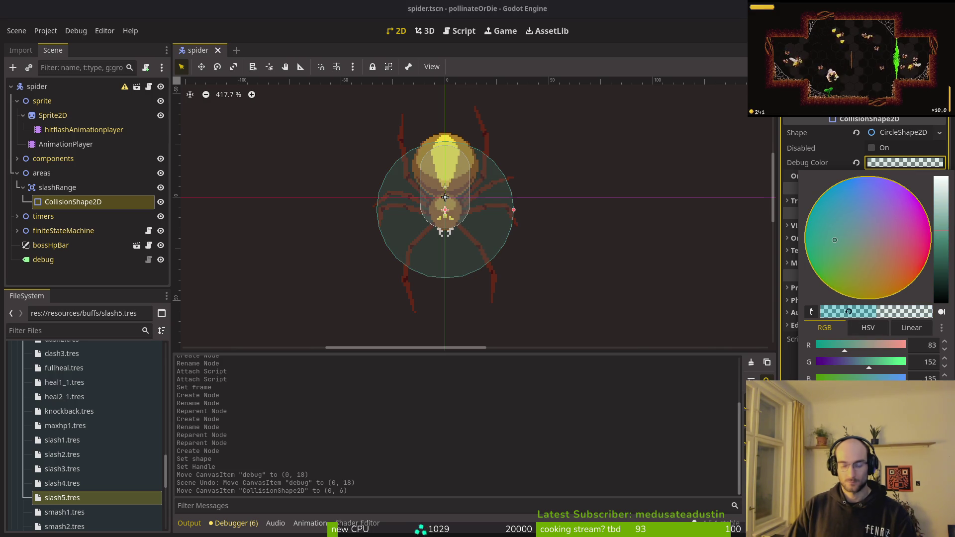
click(696, 299)
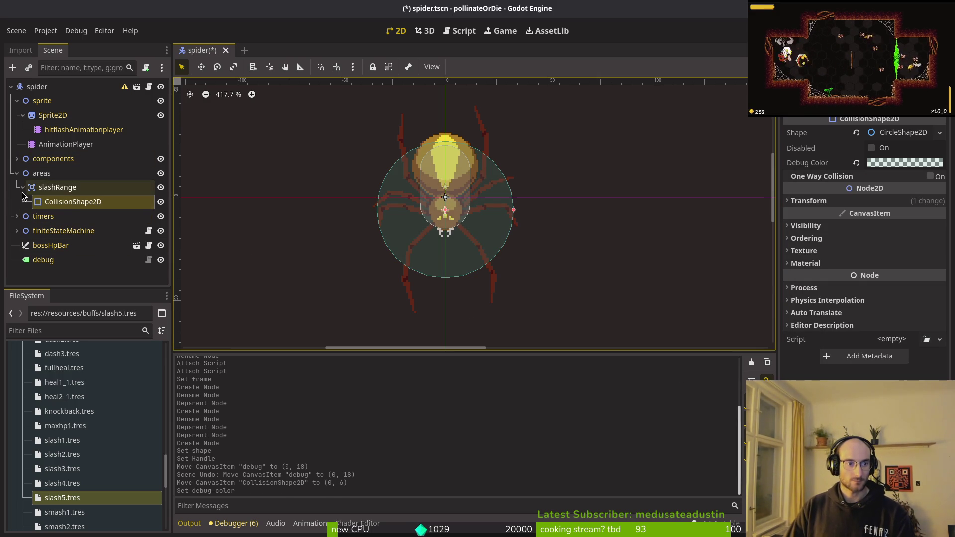
Reselect slashRange's CollisionShape2D and change its debug colour to yellow-orange.
click(35, 174)
key(Left)
click(17, 173)
click(55, 187)
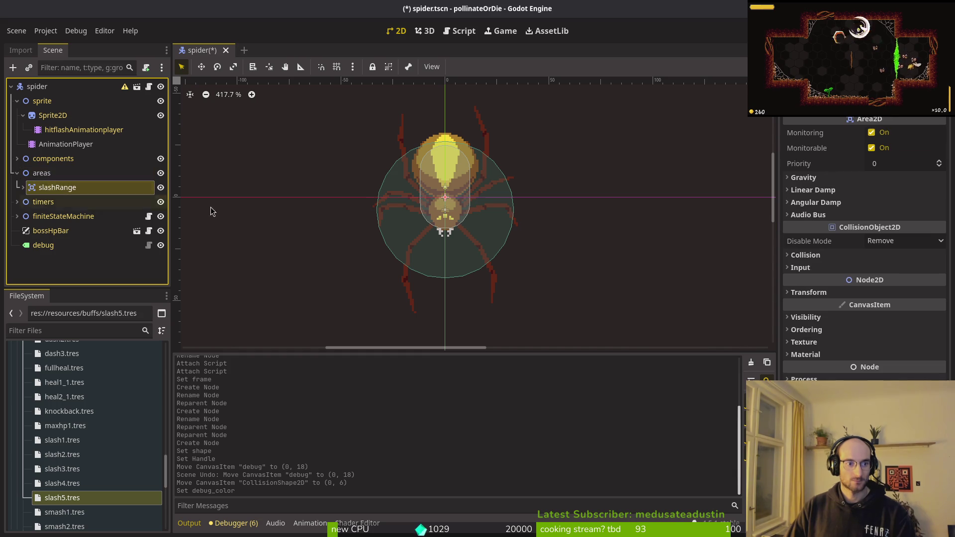
click(22, 187)
click(64, 202)
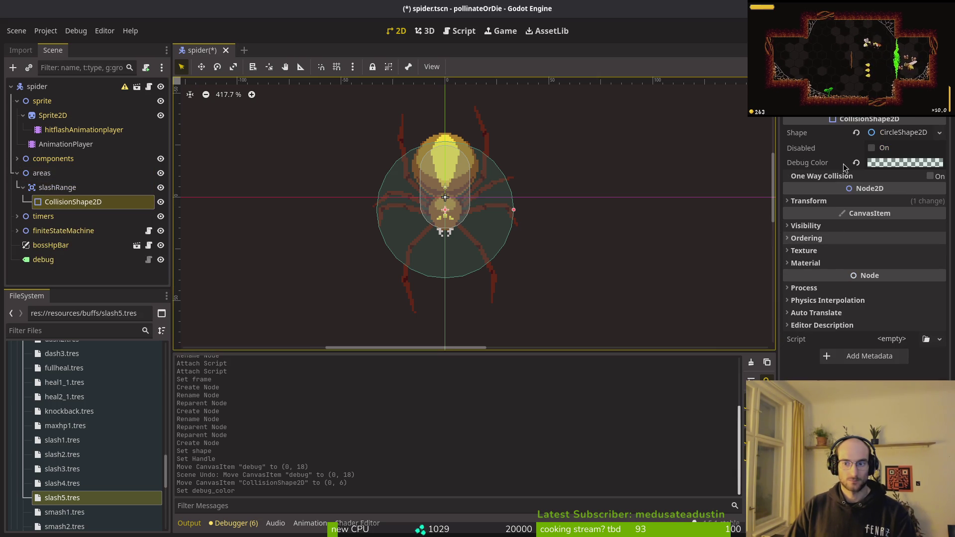
click(891, 162)
click(864, 277)
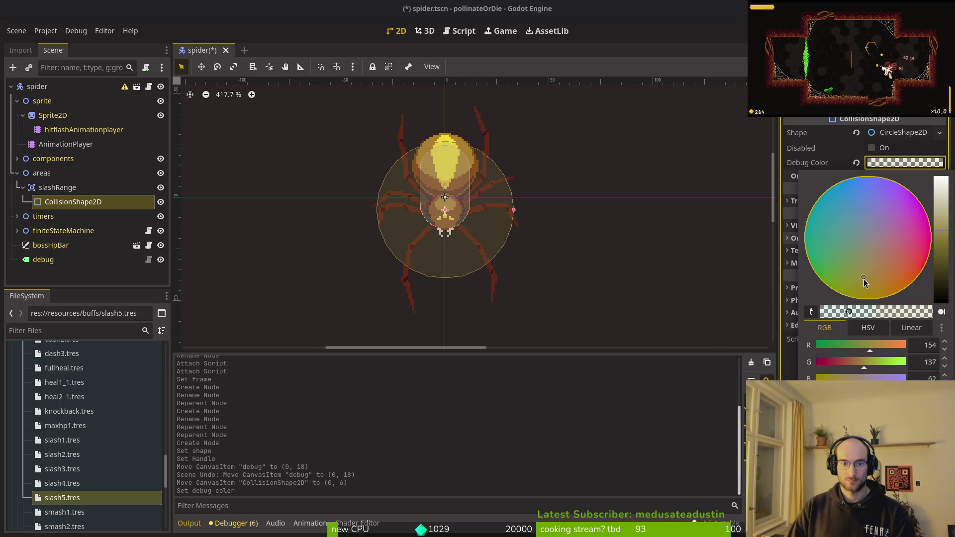
key(Escape)
Collapse the areas node, save the spider scene and return to the terminal.
click(17, 174)
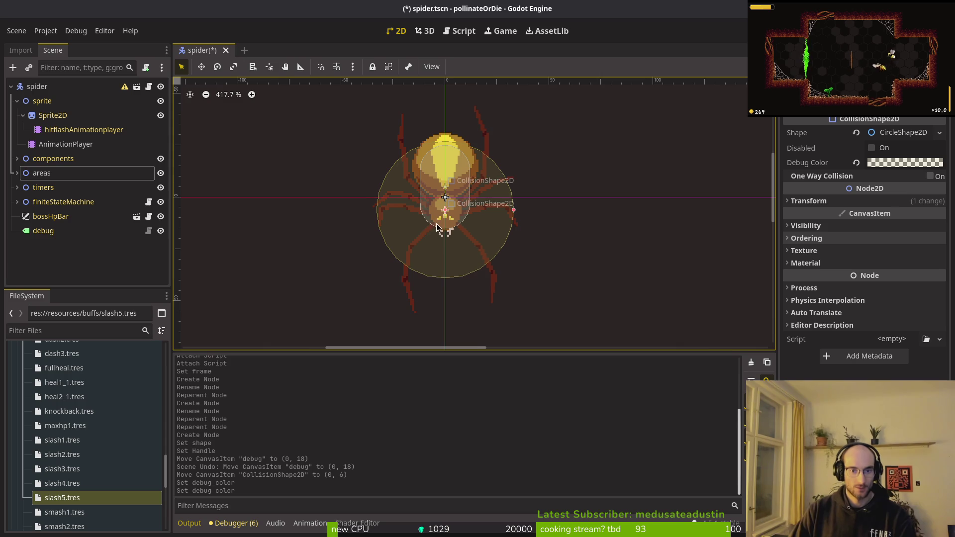
scroll(374, 246, right, 1)
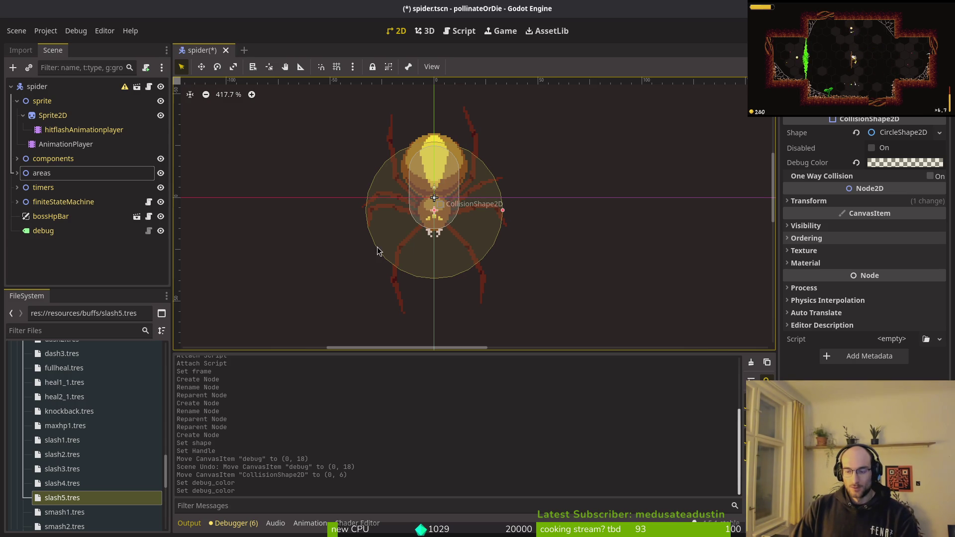
scroll(450, 245, down, 1)
scroll(422, 241, right, 2)
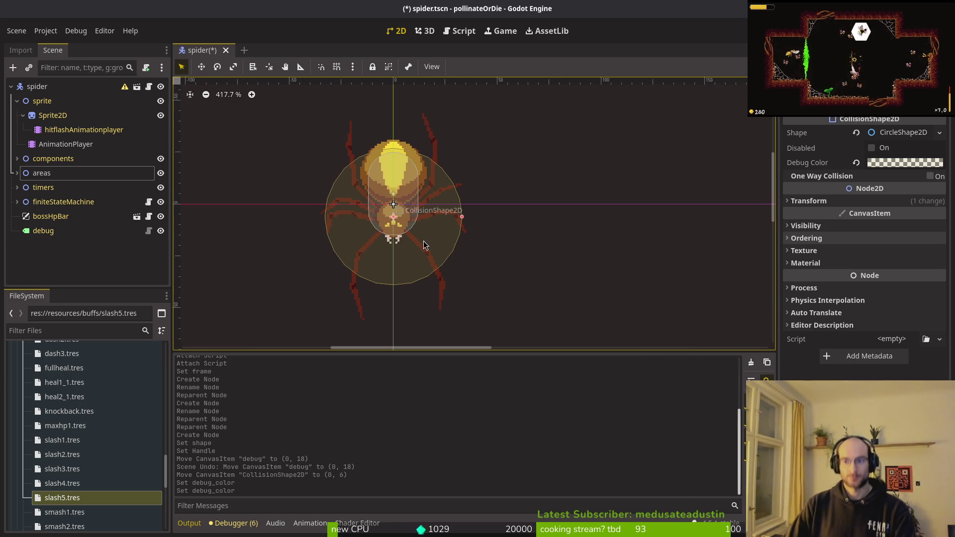
scroll(411, 248, left, 2)
key(ctrl+s)
click(15, 176)
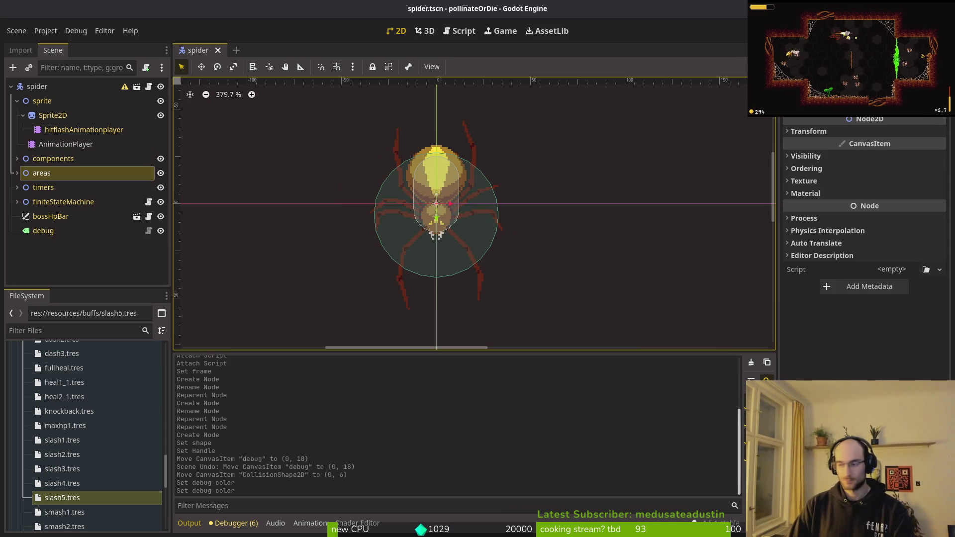
key(super+2)
Launch Neovim in the project folder and open spider.gd.
key(q)
key(ctrl+l)
text(nvim .)
key(Return)
text(spider)
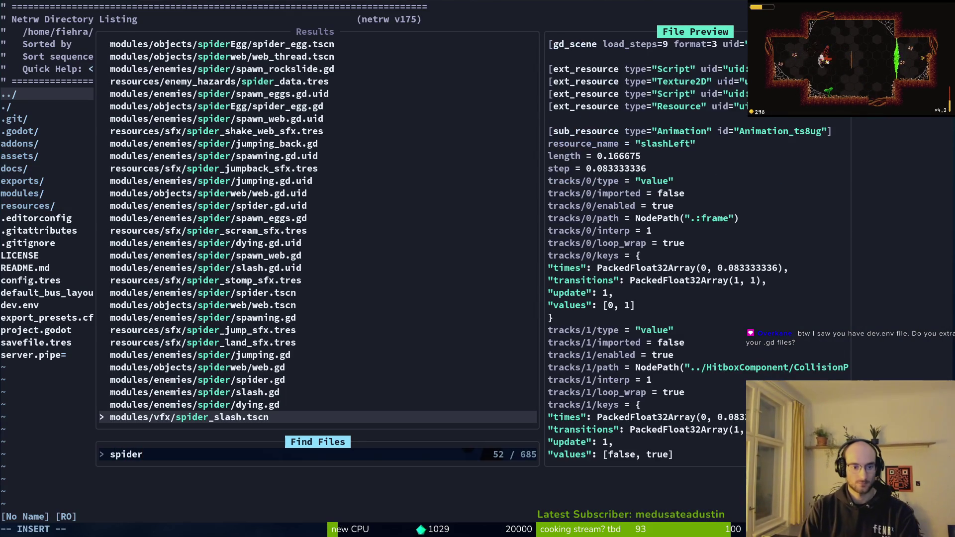
key(Up)
key(Up)
key(Up)
key(Return)
Duplicate the spawn_rate_spider declaration on line 8 as a template for a new variable.
key(j)
key(j)
key(j)
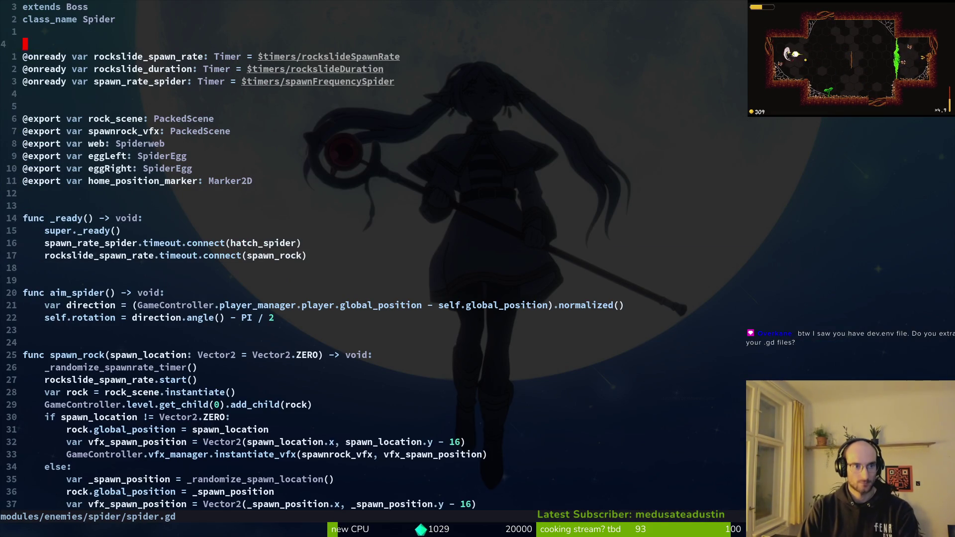
key(y)
key(y)
key(p)
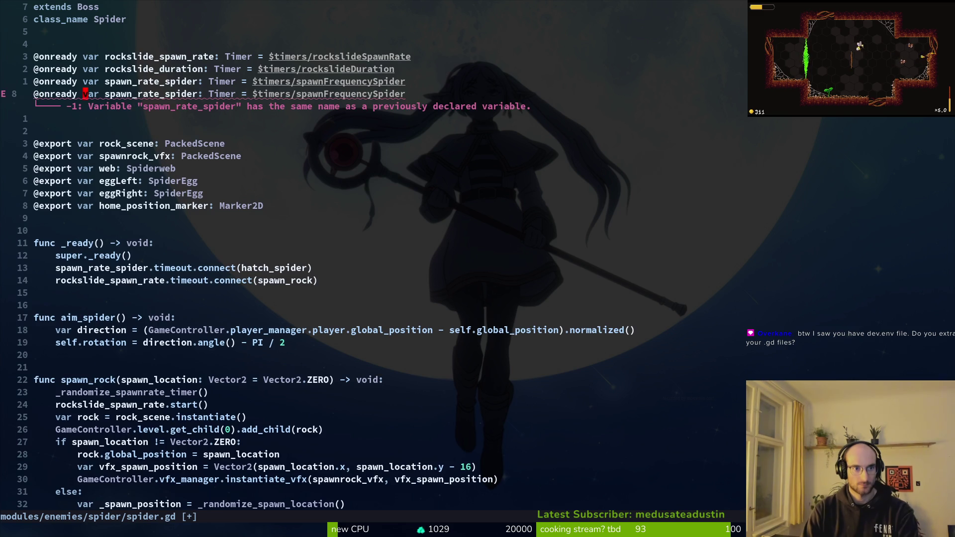
key(d)
key(i)
key(w)
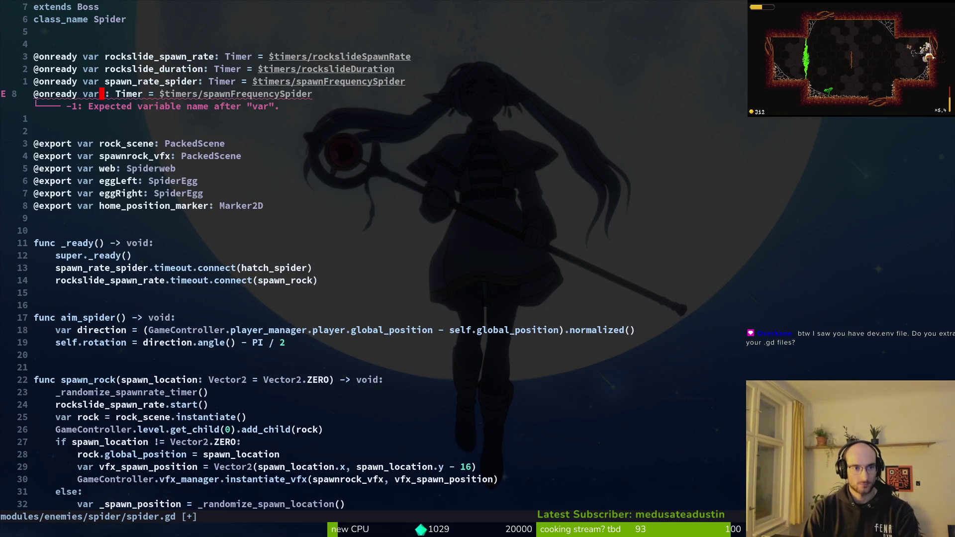
key(c)
key(c)
key(Escape)
text(:w)
key(Return)
key(space)
key(f)
key(f)
key(Escape)
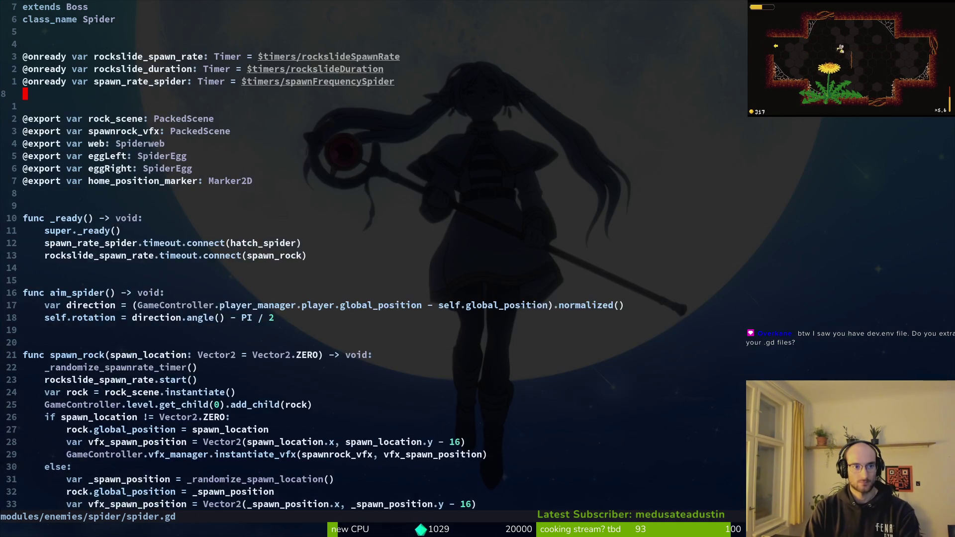
key(u)
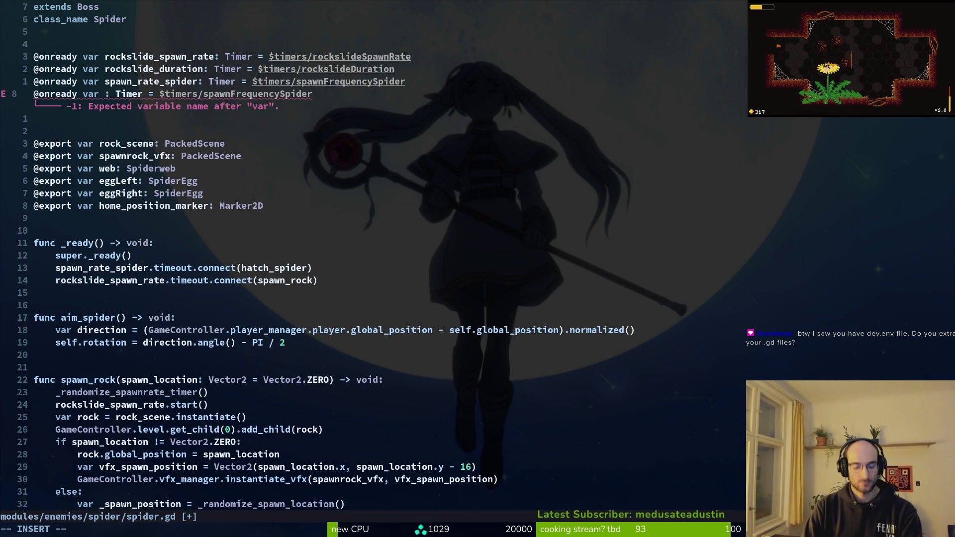
Turn line 8 into slash_range: Area2D = $areas/slashRange.
text(slash_range)
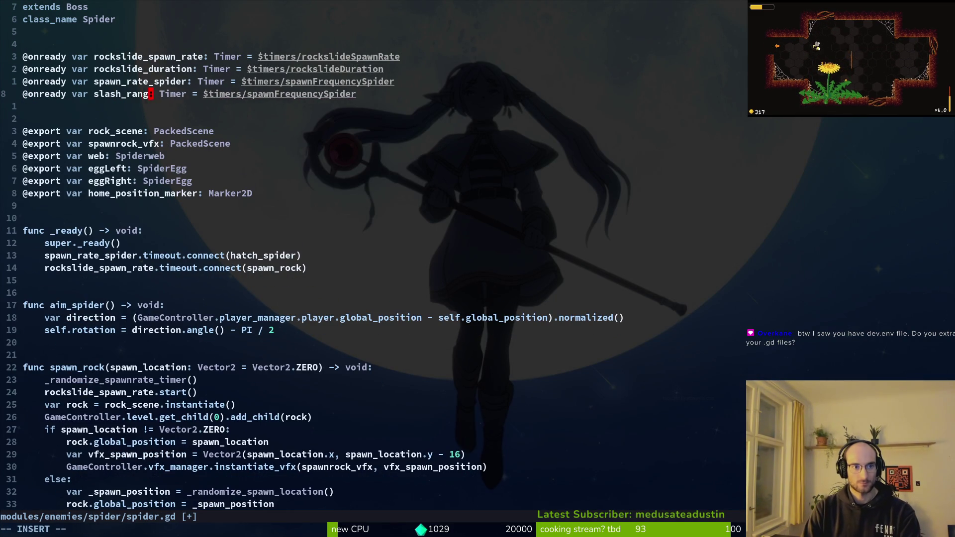
text(cw)
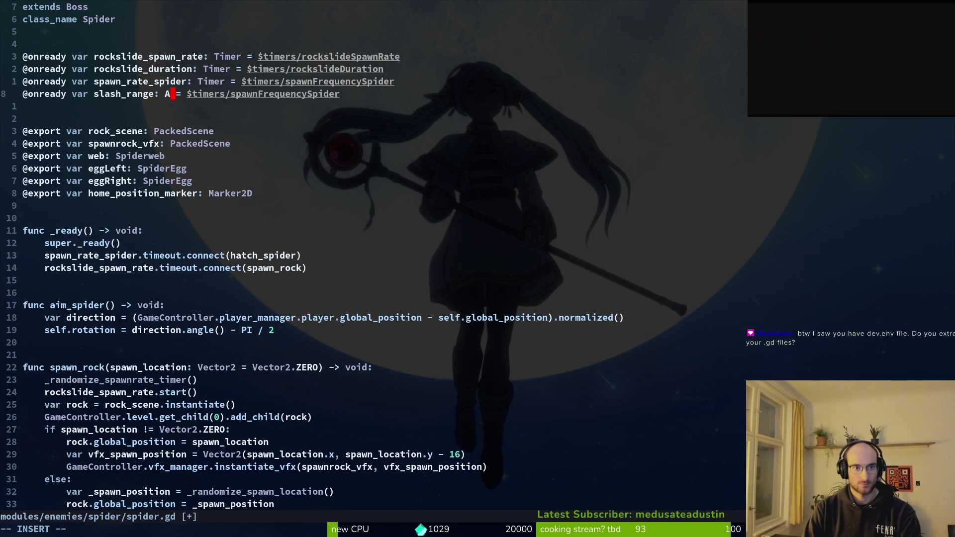
text(Area2D)
key(Escape)
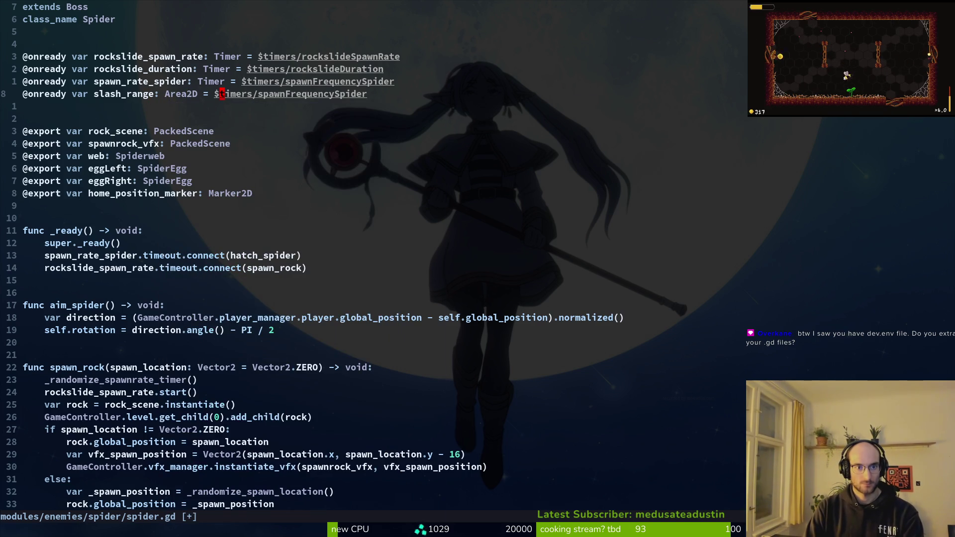
text($)
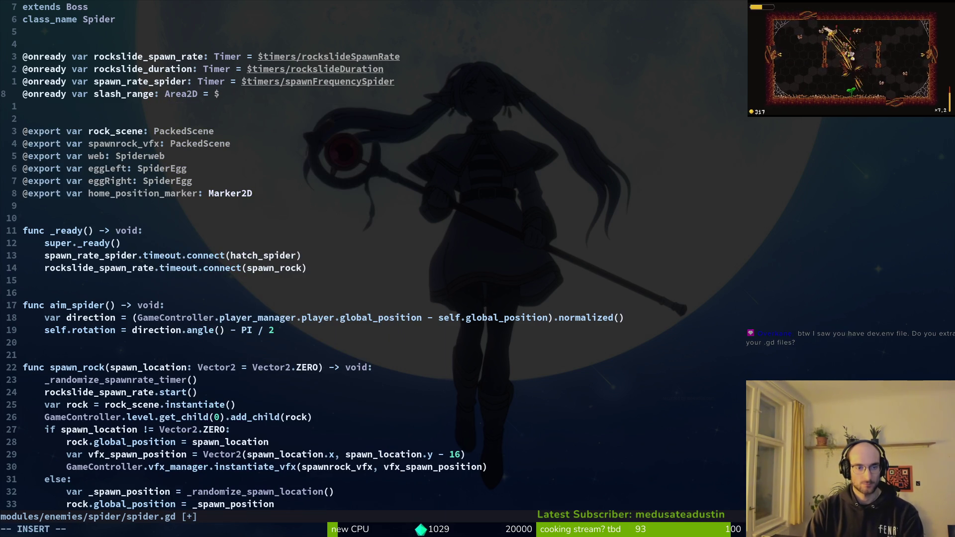
text(cslas)
key(Tab)
key(Return)
Copy the slash_range line below as slash_range_collision and save.
key(Escape)
key(shift+v)
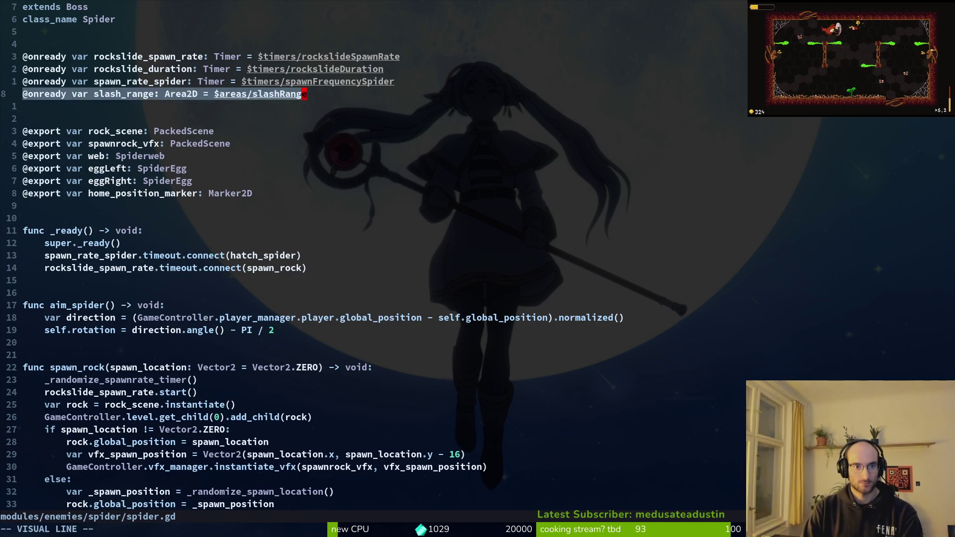
key(y)
key(p)
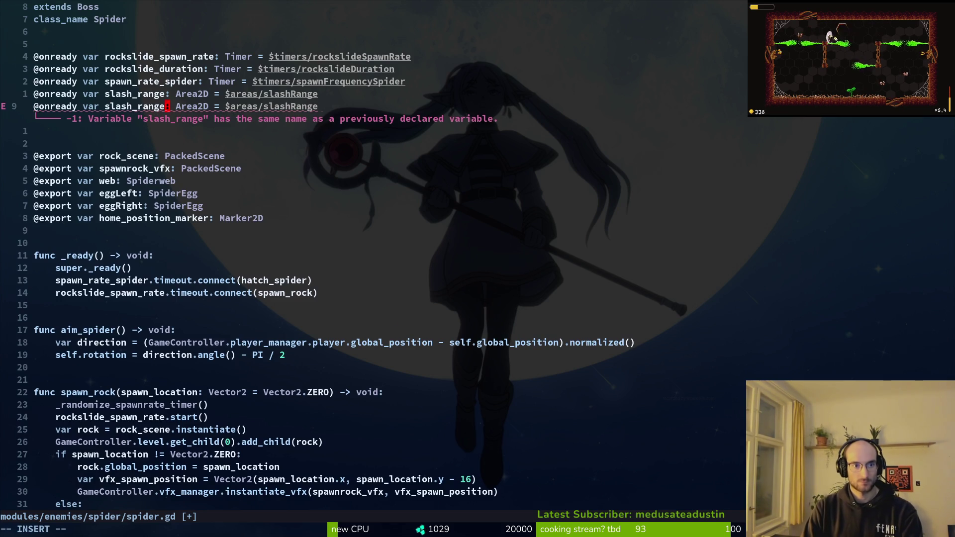
text(_collision)
key(Escape)
text(:w)
key(Return)
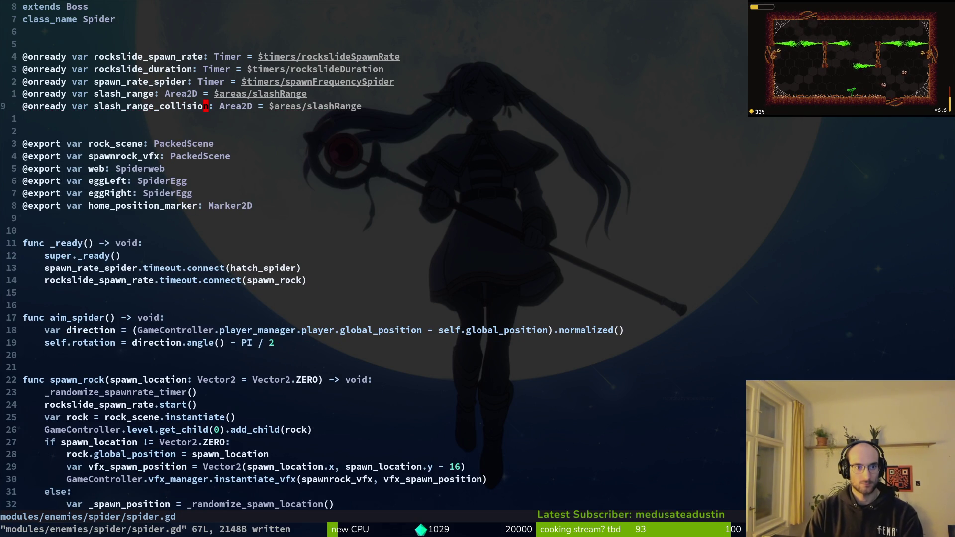
Type slash_range_collision as CollisionShape2D at $areas/slashRange/CollisionShape2D, save and quit Neovim.
text(cwCollShape)
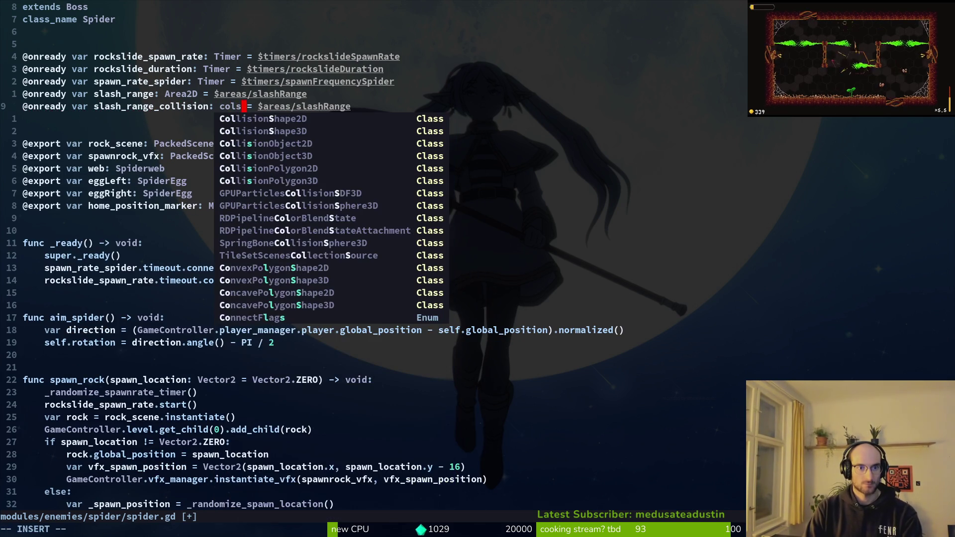
key(Return)
key(Escape)
key(w)
text(A)
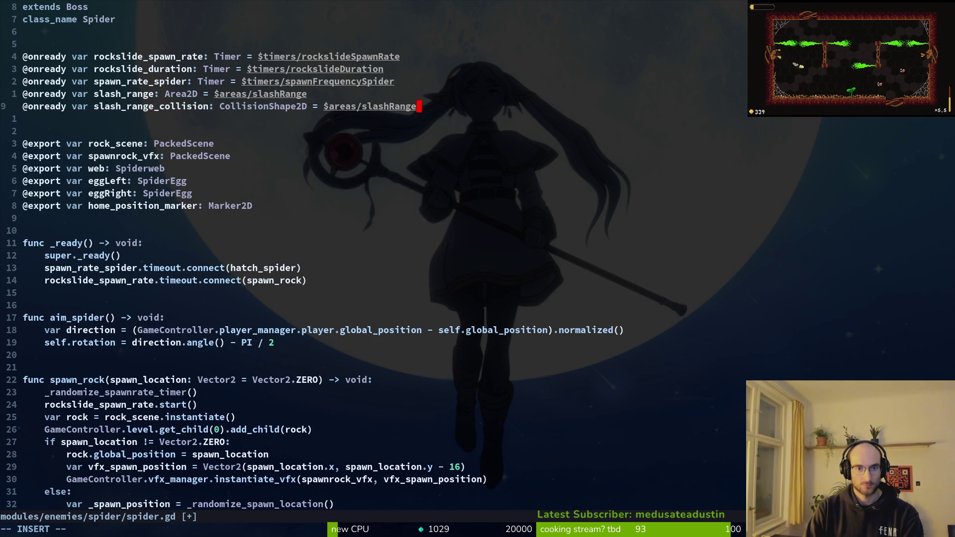
text(/co)
key(Return)
key(Escape)
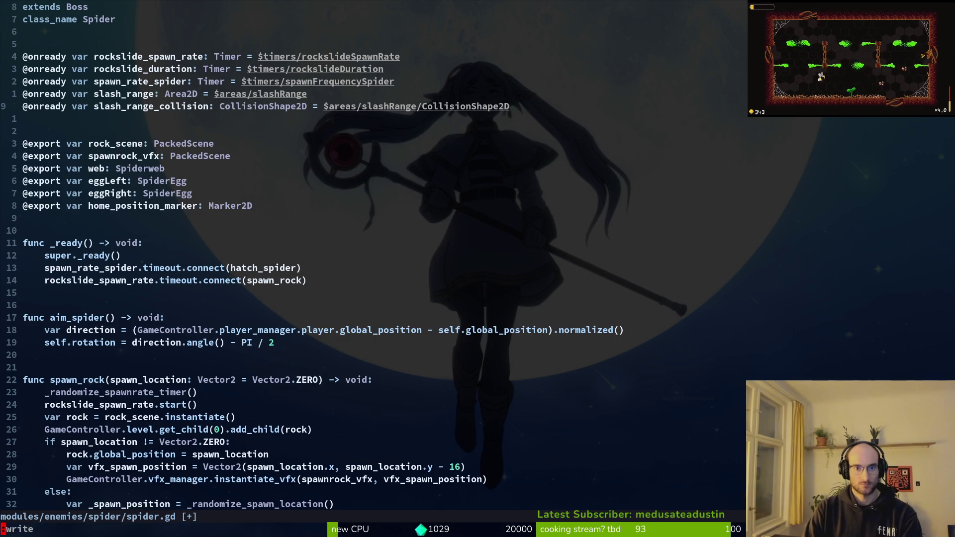
text(:w)
key(Return)
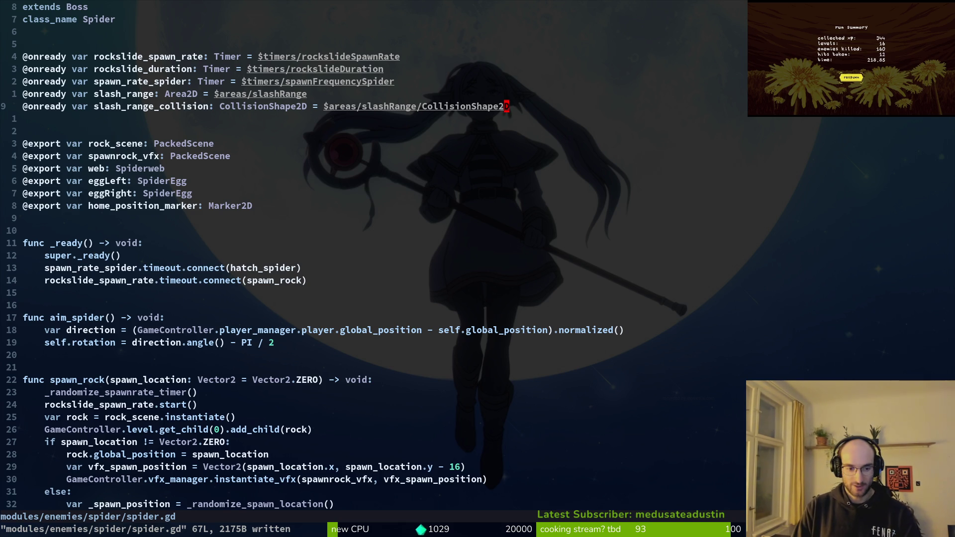
text(:q)
key(Return)
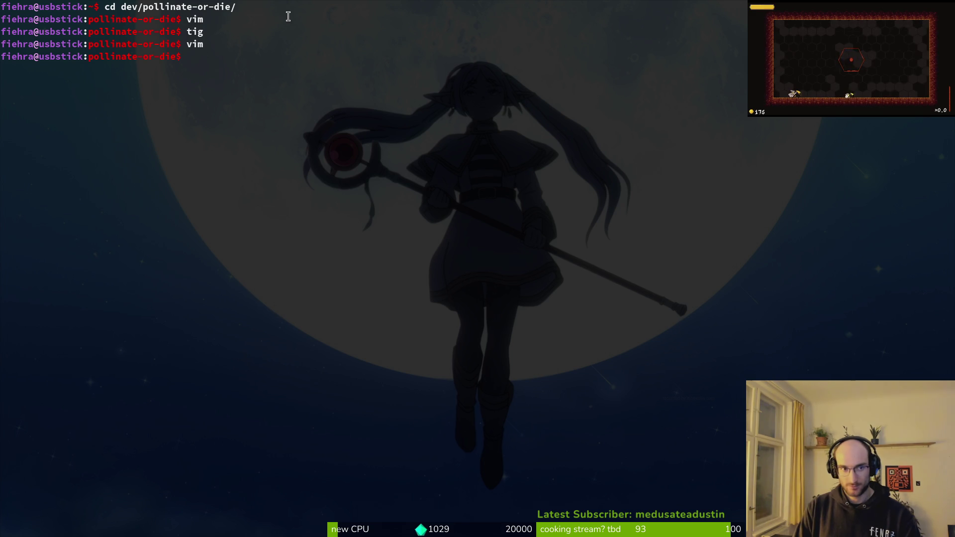
Run ls in pollinate-or-die, clear the screen, and relaunch vim there.
text(ls)
key(Return)
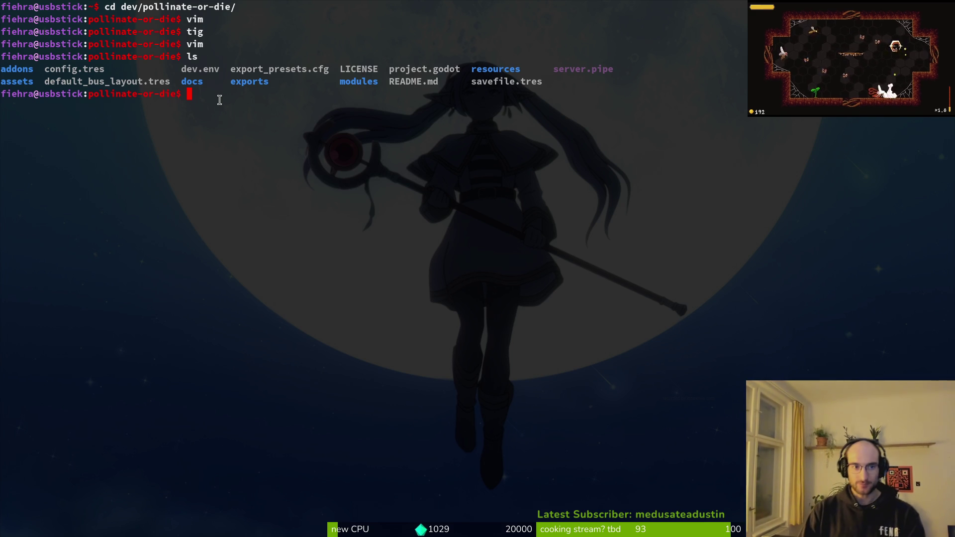
text(clear)
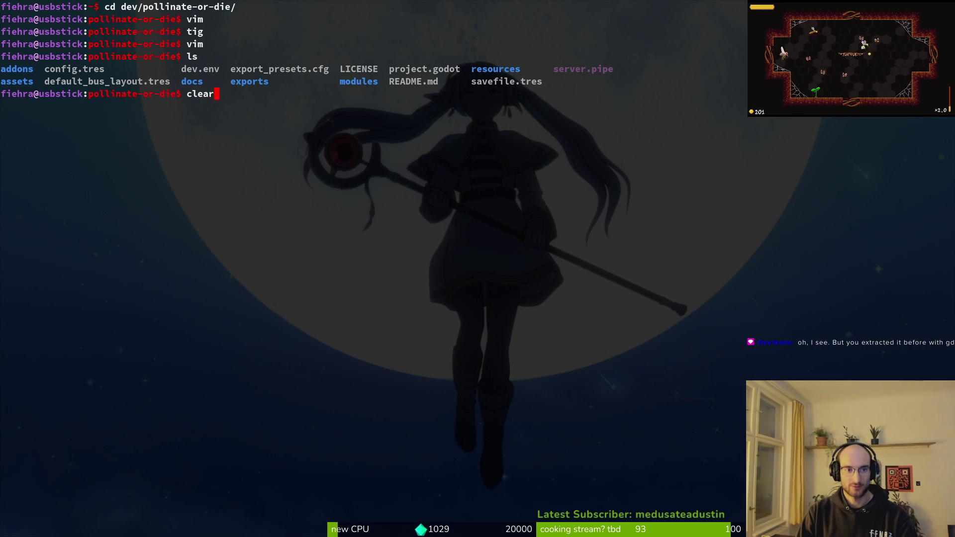
key(Return)
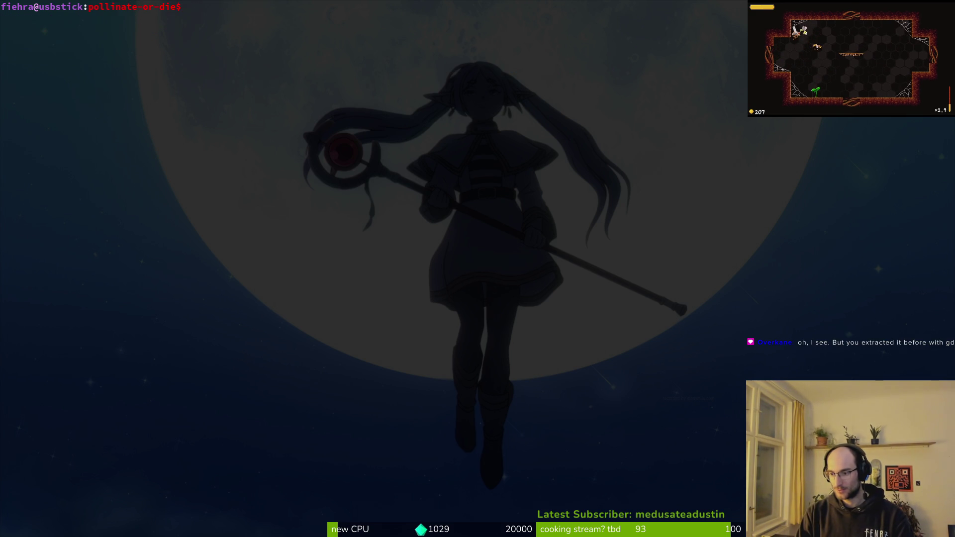
text(vim)
key(Return)
Try 'dev' and 'game' searches in the file finder, then close it.
key(space)
key(f)
key(f)
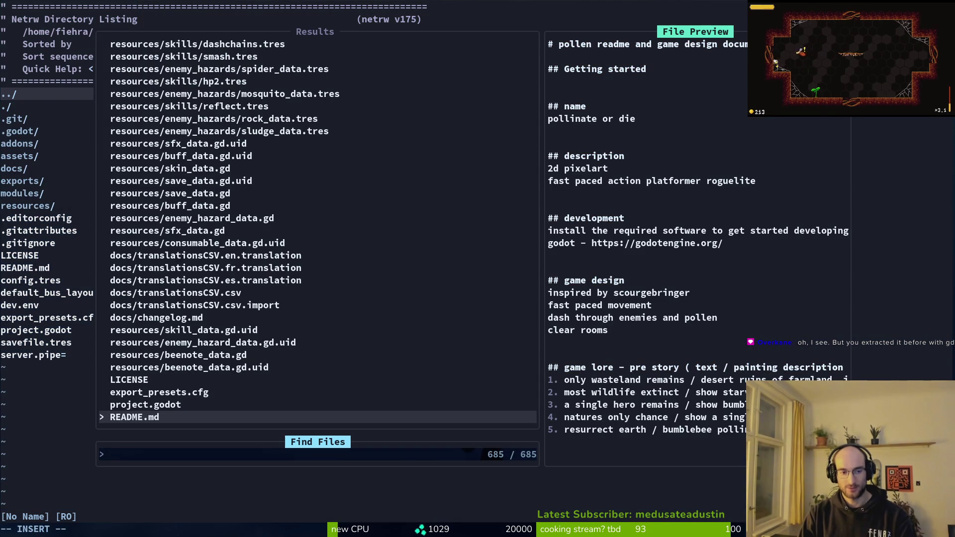
text(dev)
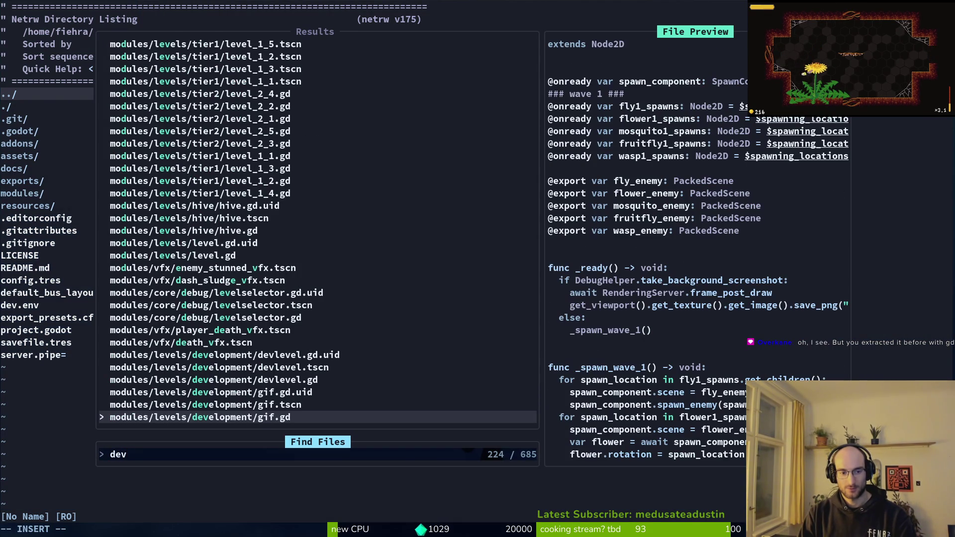
key(BackSpace)
key(BackSpace)
key(BackSpace)
text(game)
key(BackSpace)
key(BackSpace)
key(BackSpace)
key(Escape)
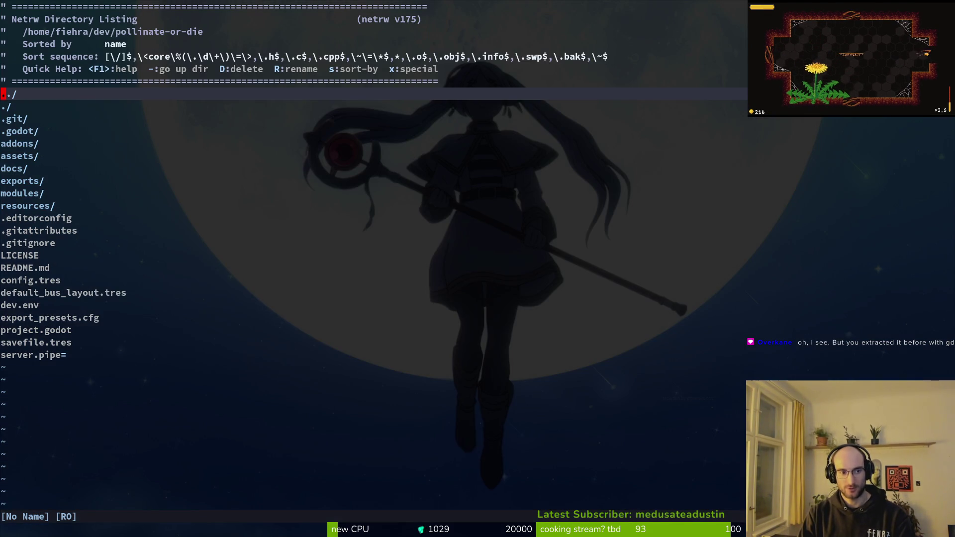
Browse into the modules folder in the directory listing and back to pollinate-or-die.
key(j)
key(j)
key(j)
key(j)
key(j)
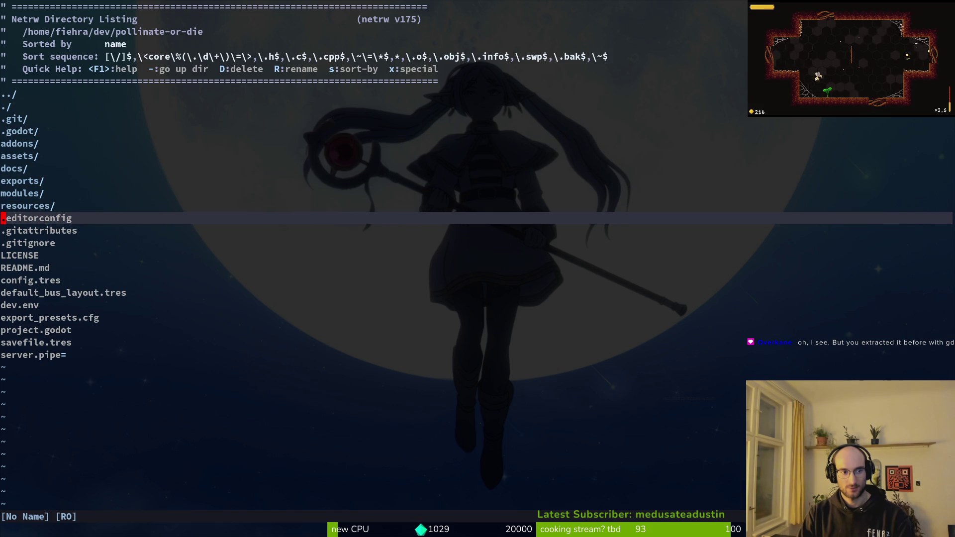
key(j)
key(j)
key(j)
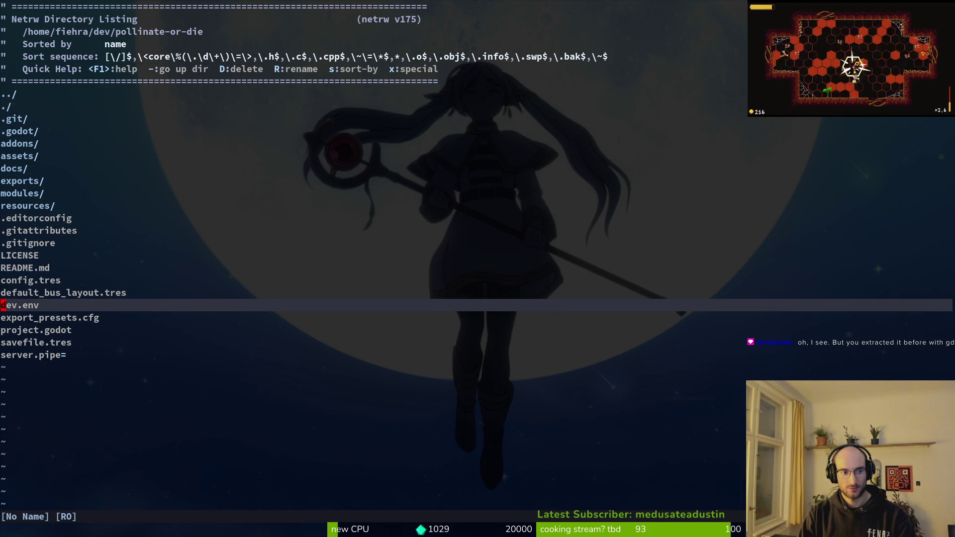
key(k)
key(k)
key(k)
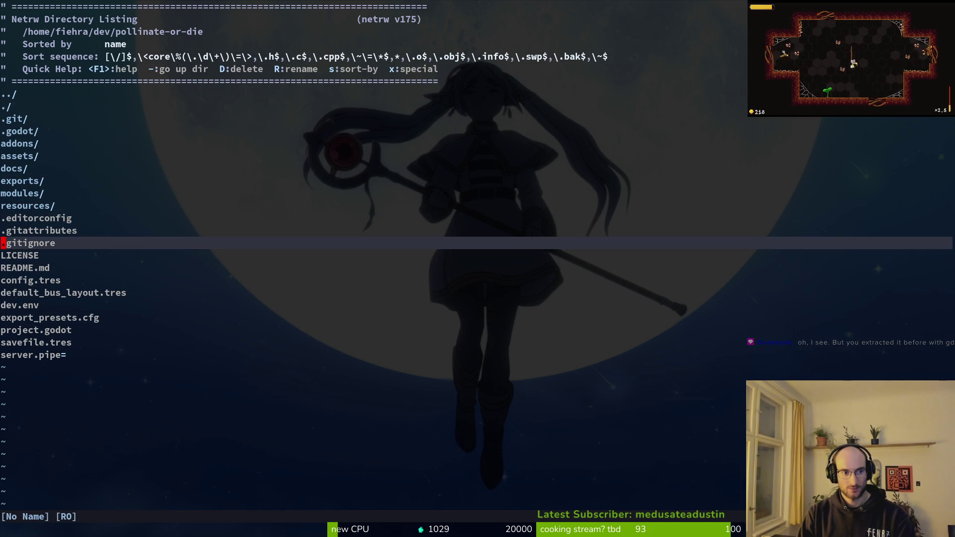
key(k)
key(j)
key(Return)
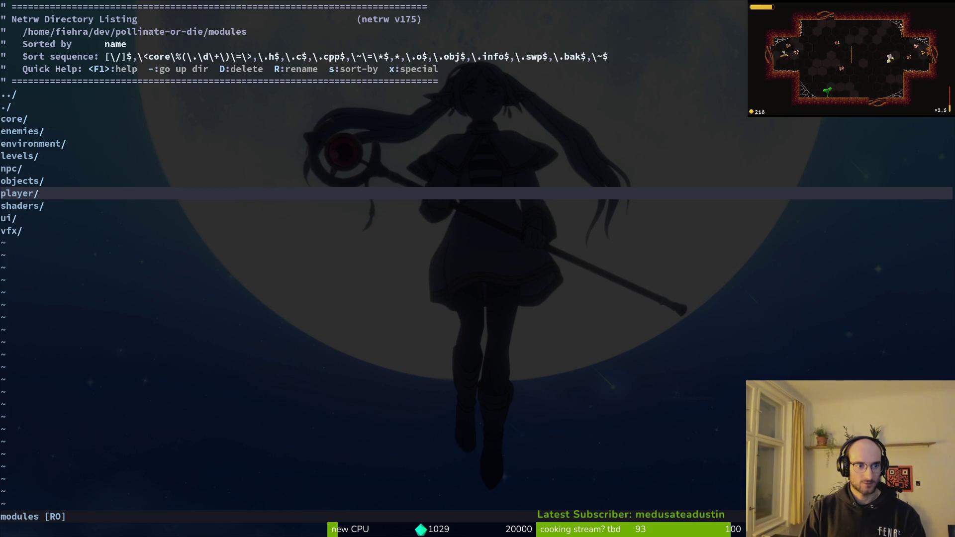
key(k)
key(k)
key(k)
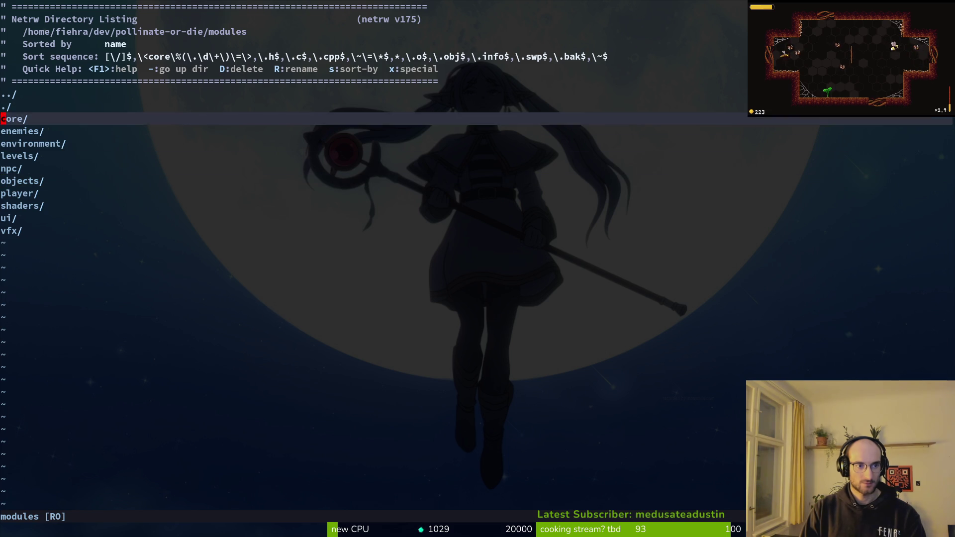
key(Return)
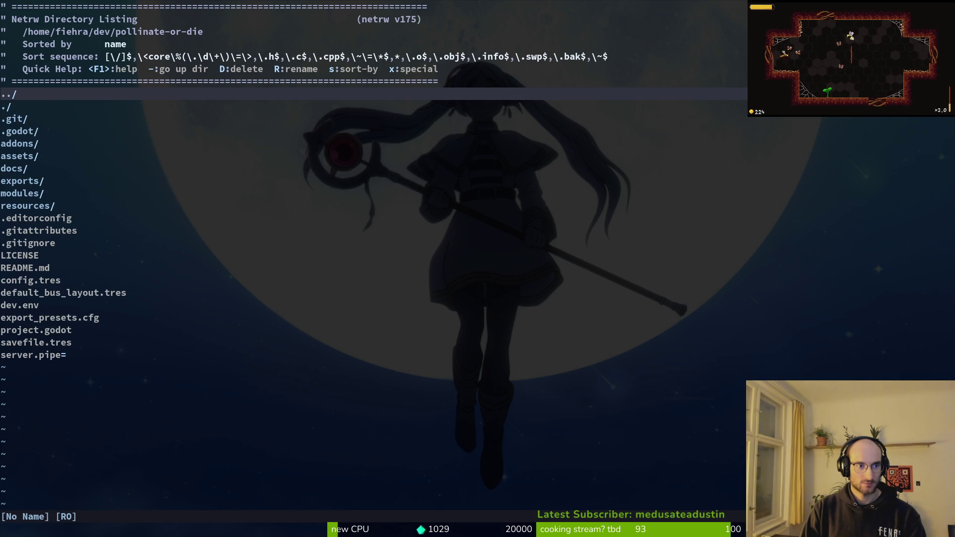
Search 'feedo' in the file finder and open feedback_overlay.gd.
key(space)
key(f)
key(f)
text(feedo)
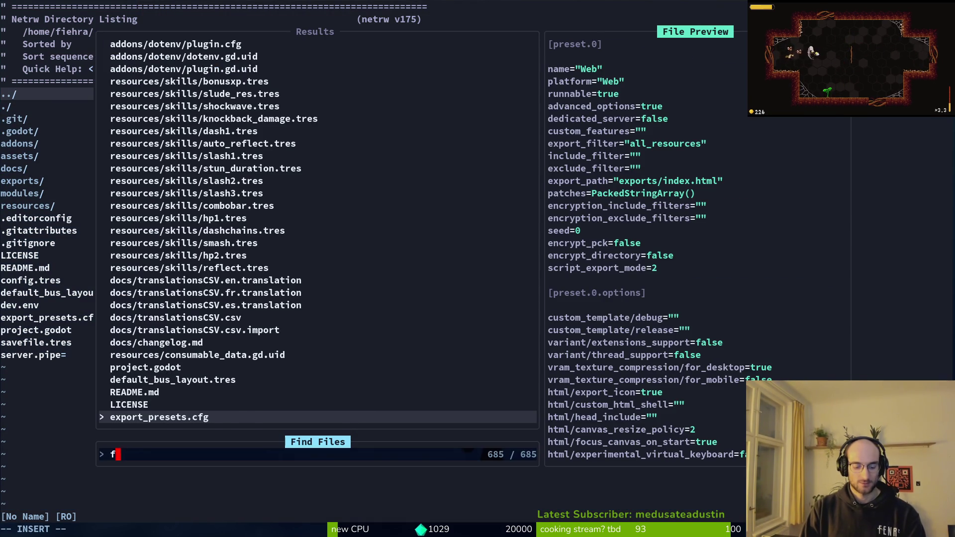
key(Return)
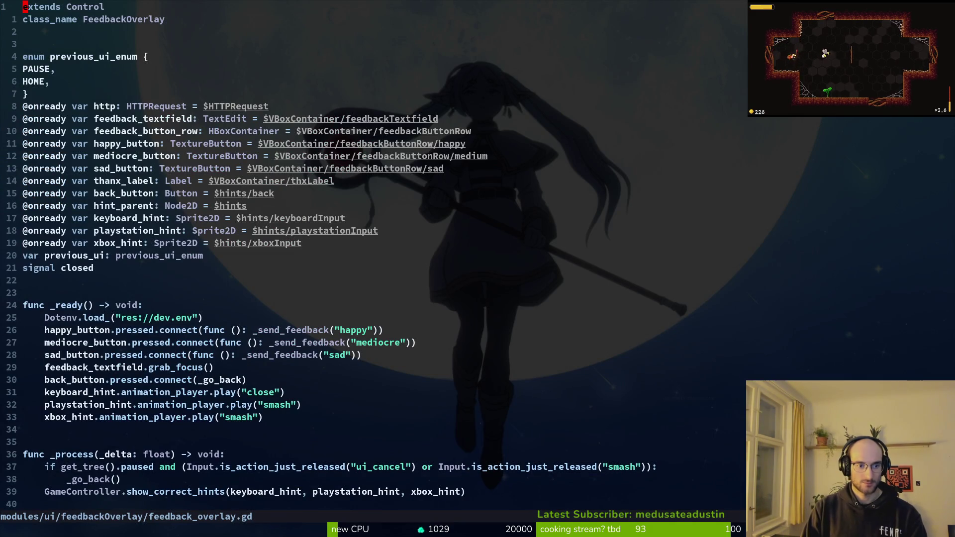
Locate and select the Dotenv loading line in _ready.
key(j)
key(j)
key(j)
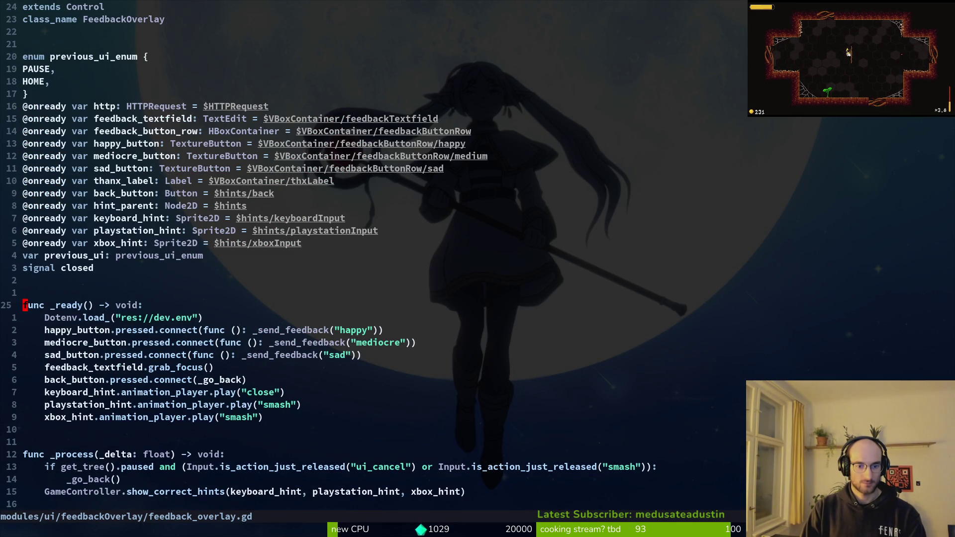
key(shift+v)
key(j)
key(j)
key(j)
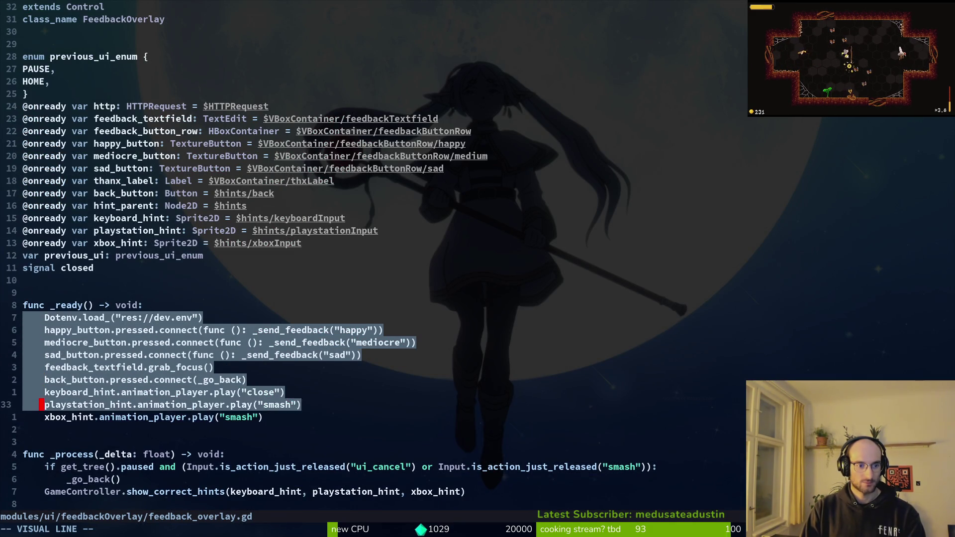
key(Escape)
key(k)
key(k)
key(k)
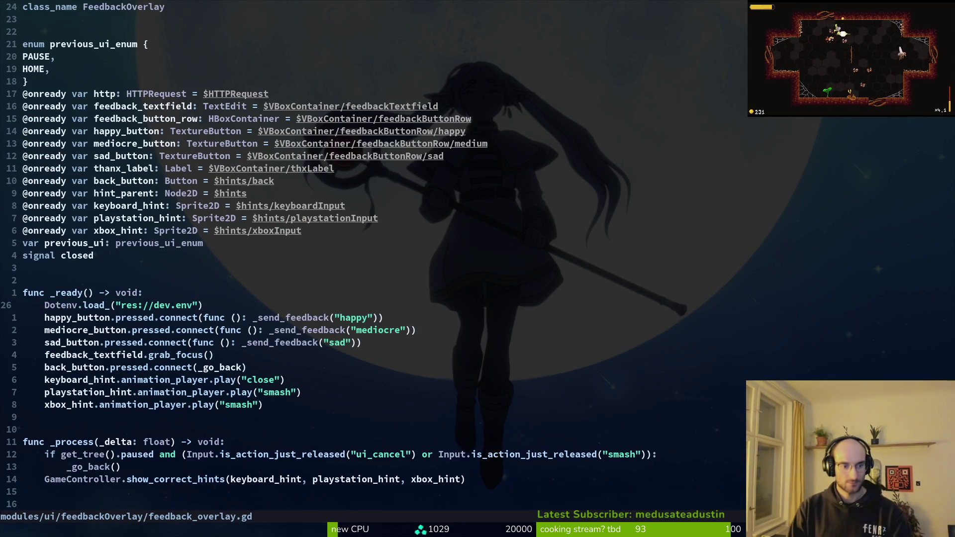
key(shift+v)
key(Escape)
Move down to the webhook_url line in _send_feedback and yank it.
key(j)
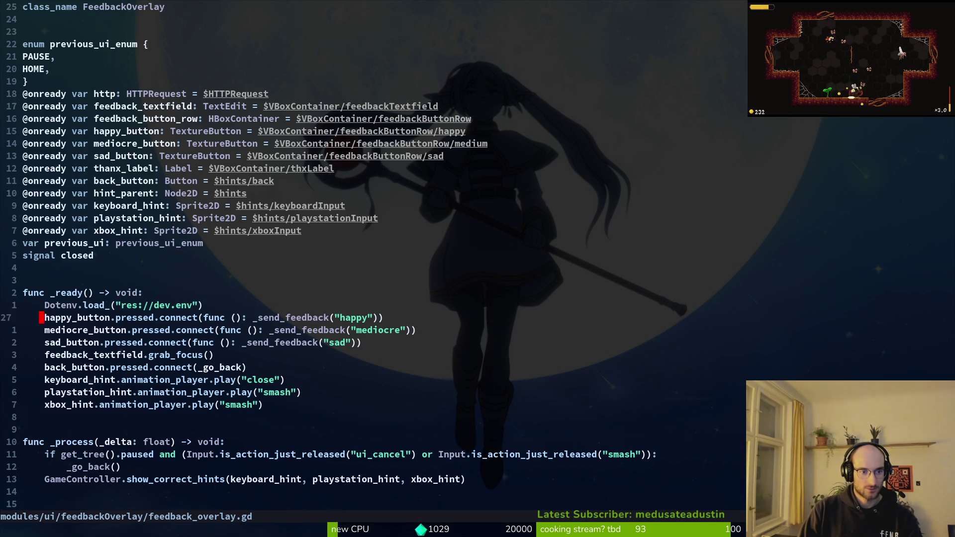
key(1)
key(3)
key(j)
key(1)
key(0)
key(j)
key(1)
key(3)
key(j)
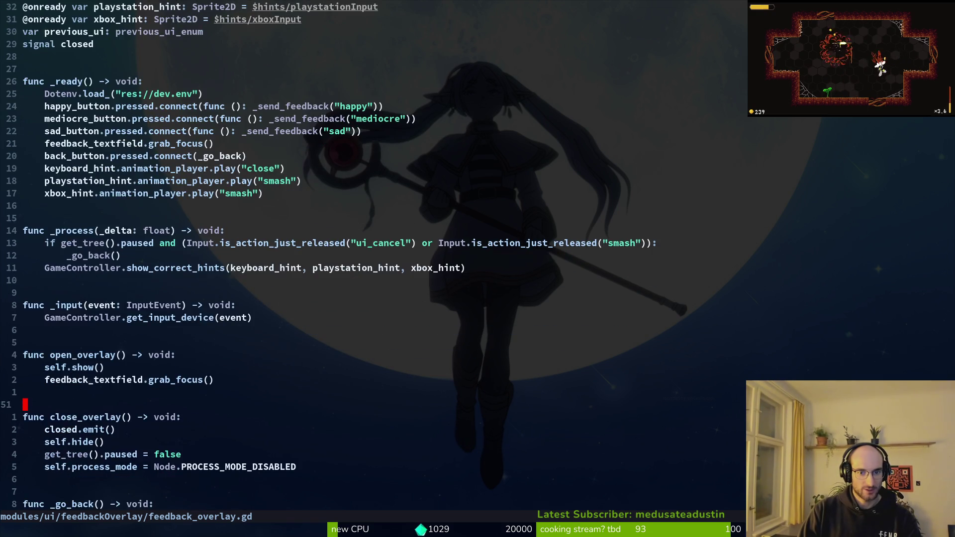
key(1)
key(1)
key(j)
key(6)
key(j)
key(5)
key(k)
key(y)
key(y)
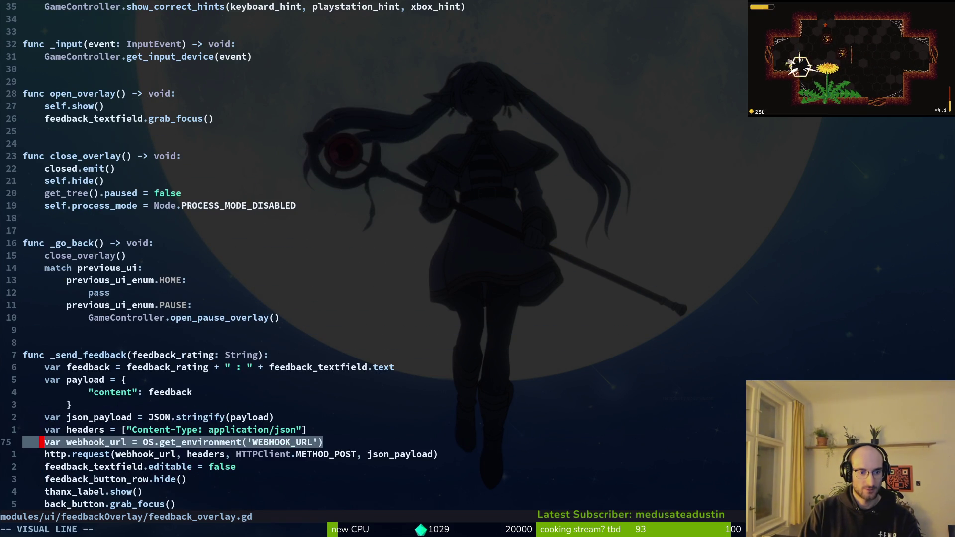
key(shift+v)
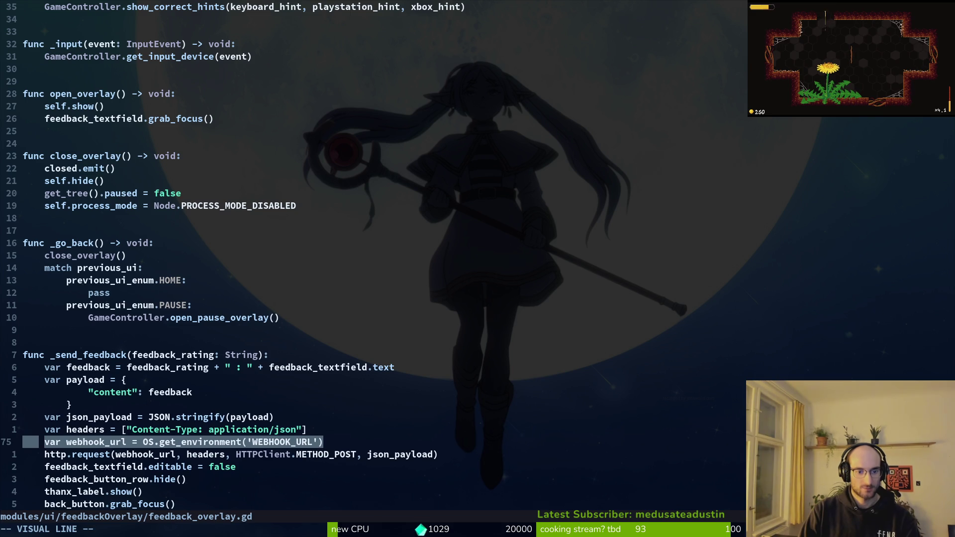
key(Escape)
key(j)
key(j)
key(j)
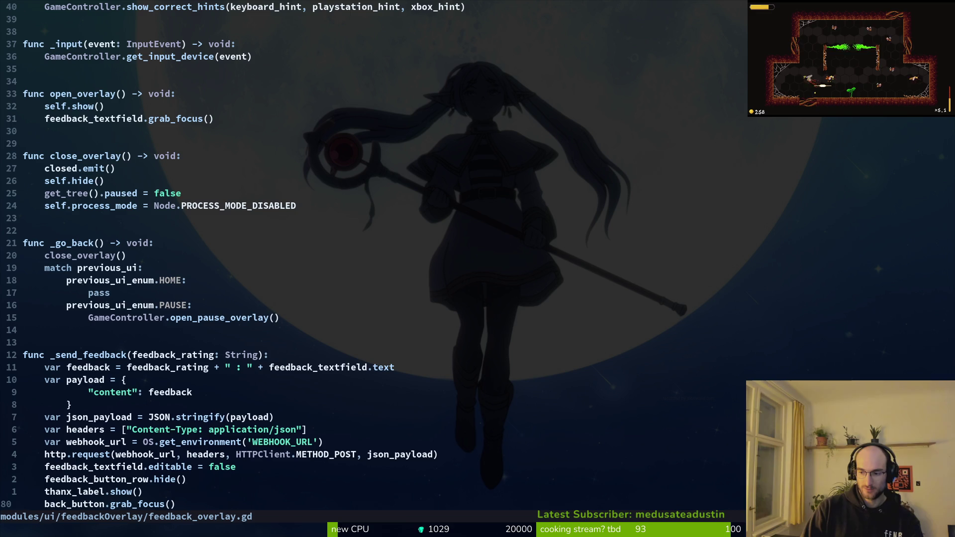
Yank the Dotenv loading line, then reselect the webhook_url line and its WEBHOOK_URL name.
key(k)
key(k)
key(k)
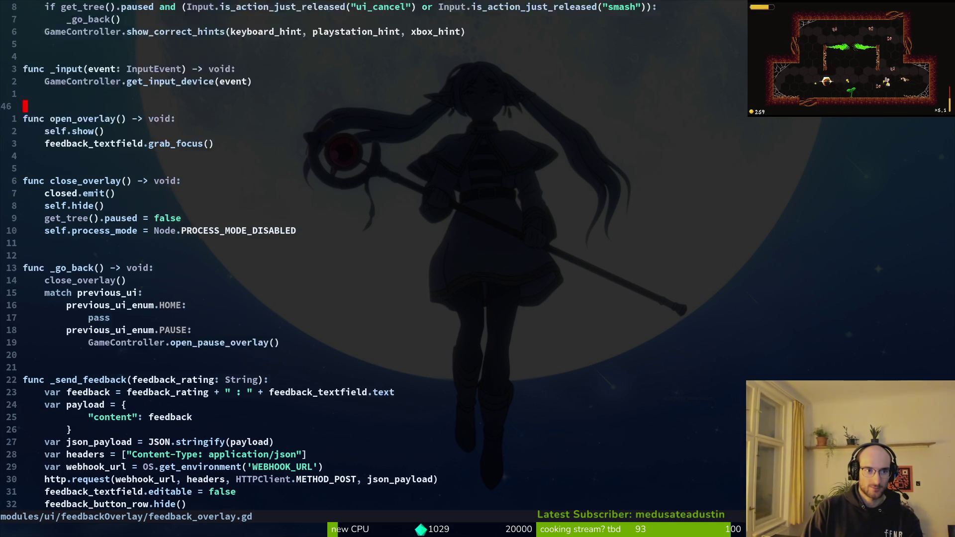
key(j)
key(j)
key(y)
key(y)
key(braceright)
key(braceright)
key(braceright)
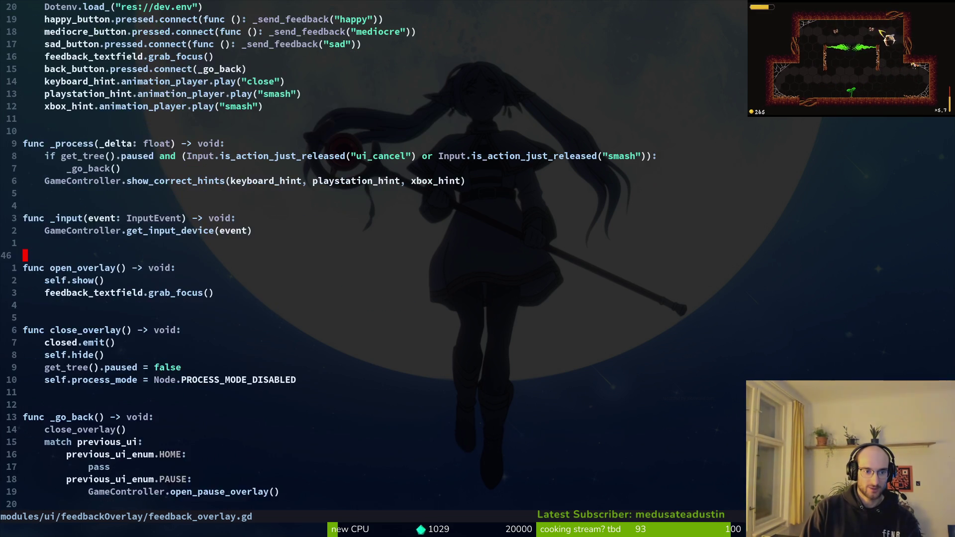
key(j)
key(j)
key(j)
key(shift+v)
key(Escape)
key(shift+v)
key(Escape)
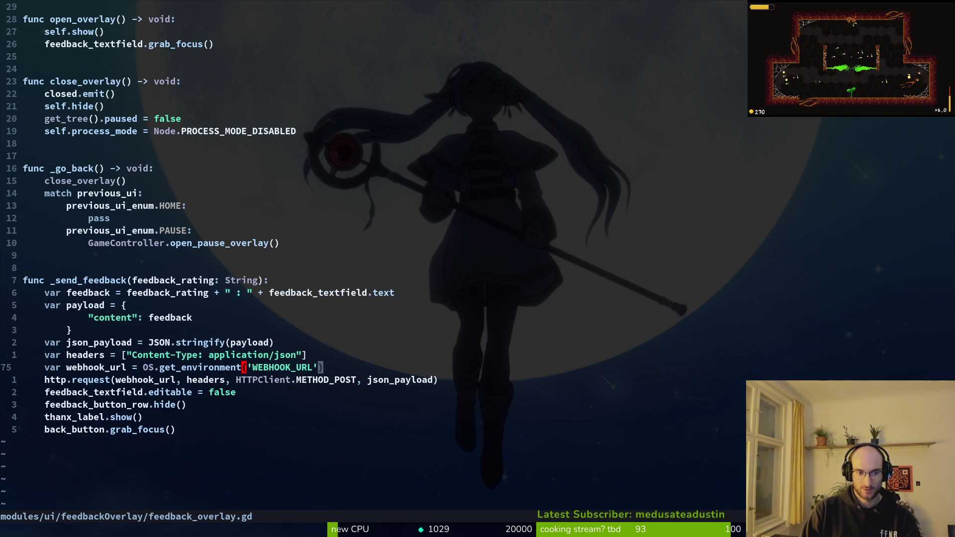
key(v)
key(e)
key(Escape)
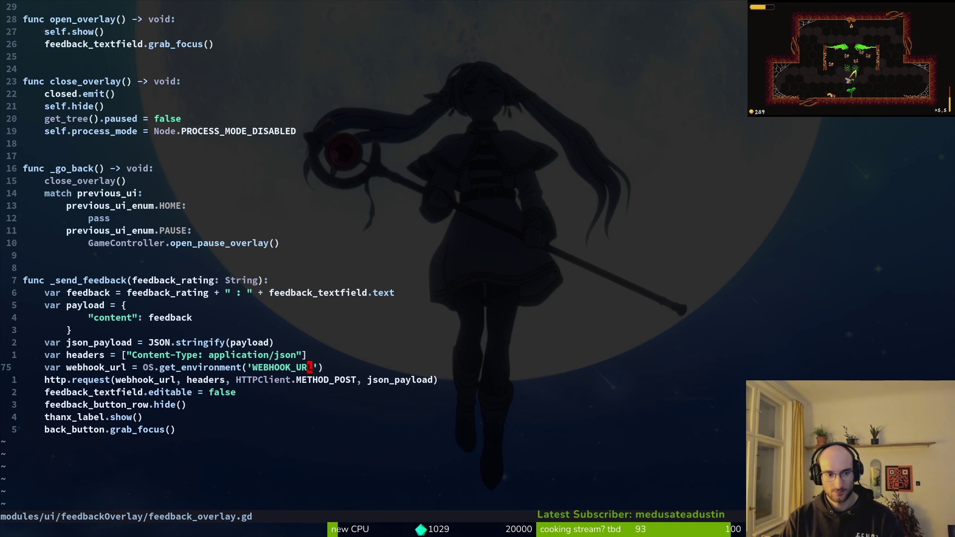
Save and close feedback_overlay.gd with :wq, then run tig.
text(:wq)
key(Return)
text(tig)
key(Return)
Clear the terminal and launch Neovim on the project with nvim.
key(Down)
text(qclear)
key(Return)
text(nvim .)
key(Return)
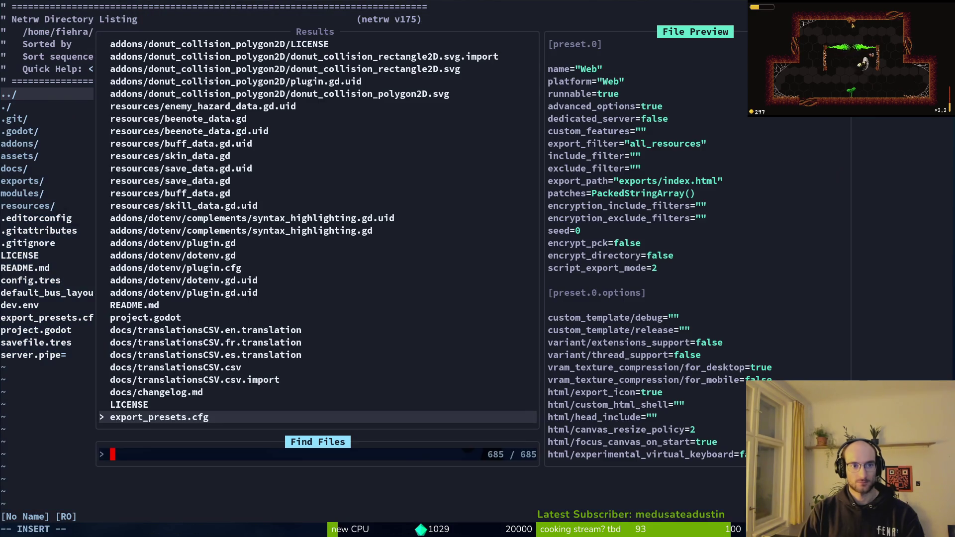
Open modules/enemies/babySpider/slashing.gd through Telescope and browse the other slashing matches.
text(slshing)
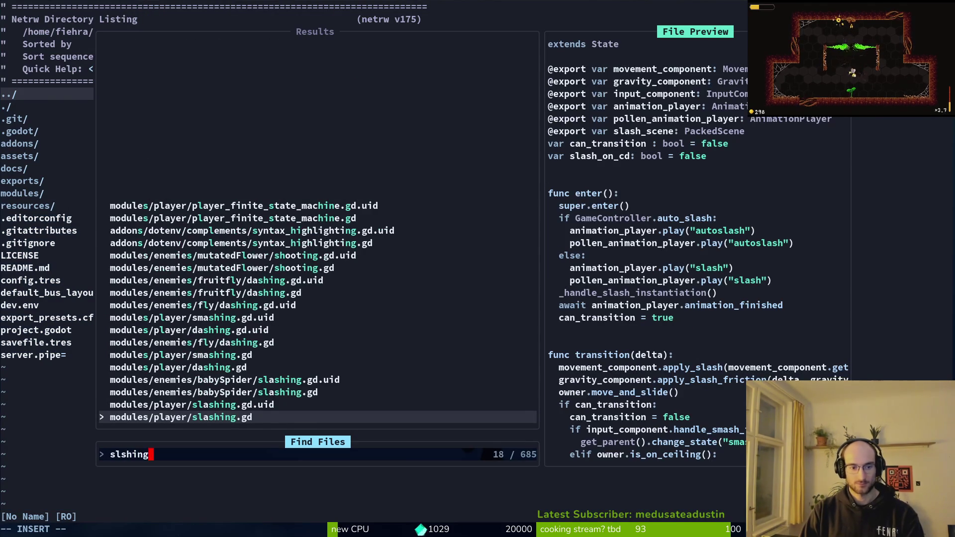
key(Up)
key(Up)
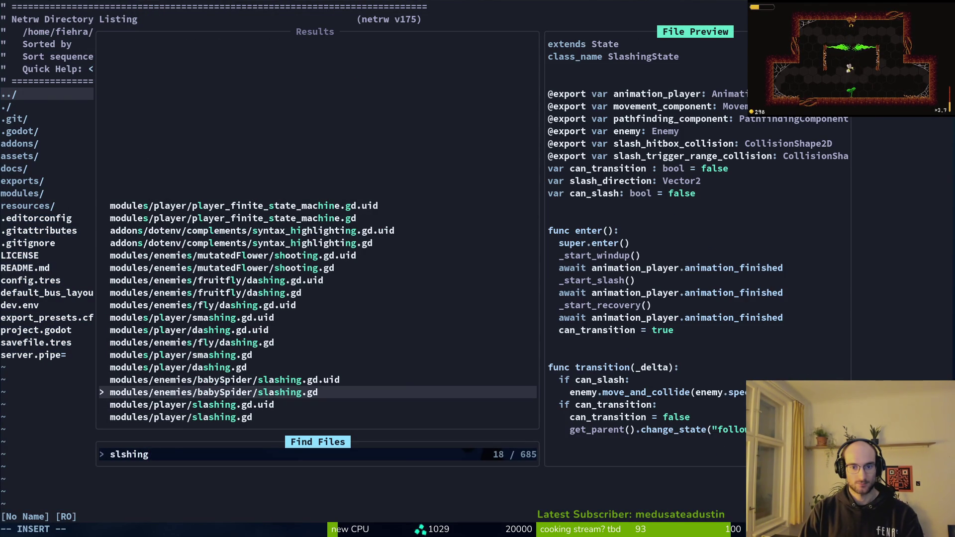
key(Return)
key(space)
key(f)
key(f)
text(slashing)
key(Up)
key(Up)
key(Up)
key(Up)
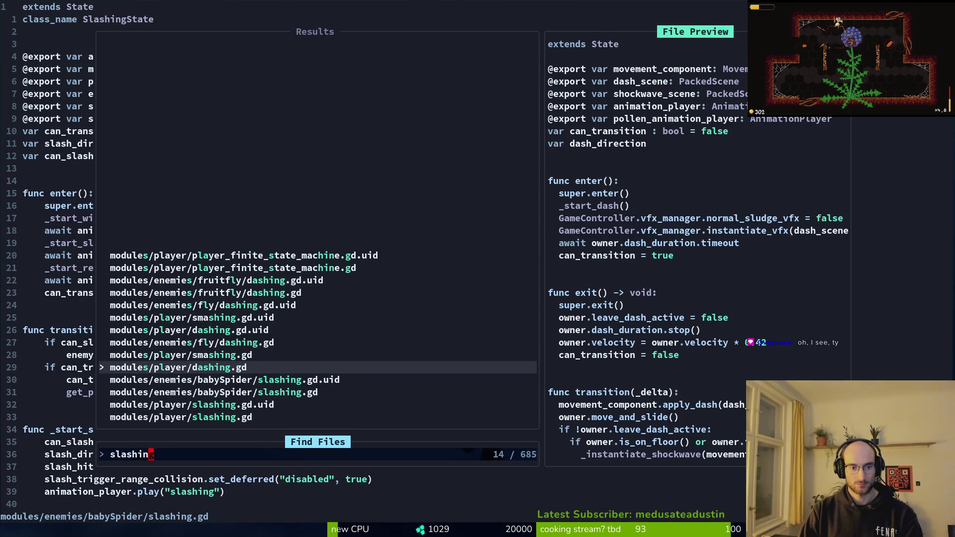
key(Down)
key(Down)
key(Up)
key(Up)
key(Up)
key(Up)
key(Up)
key(Up)
key(Up)
key(Up)
key(Down)
key(Down)
key(Down)
key(Down)
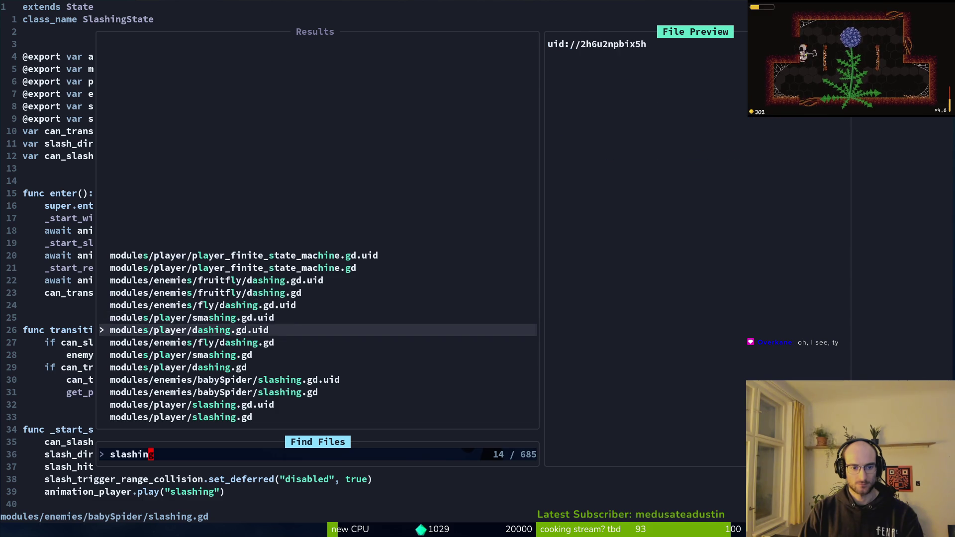
key(Escape)
Quit Neovim and start tig in the terminal.
text(q)
key(Return)
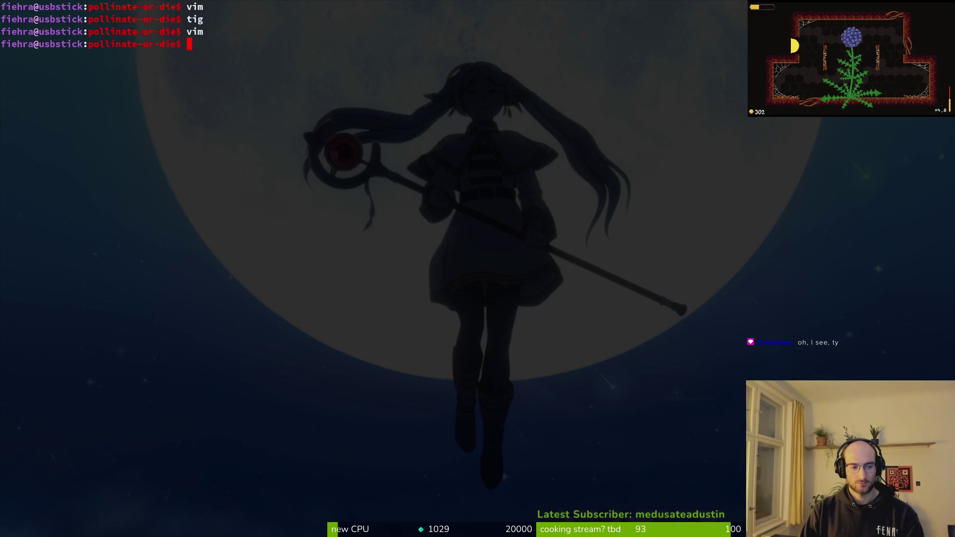
text(tig)
key(Return)
key(j)
key(j)
key(j)
key(j)
key(j)
key(j)
key(j)
key(j)
Expand the spider's states and detach the script from the slash node.
key(alt+Tab)
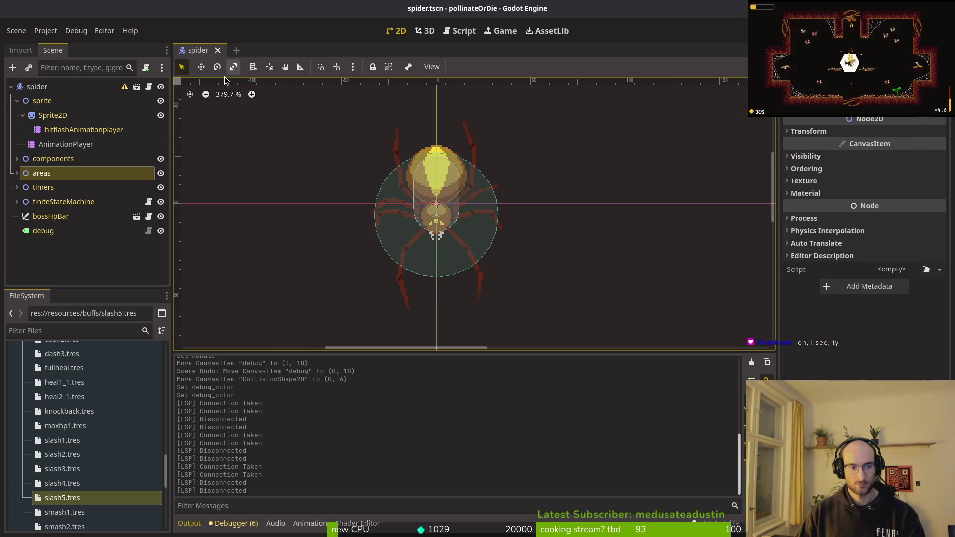
click(16, 202)
scroll(96, 240, down, 3)
click(127, 247)
right_click(127, 247)
click(149, 318)
Attach the existing modules/core/state/state.gd script to the slash node.
click(74, 233)
click(75, 248)
right_click(87, 247)
click(124, 318)
click(584, 256)
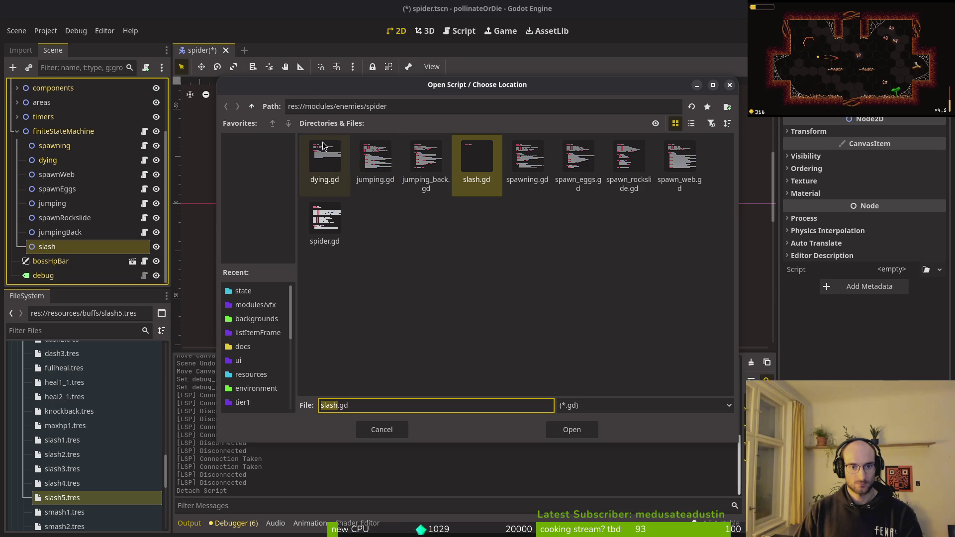
click(252, 106)
click(252, 106)
click(324, 166)
double_click(324, 166)
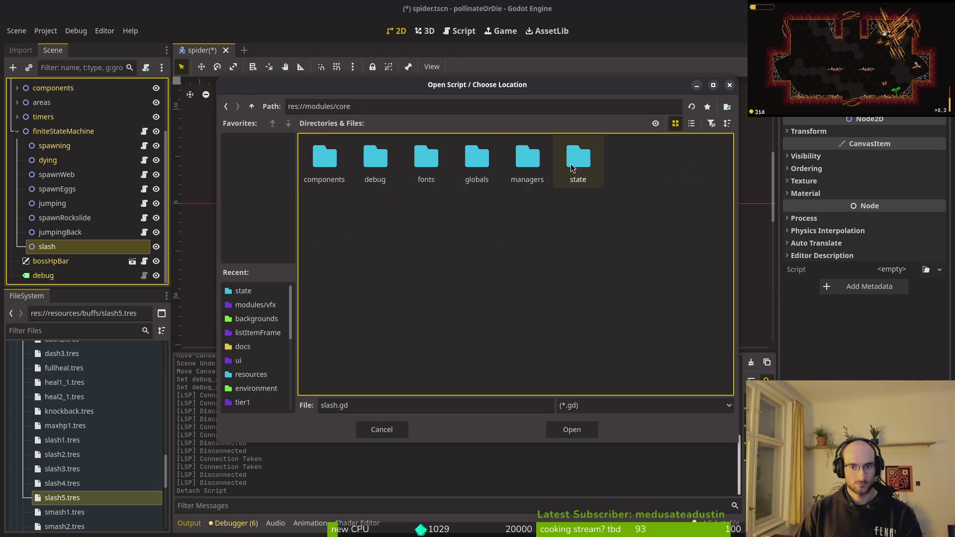
double_click(578, 159)
click(629, 159)
click(572, 430)
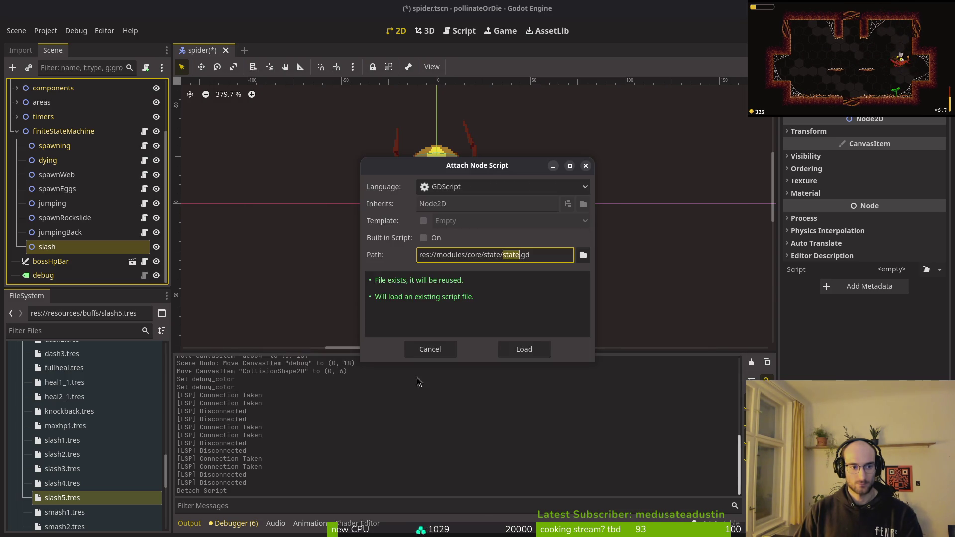
click(522, 350)
Rename slash to slashing and attach a new slashing.gd script inheriting State.
double_click(83, 251)
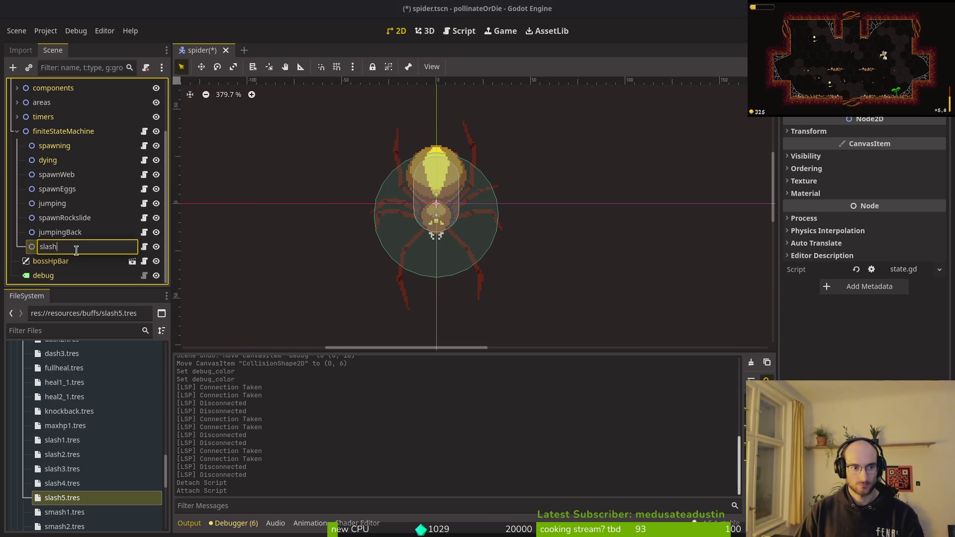
text(ing)
key(Return)
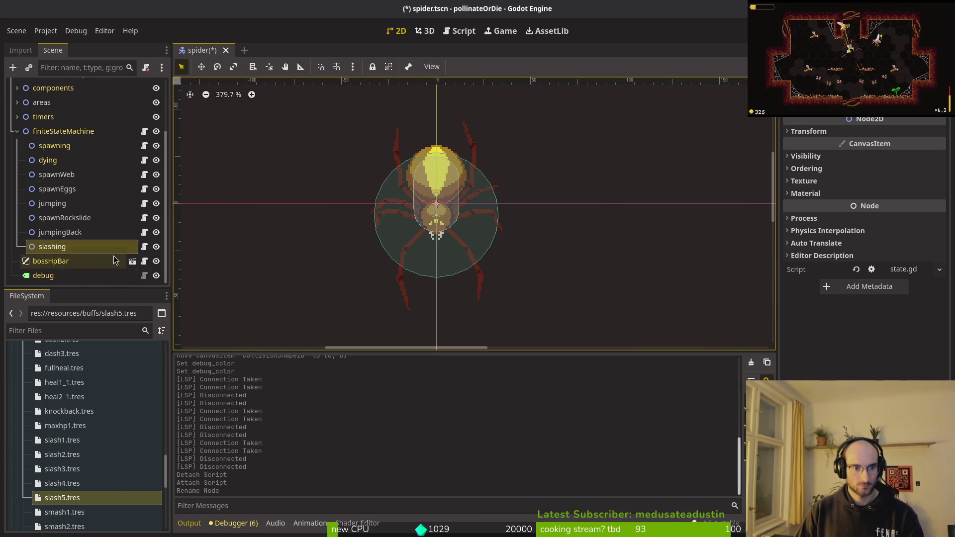
right_click(115, 246)
click(150, 300)
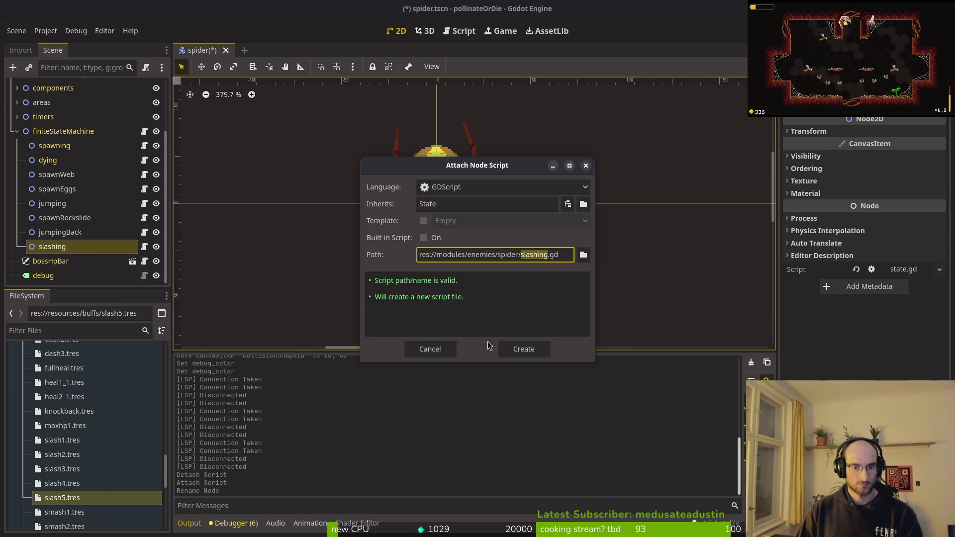
click(524, 349)
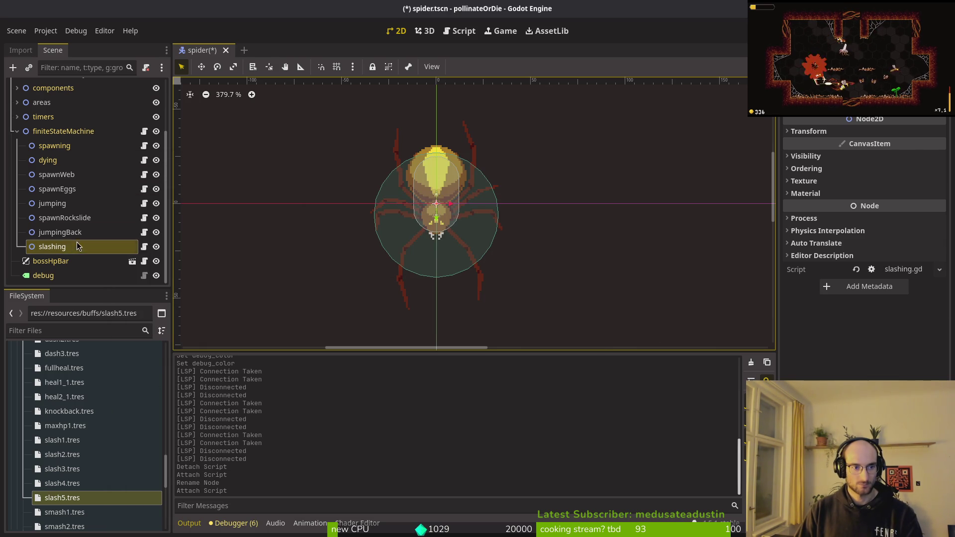
right_click(203, 53)
click(278, 119)
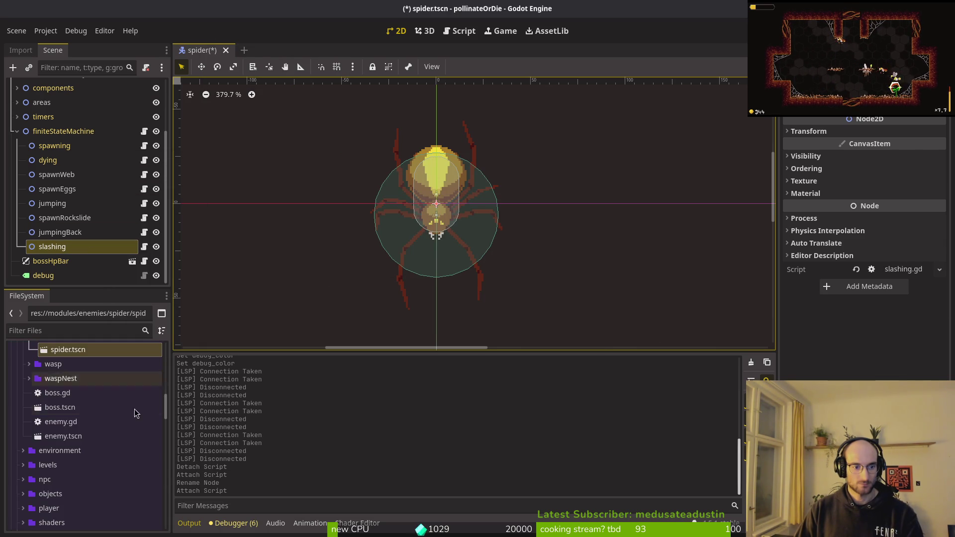
Save the spider scene and delete the leftover slash.gd from the FileSystem.
key(ctrl+s)
scroll(83, 383, up, 3)
scroll(87, 410, up, 2)
click(93, 389)
key(Delete)
key(Return)
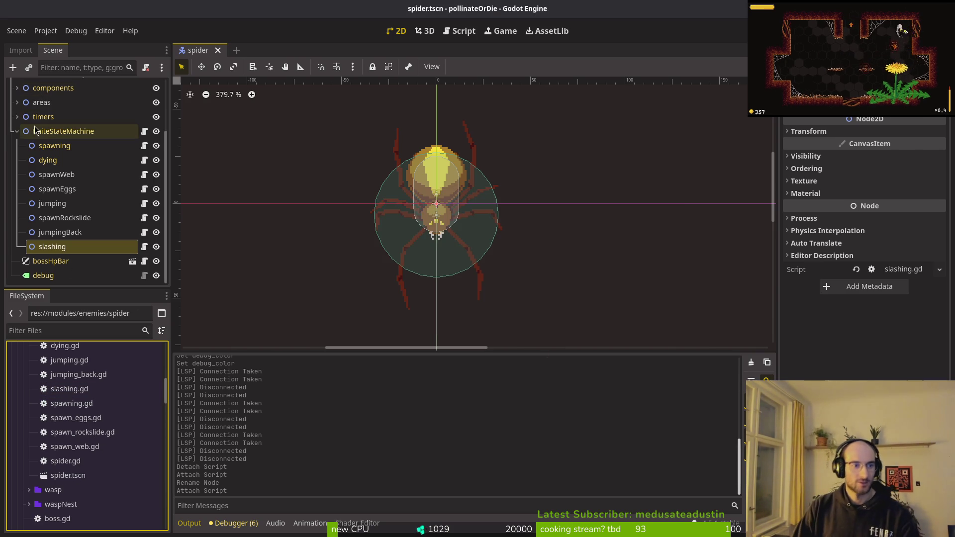
Collapse the sprite nodes, save again, enlarge the scene view, and expand finiteStateMachine.
click(17, 131)
key(ctrl+s)
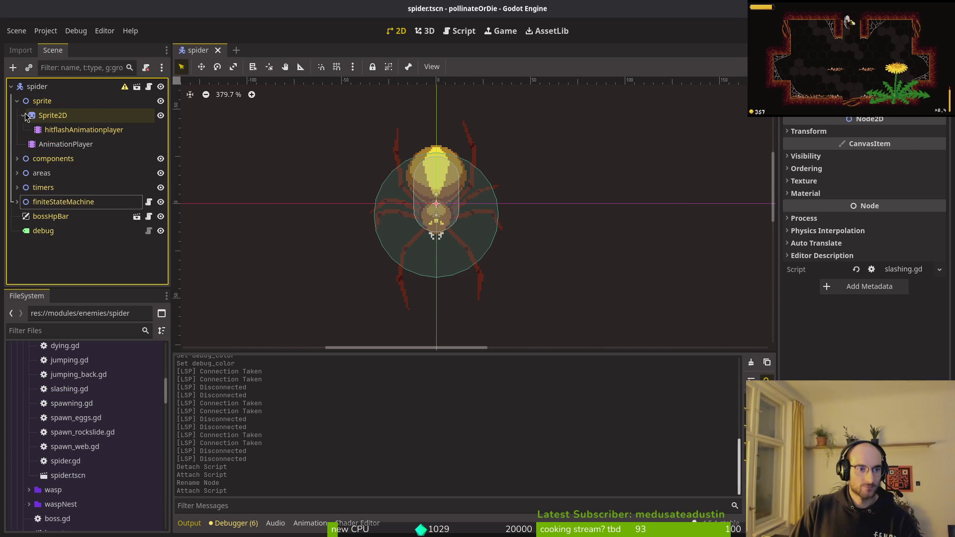
click(22, 114)
click(17, 100)
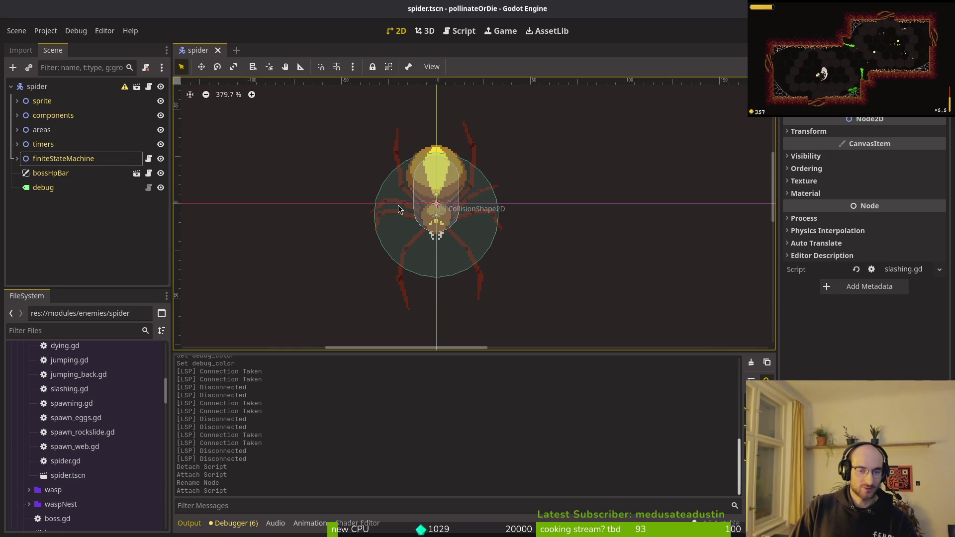
drag(459, 228, 495, 235)
drag(477, 350, 465, 434)
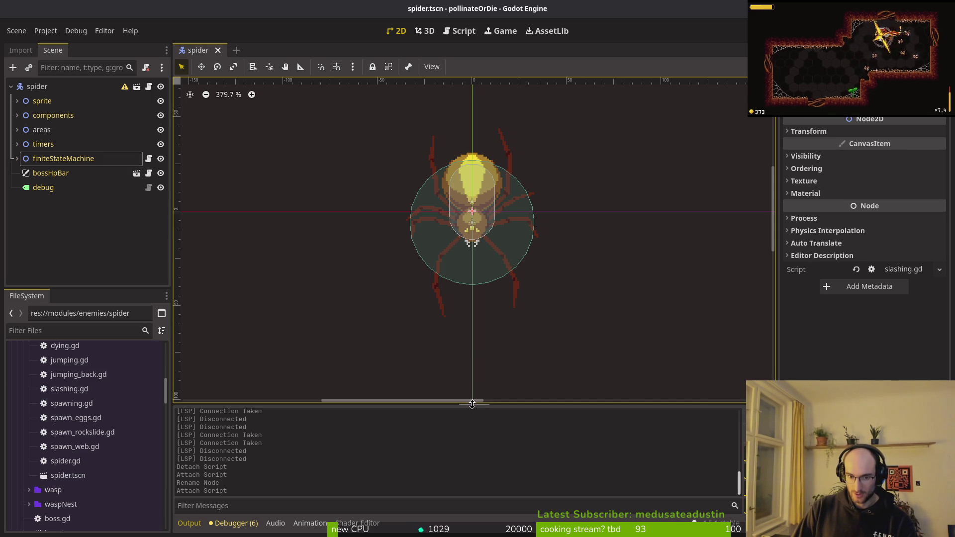
scroll(499, 309, up, 1)
scroll(499, 309, down, 1)
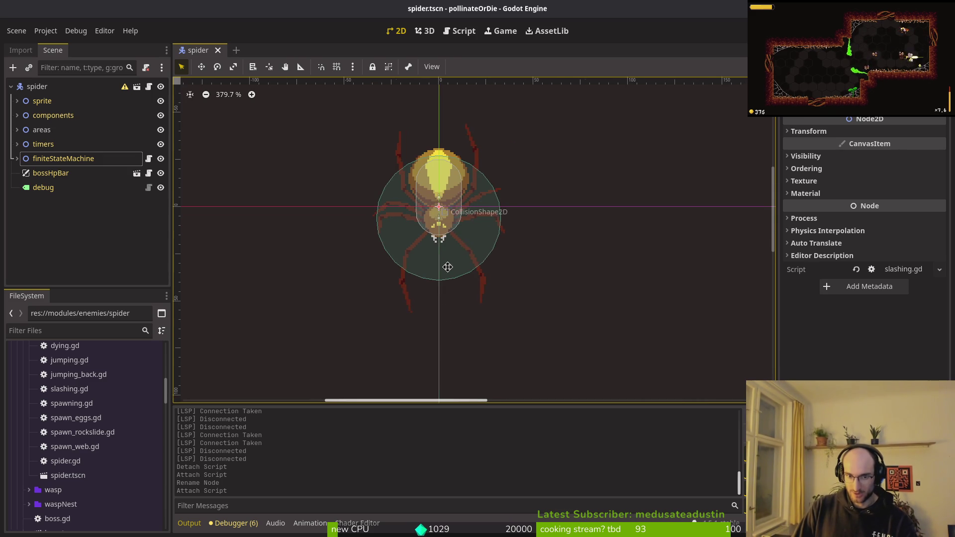
click(60, 215)
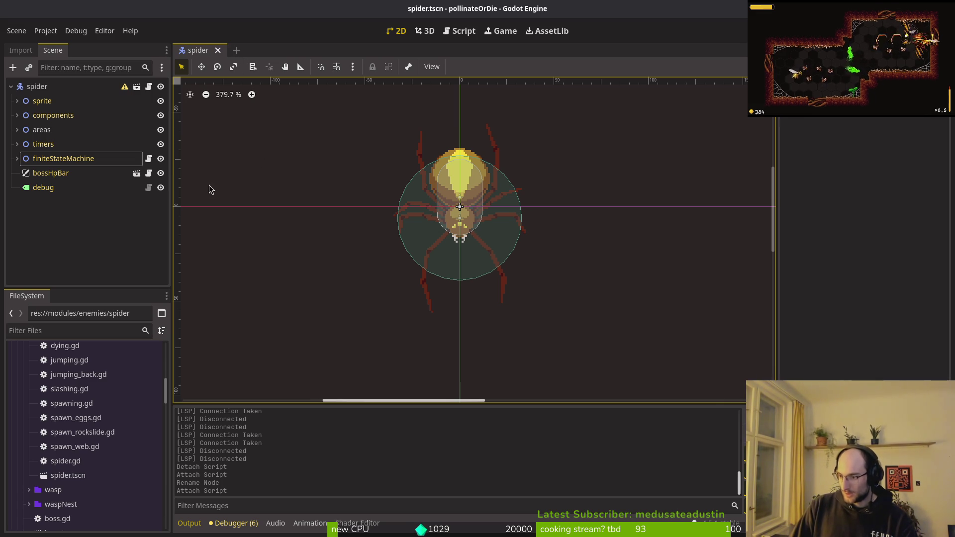
click(19, 161)
click(17, 158)
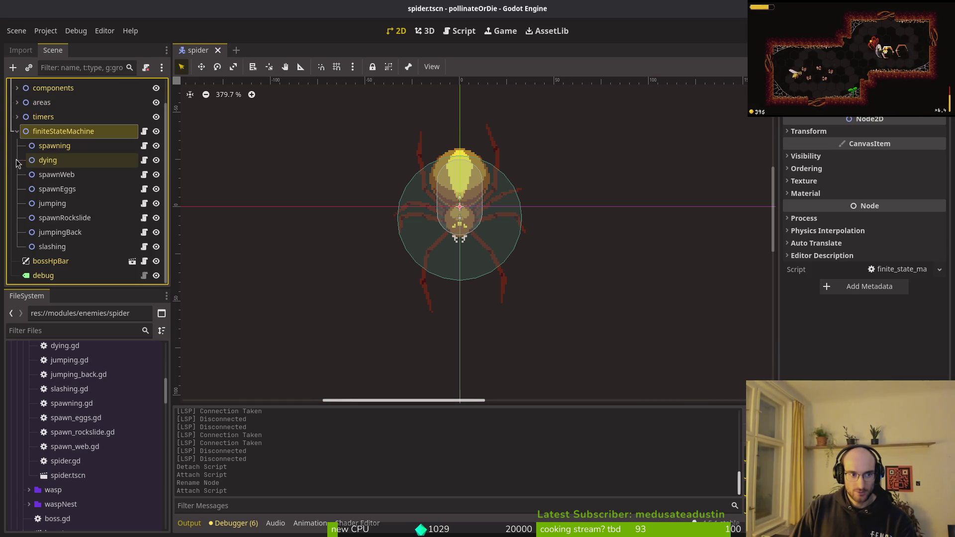
Switch to the terminal and launch vim.
key(super+1)
text(vim)
key(Return)
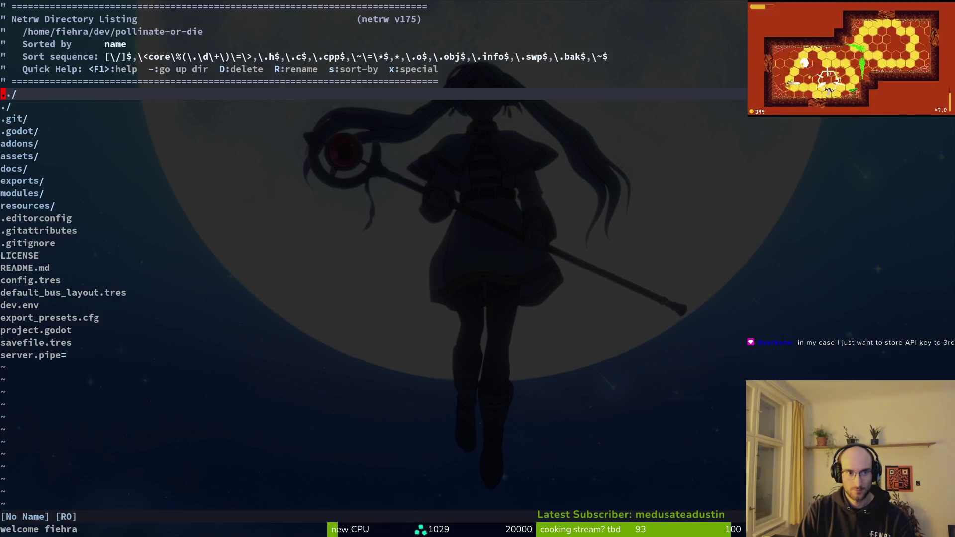
Open the baby spider's slashing.gd via Telescope and yank its whole script.
key(space)
key(f)
key(f)
text(slashing)
key(Return)
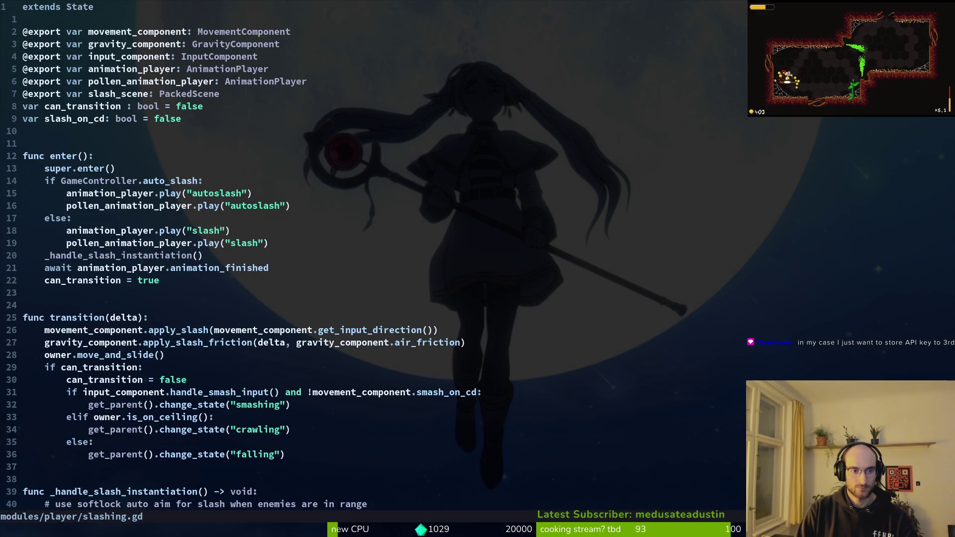
key(space)
key(f)
key(f)
text(babsl)
key(Return)
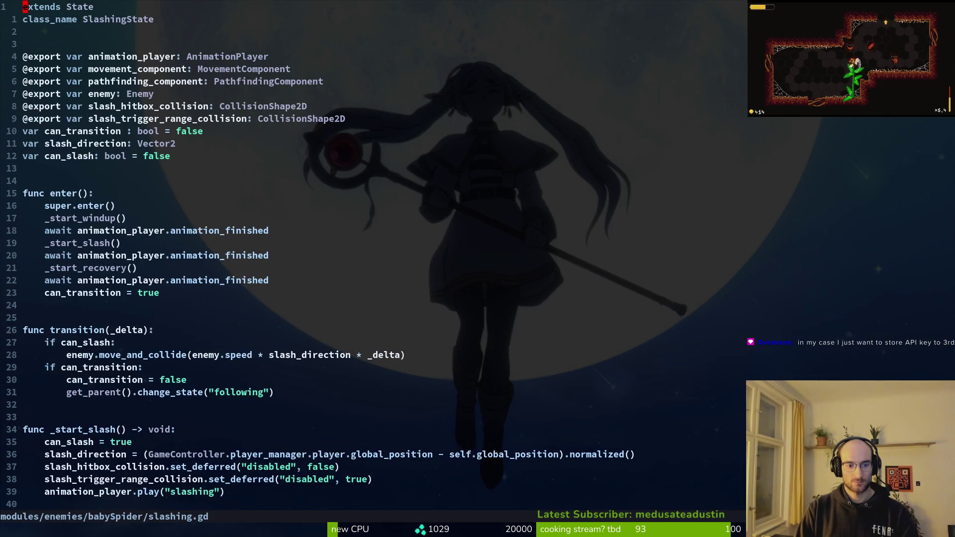
key(ctrl+d)
key(ctrl+u)
Paste the code into the spider's slashing.gd and drop the duplicate extends State line.
key(space)
key(f)
key(f)
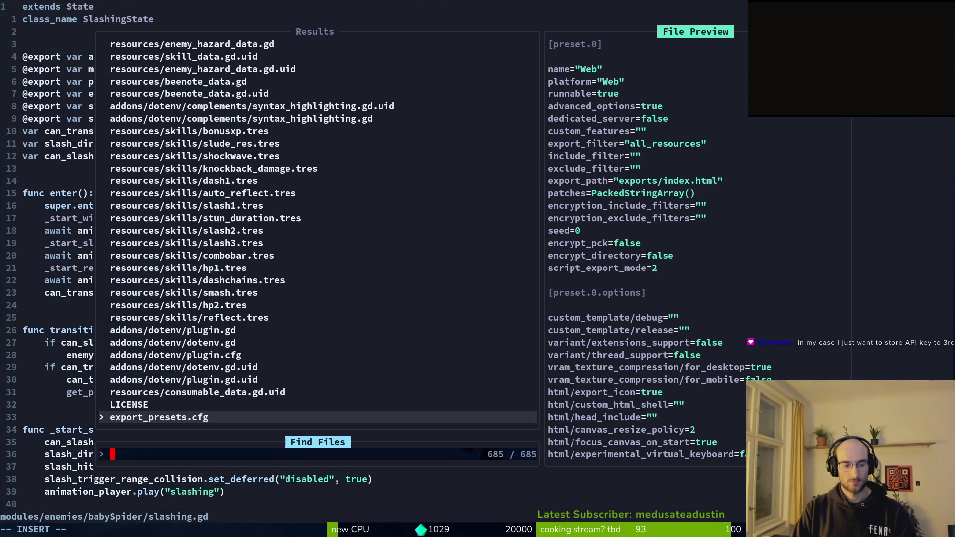
text(spslash)
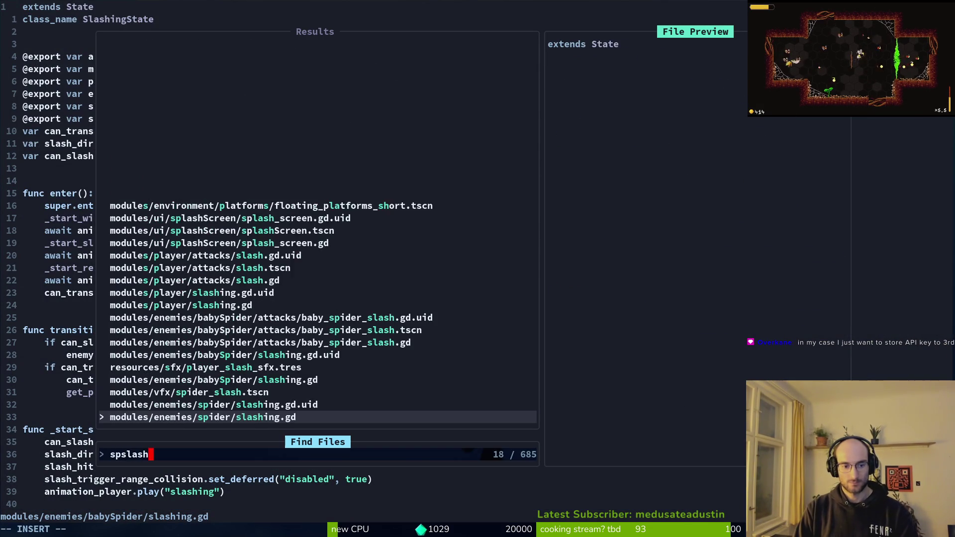
key(Return)
key(p)
key(d)
key(d)
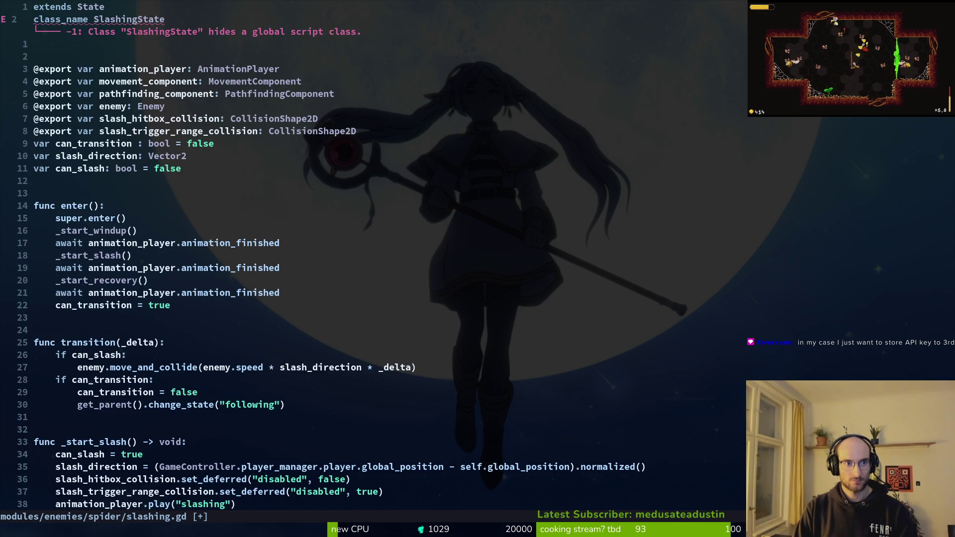
Search the file finder for spider state files, then close it without opening one.
key(space)
key(f)
key(f)
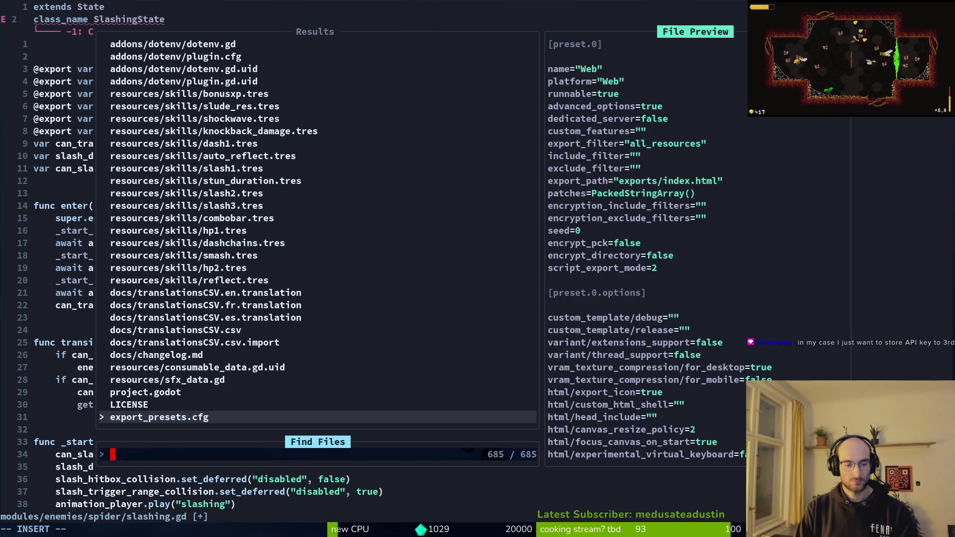
text(soid)
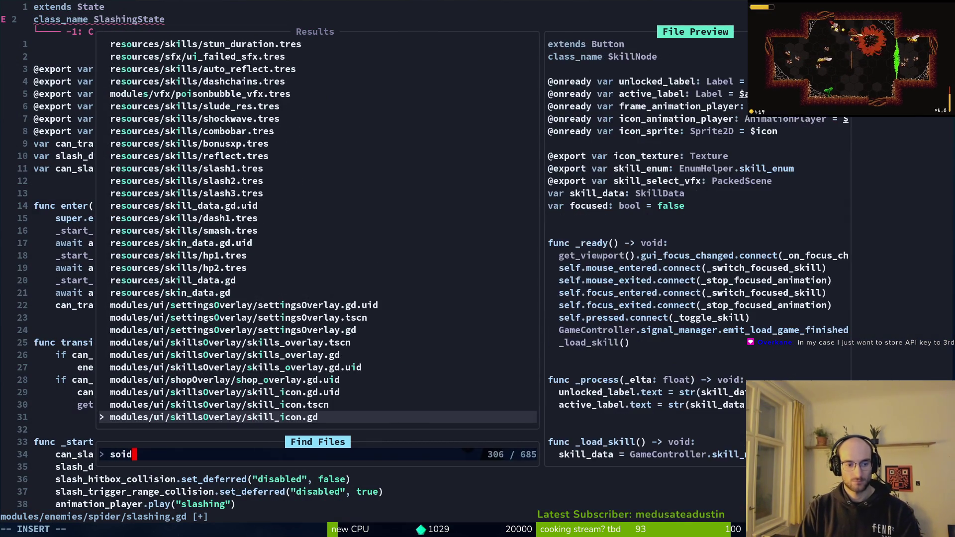
key(BackSpace)
text(piderstate)
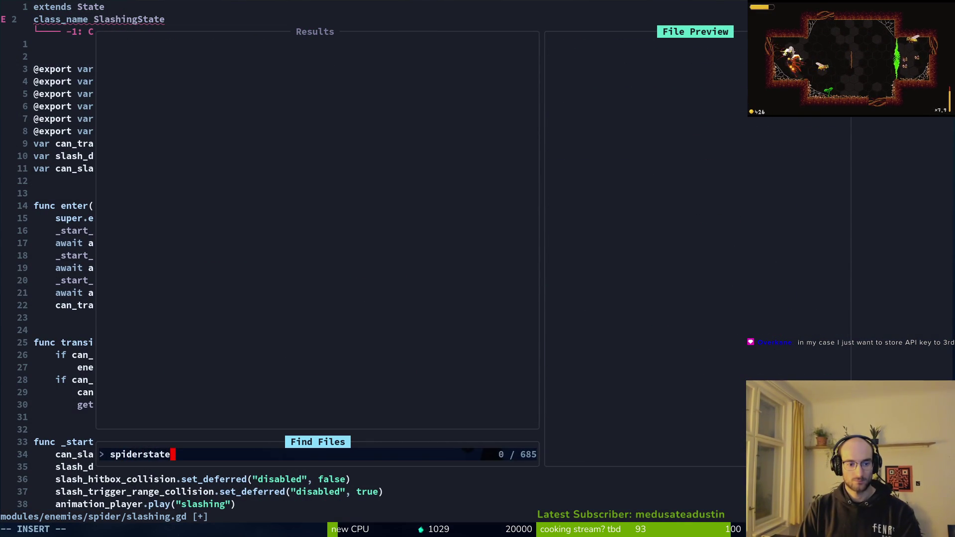
key(BackSpace)
key(BackSpace)
key(BackSpace)
text(tat)
key(BackSpace)
key(BackSpace)
key(BackSpace)
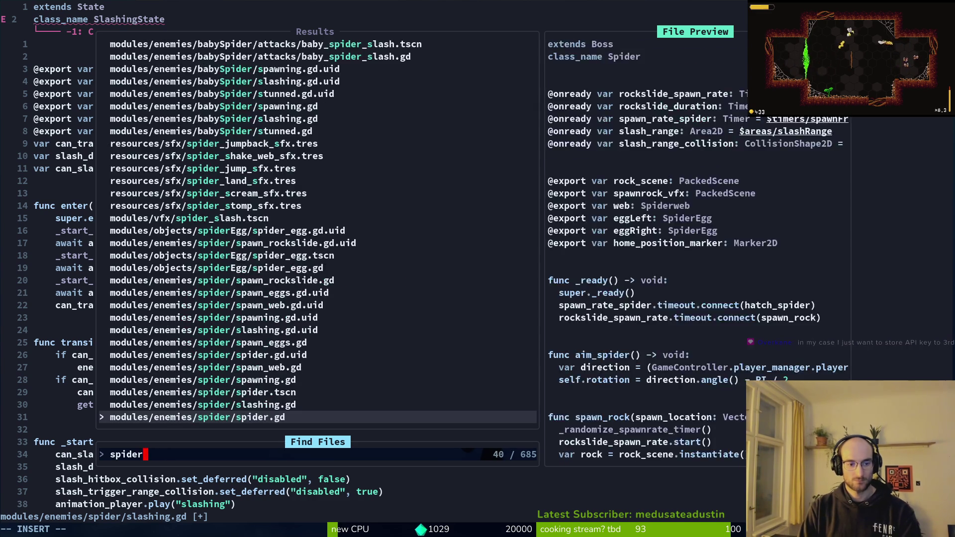
key(Up)
key(Up)
key(Up)
key(Down)
key(Down)
key(Escape)
Remove the class_name line, save, and delete the pathfinding_component export from slashing.gd.
text(Vd)
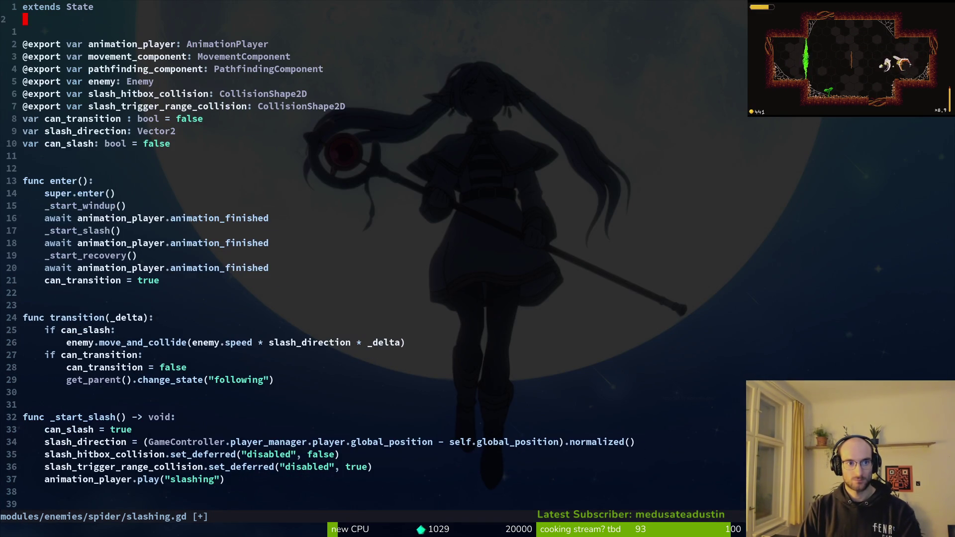
text(:w)
key(Return)
key(j)
key(j)
key(j)
key(j)
key(k)
key(k)
key(j)
key(k)
key(k)
key(j)
key(j)
key(V)
key(d)
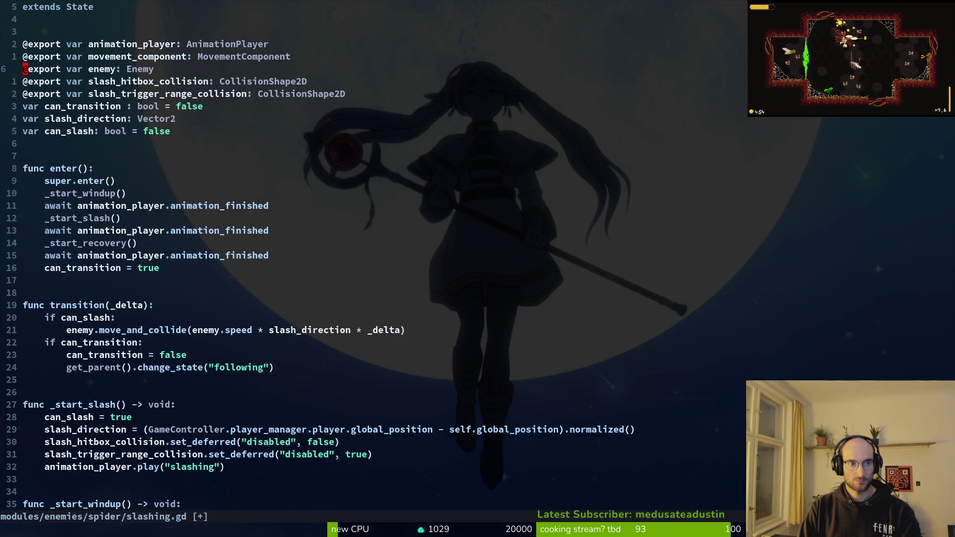
key(j)
key(V)
key(d)
key(u)
key(k)
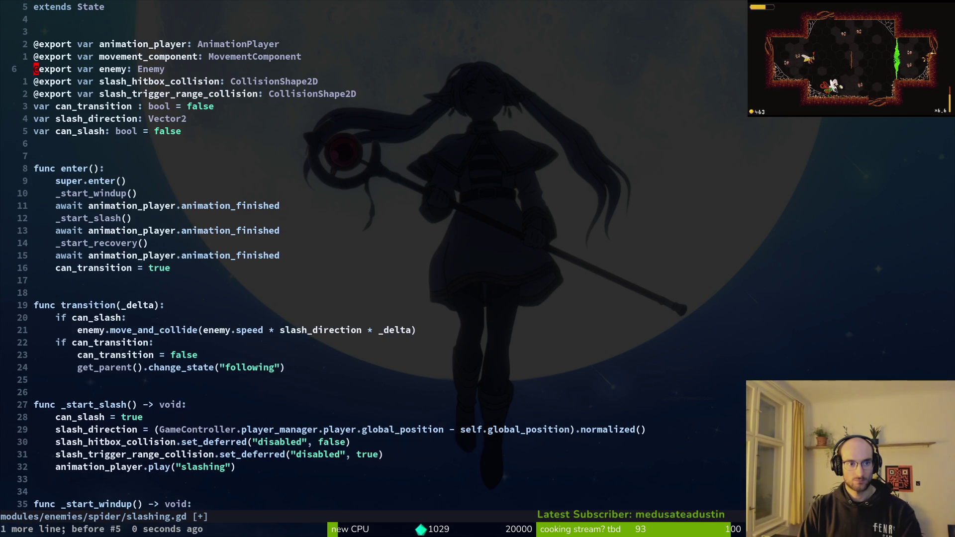
key(space)
key(f)
key(f)
text(jumping)
key(Up)
key(Up)
key(ctrl+v)
key(j)
key(j)
key(V)
key(j)
key(j)
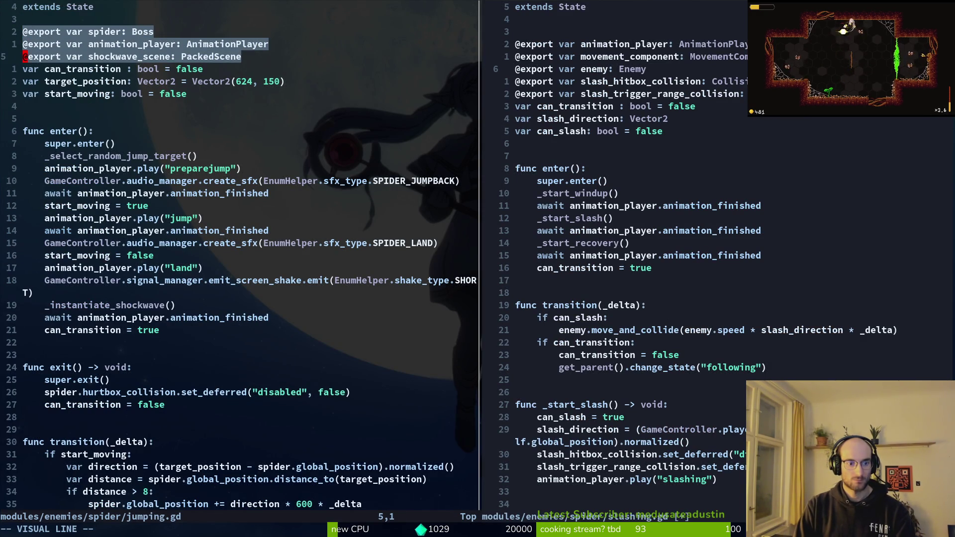
key(y)
Paste the exports into slashing.gd and delete the can_slash and slash_direction lines.
key(ctrl+w)
key(l)
key(j)
key(j)
key(j)
key(p)
key(k)
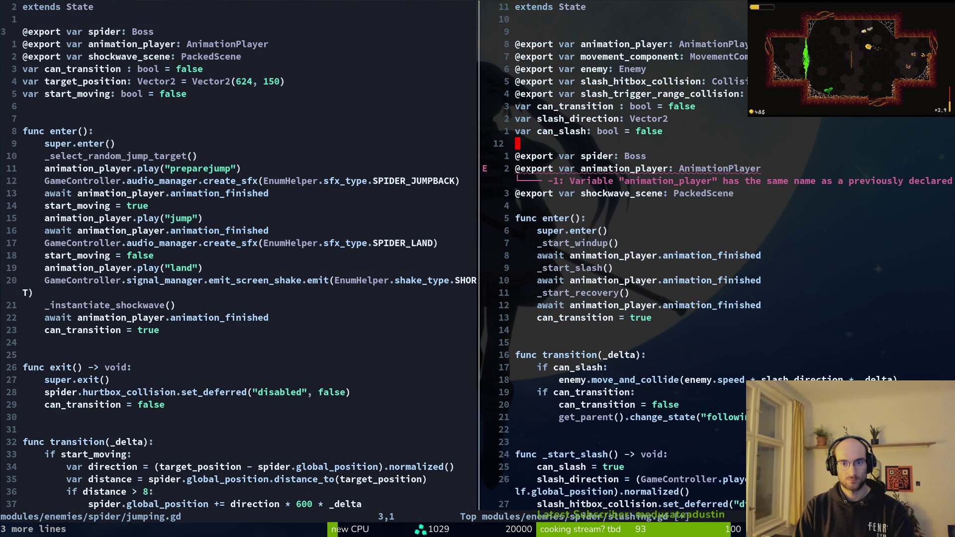
key(k)
key(d)
key(d)
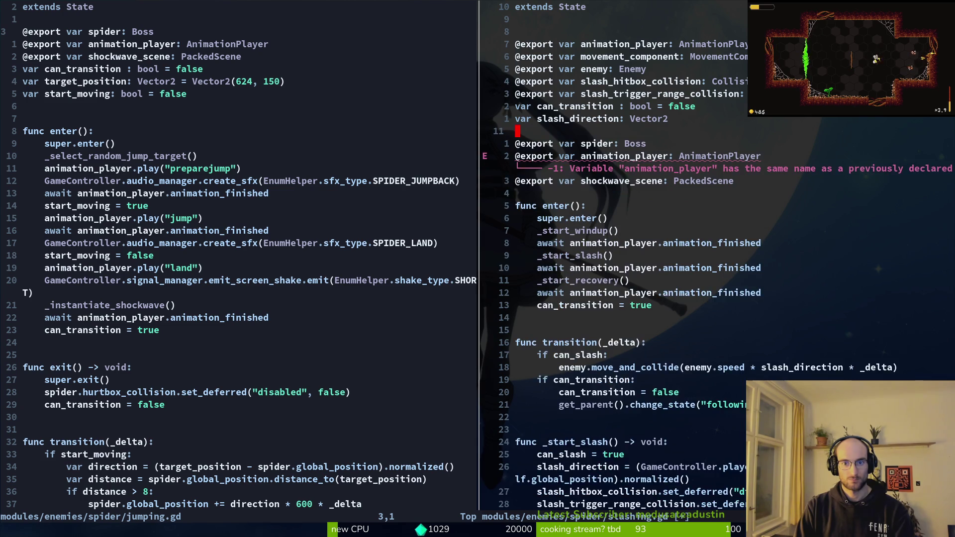
key(k)
key(d)
key(d)
key(k)
key(k)
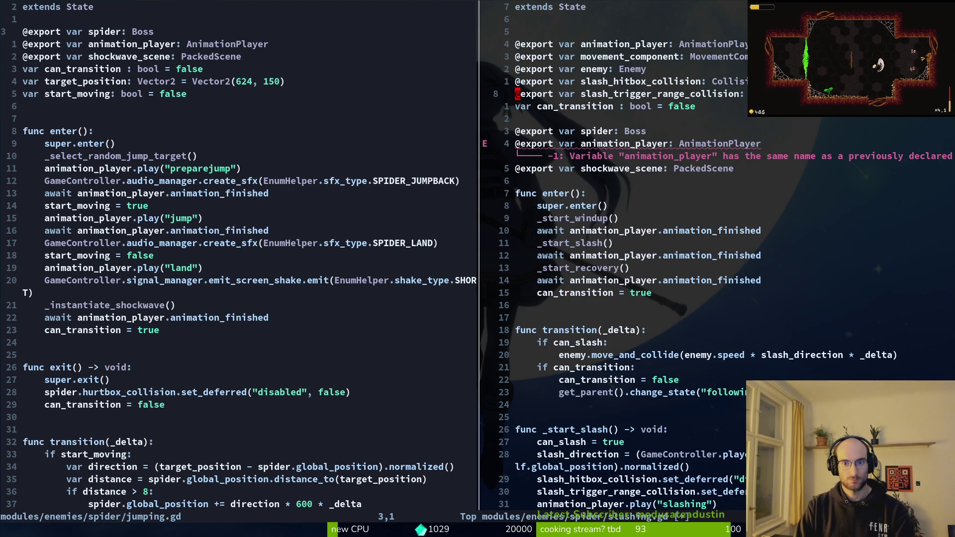
key(k)
key(shift+v)
key(y)
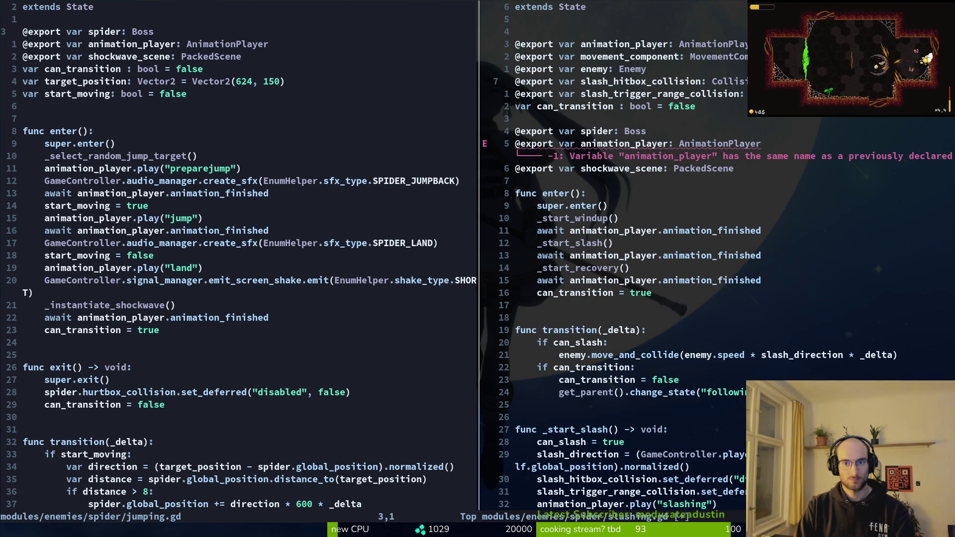